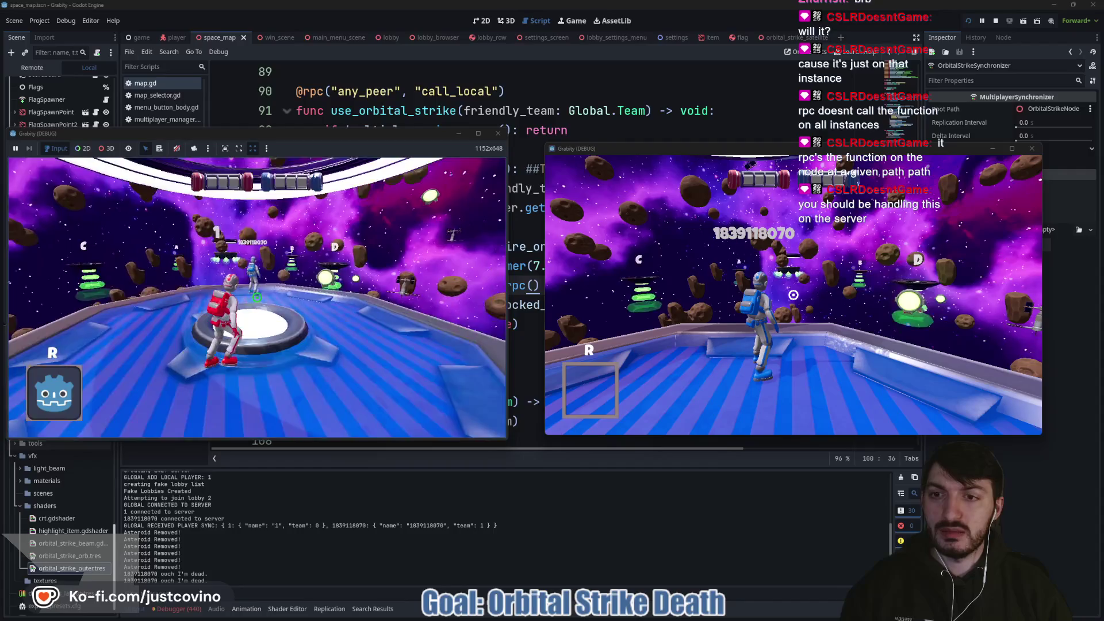
Step: Call in the orbital strike with E, launch the red player with W, then stop both instances with F8
key("e")
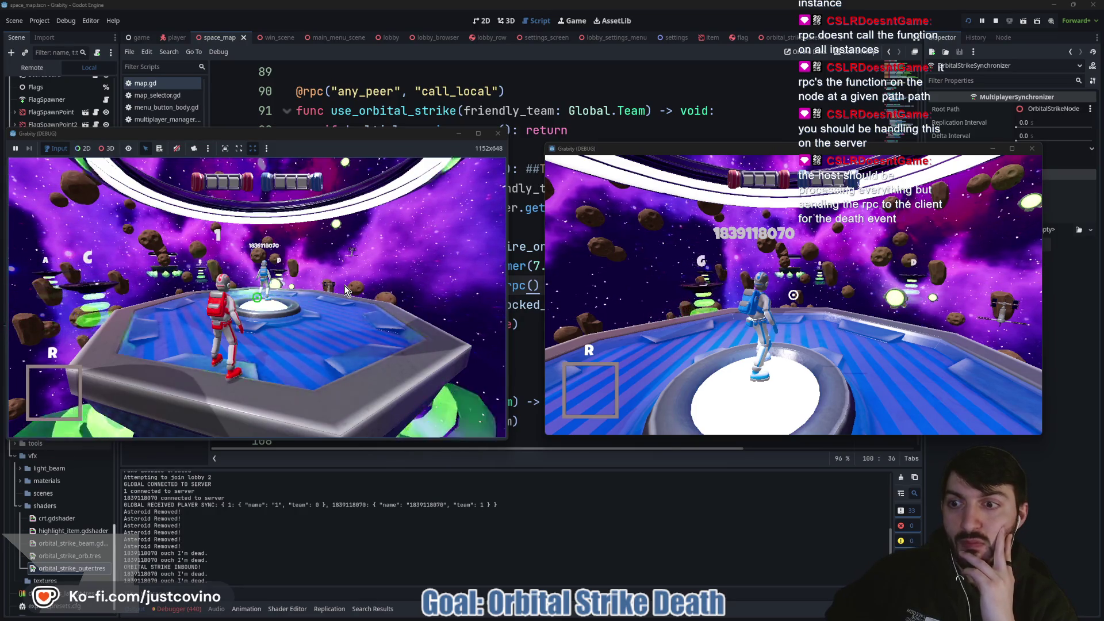
left_click(345, 290)
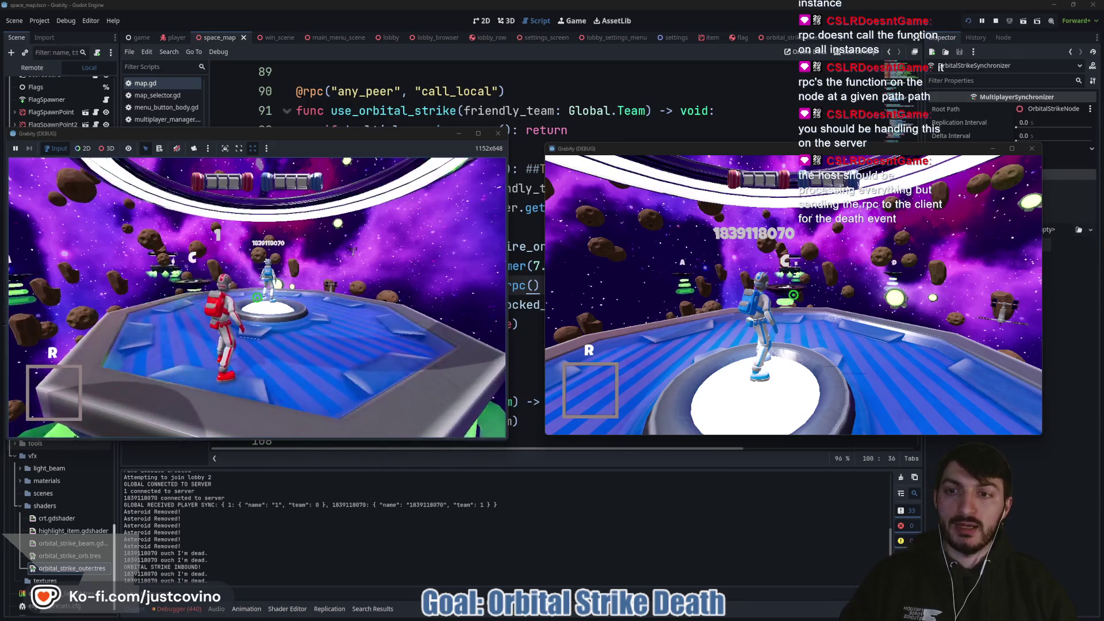
key("w")
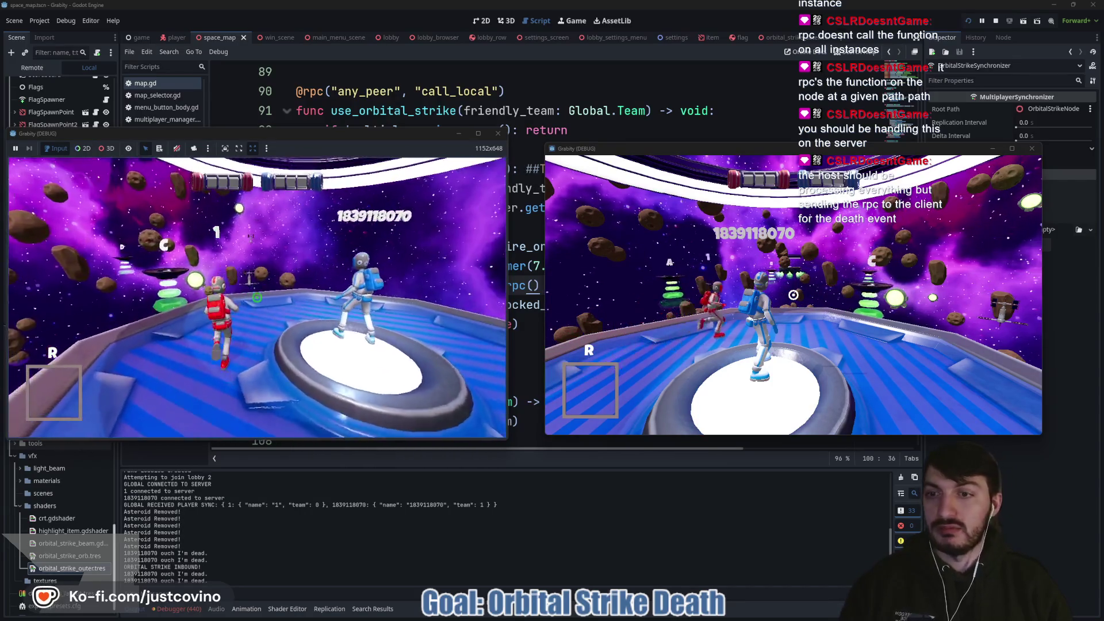
key("w")
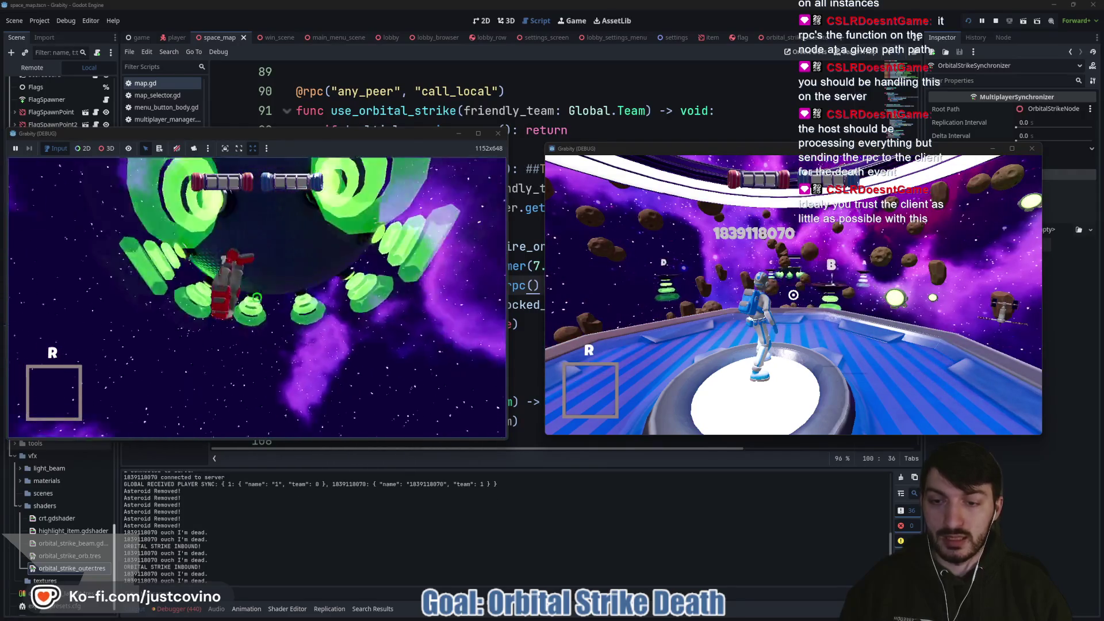
key("F8")
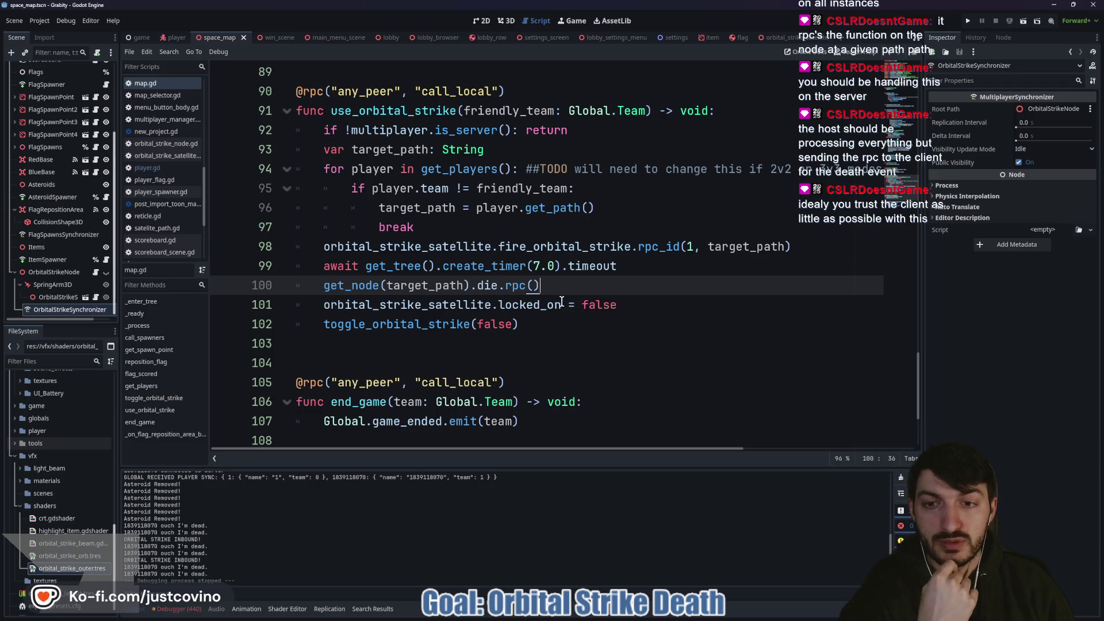
Step: Switch to orbital_strike_satellite.gd and start a new line below the tween_lasers function
left_click(574, 229)
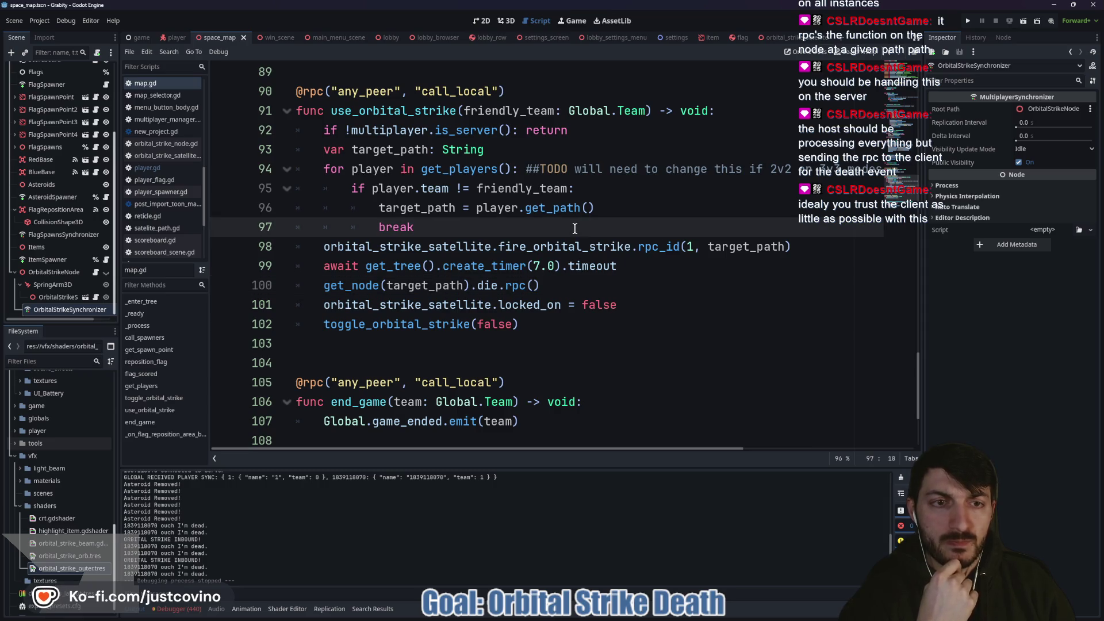
left_click(791, 33)
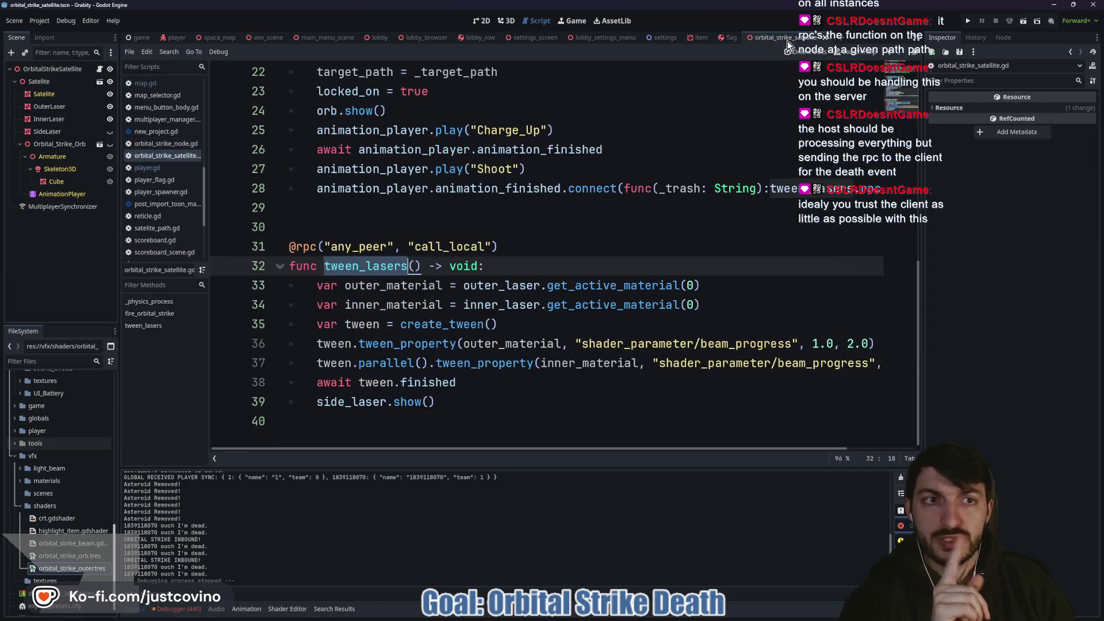
scroll(437, 403, "up", 7)
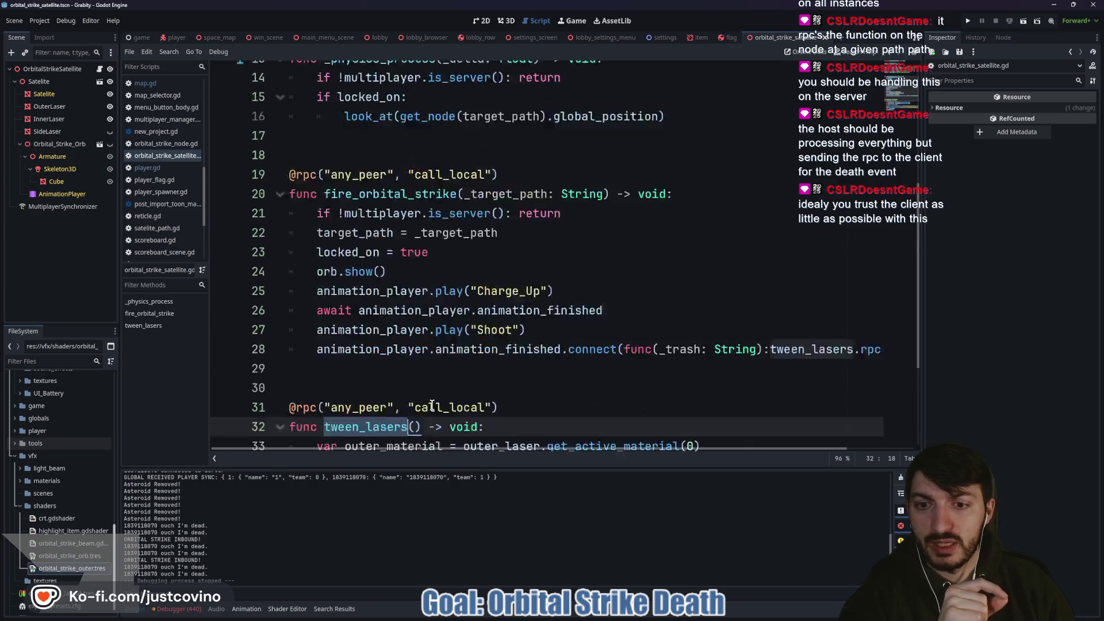
scroll(437, 394, "down", 7)
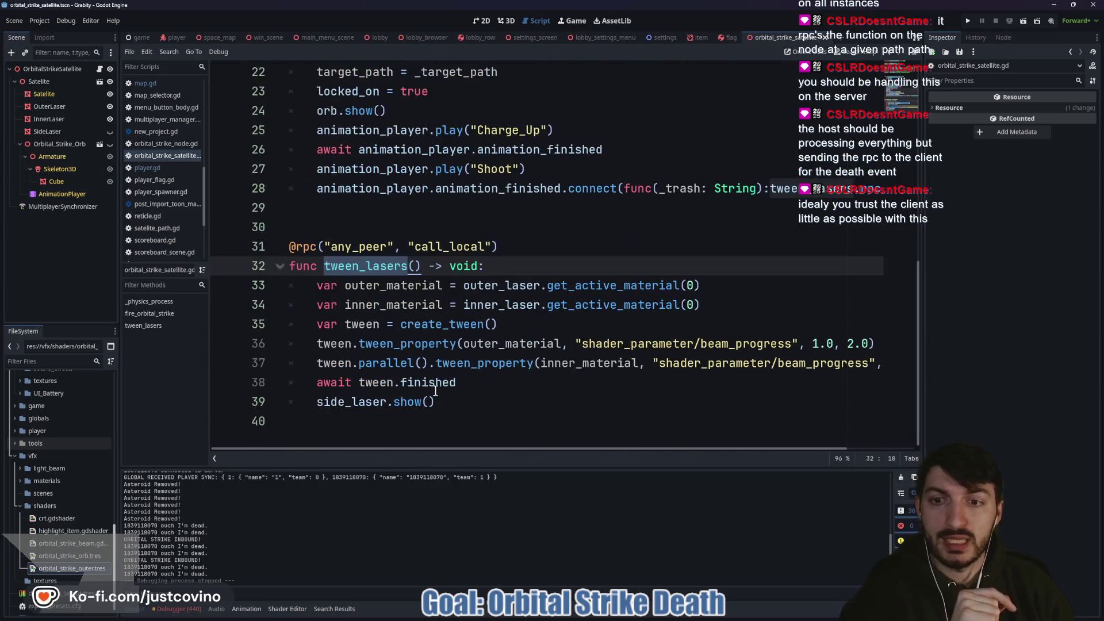
left_click(348, 425)
key("Return")
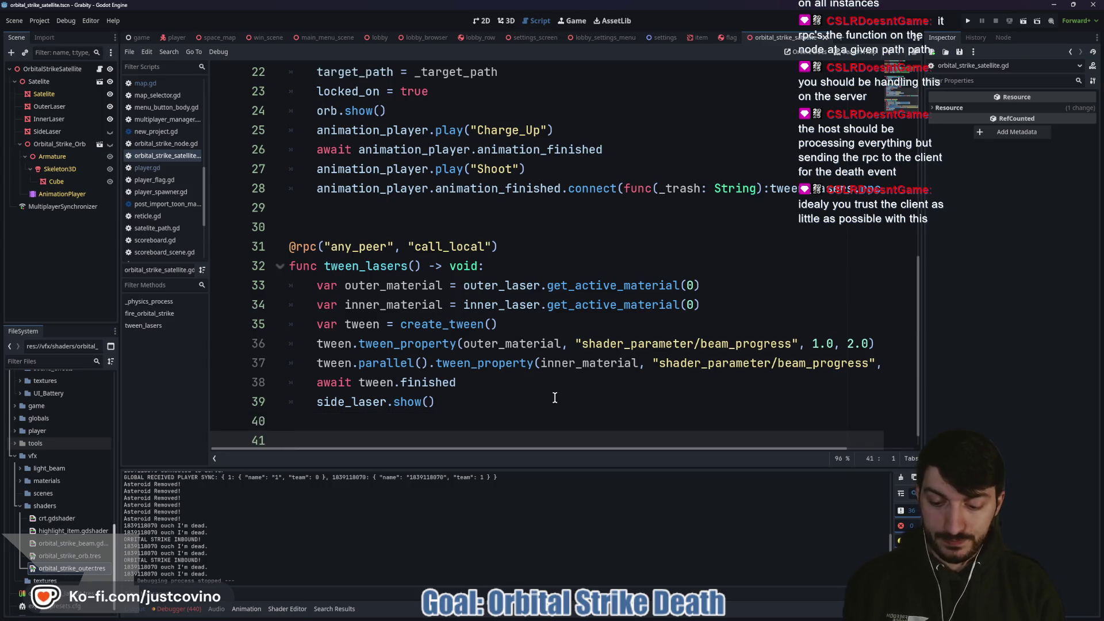
type("@rpc")
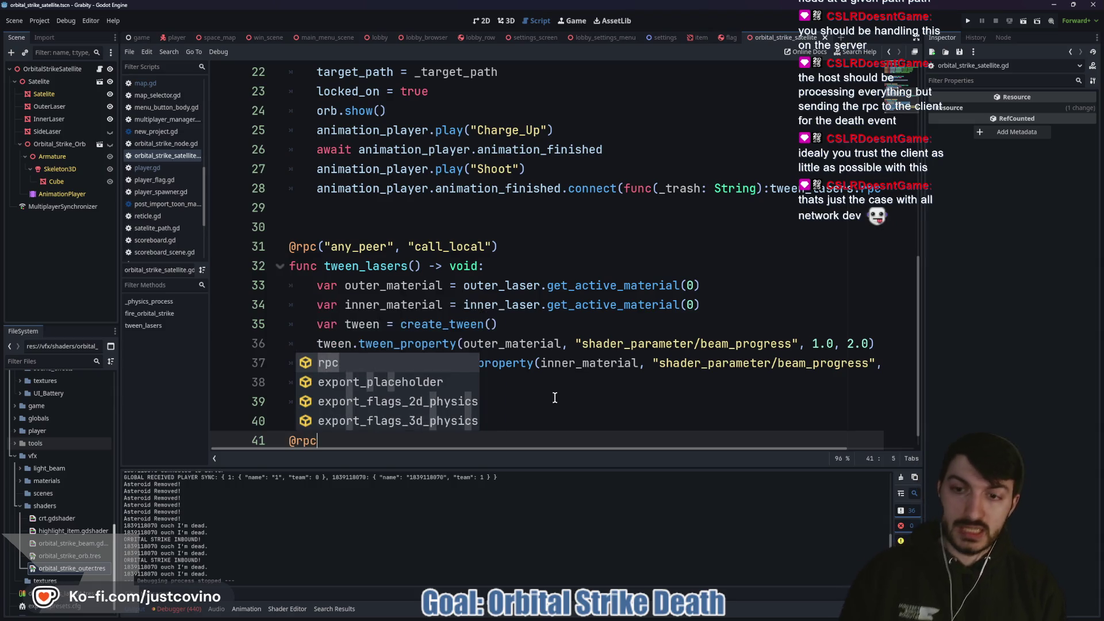
type("(")
key("Return")
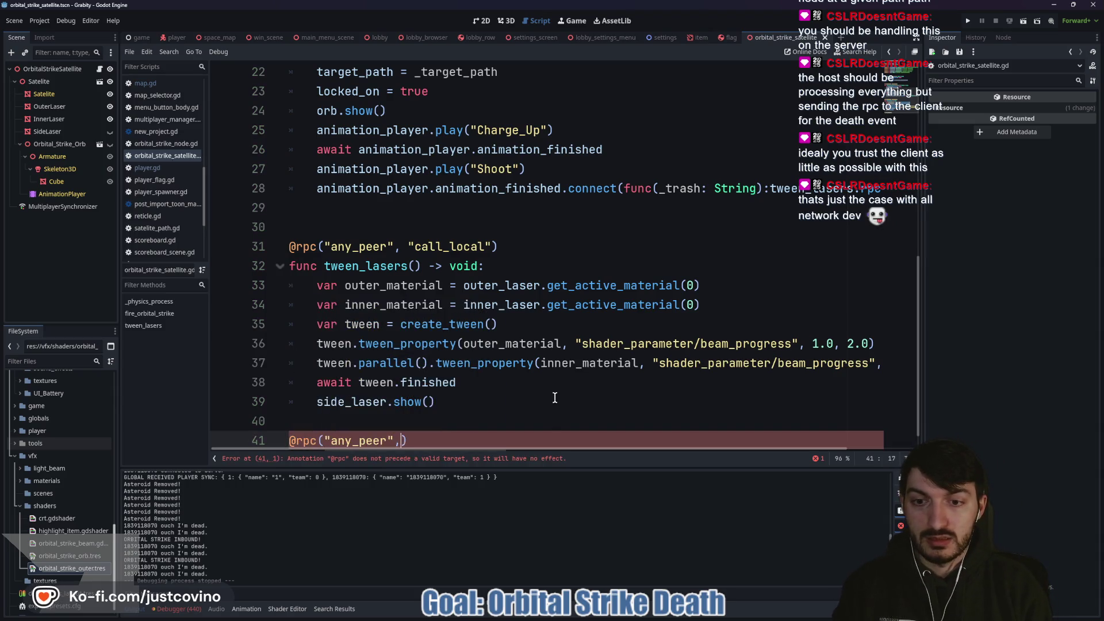
type(",")
key("Down")
key("Down")
key("Return")
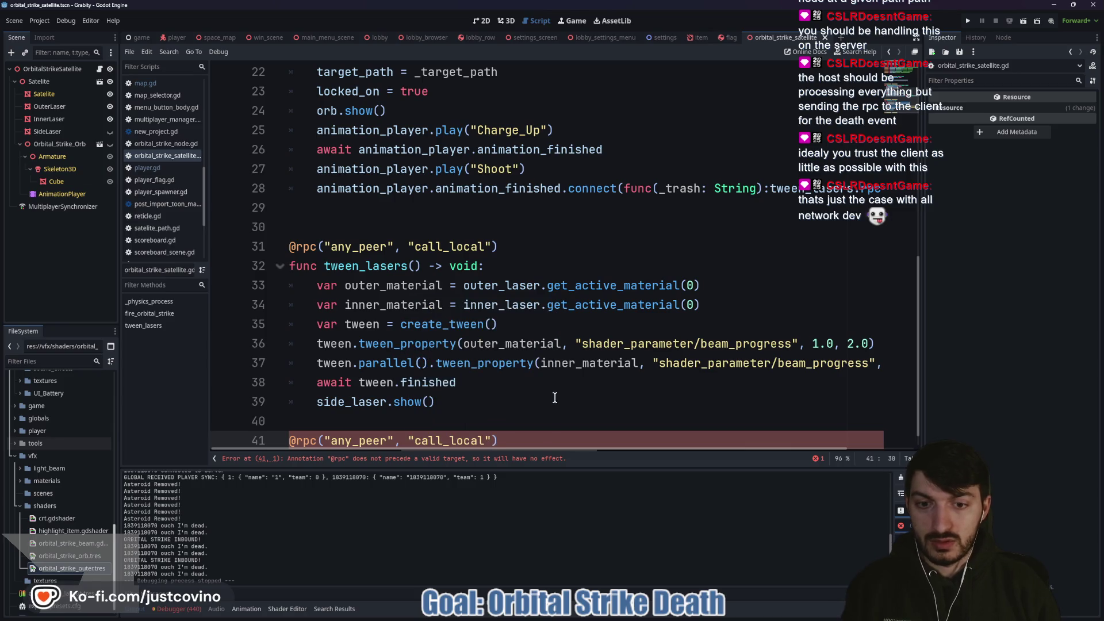
Step: Declare func reset_orbital_strike() -> void: beneath the annotation
key("Return")
type("f")
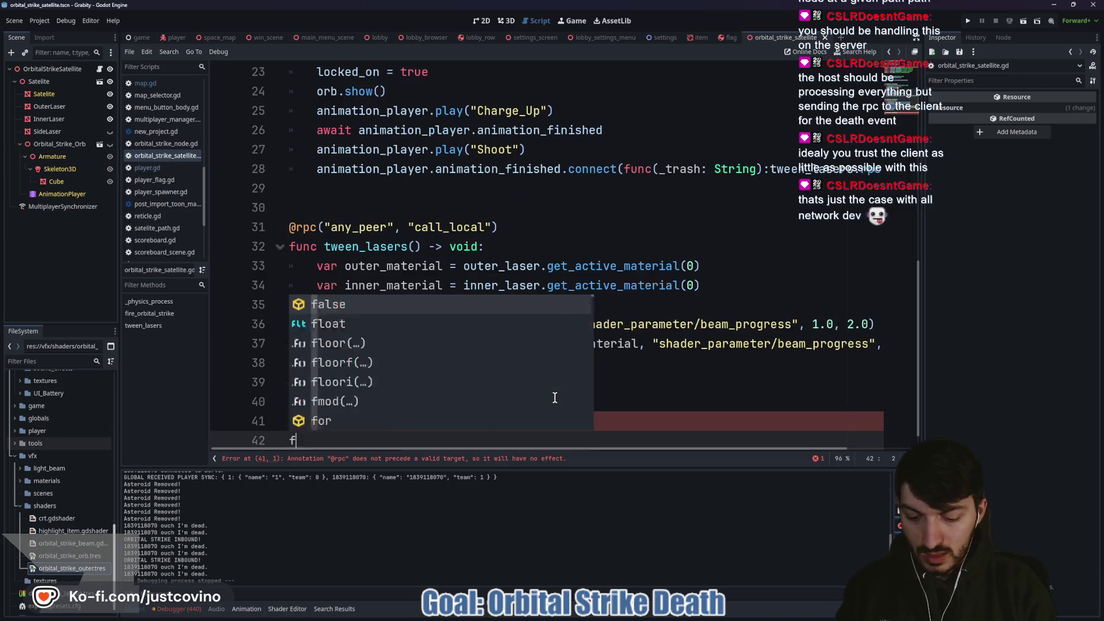
type("unc reset_")
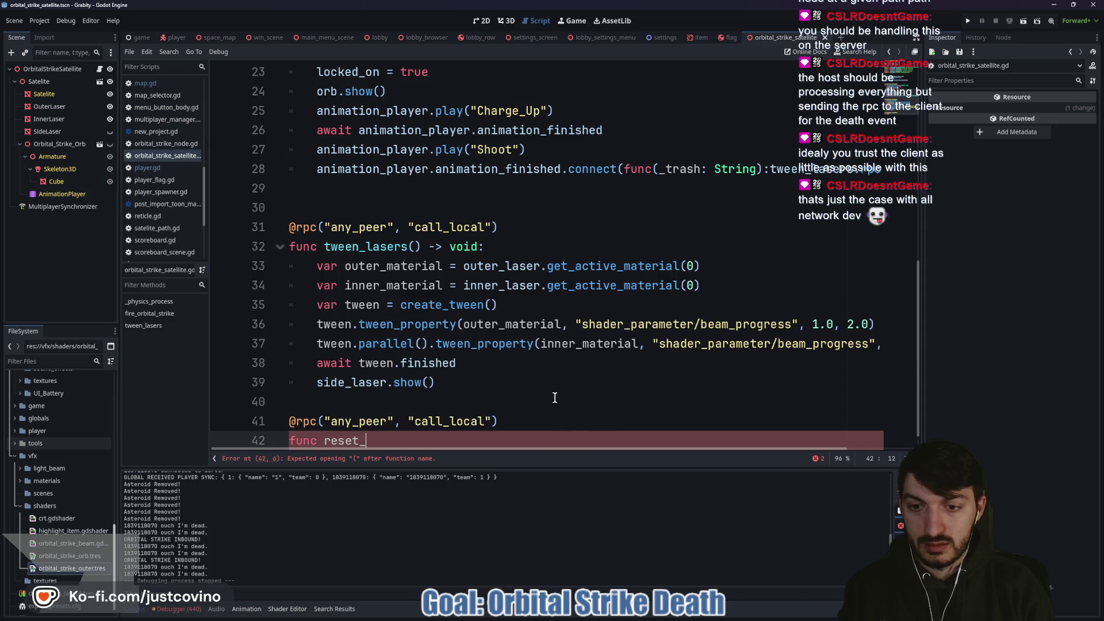
type("orbital_strike")
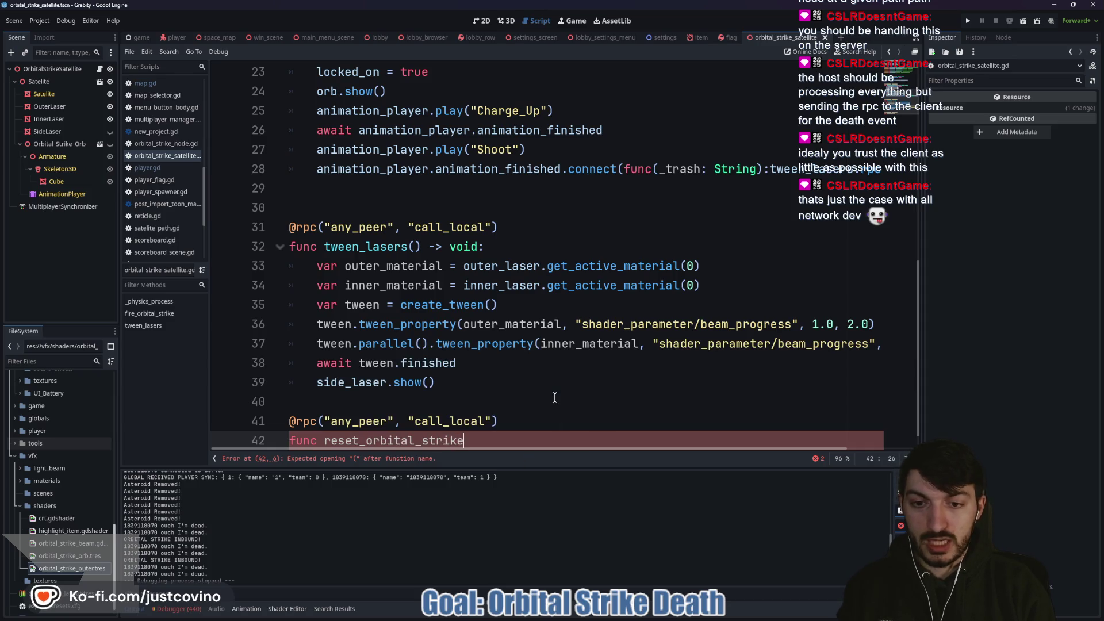
type("() -> voi")
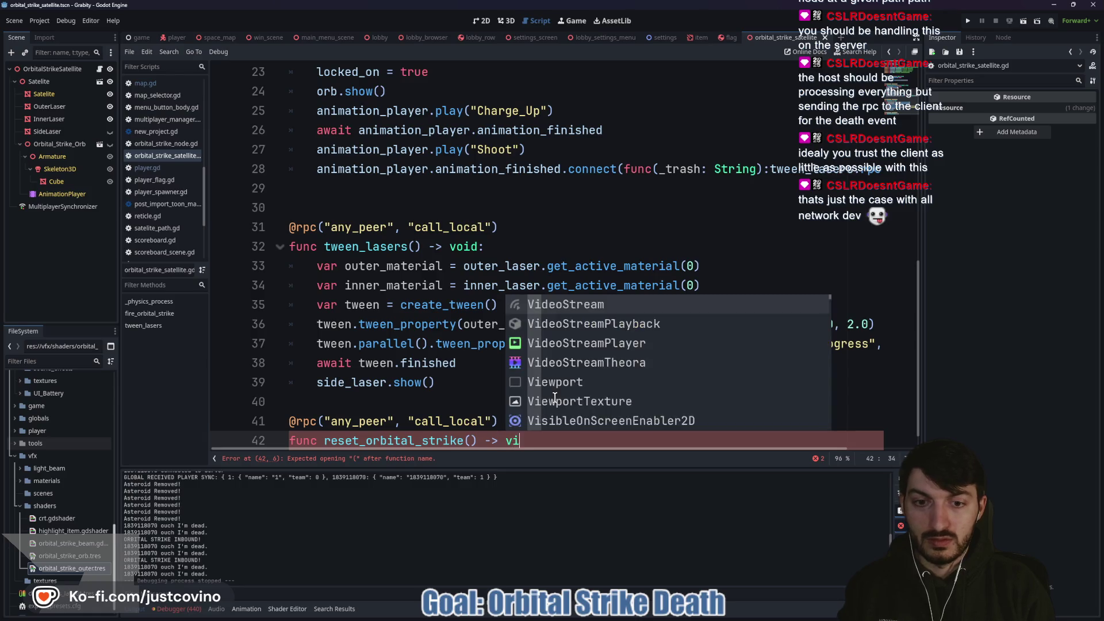
type("d")
key("Return")
type(":")
key("Return")
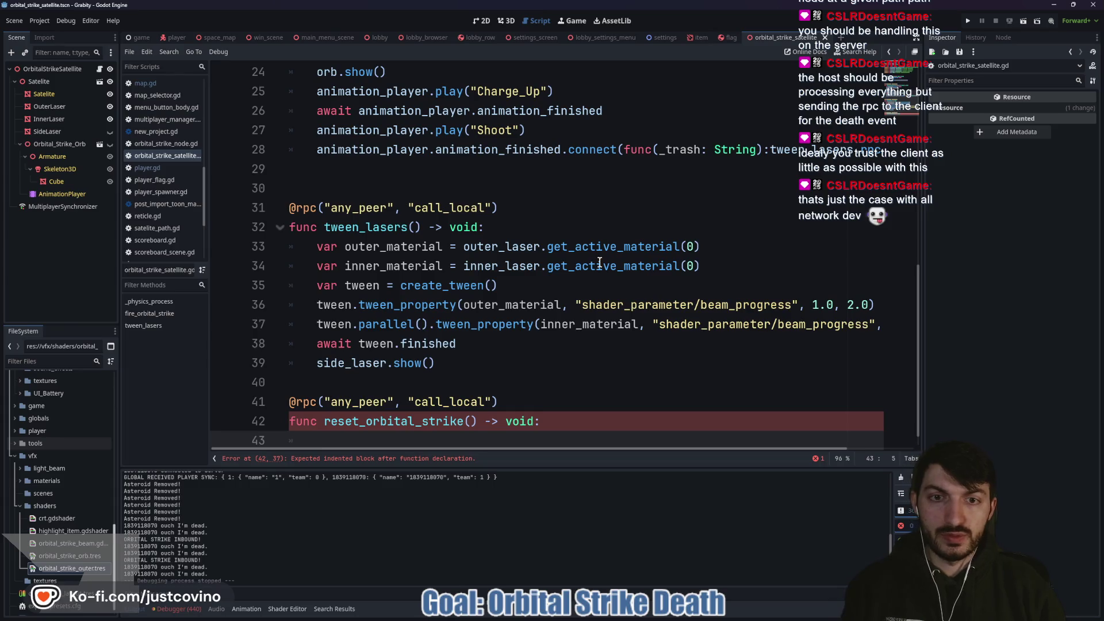
Step: Insert two blank lines above _physics_process to make room for class-level variables
scroll(600, 262, "up", 3)
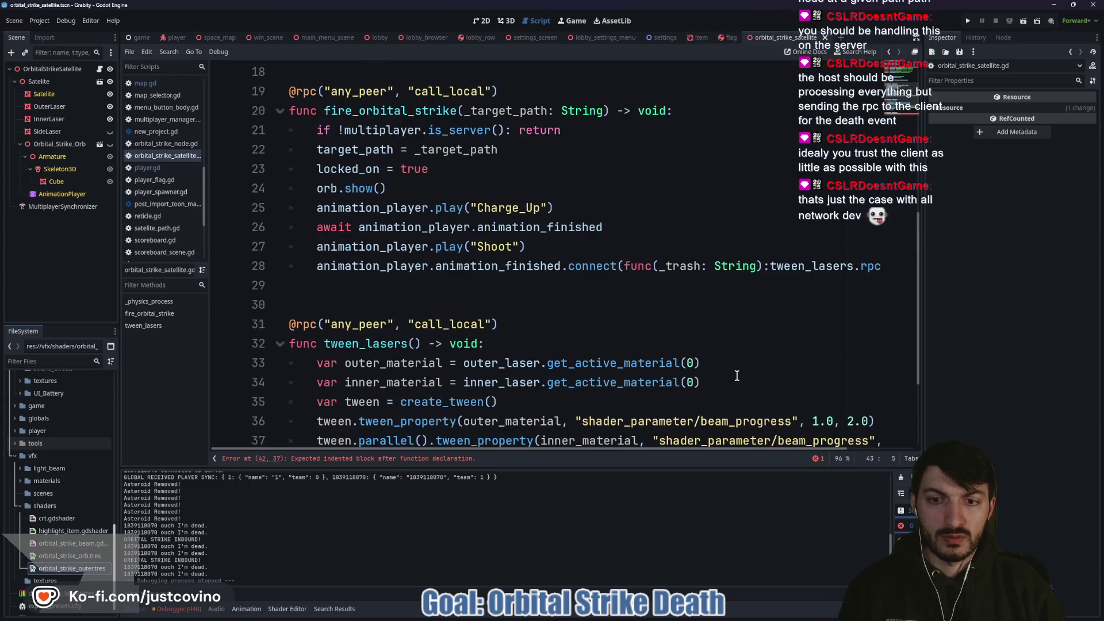
scroll(756, 367, "up", 5)
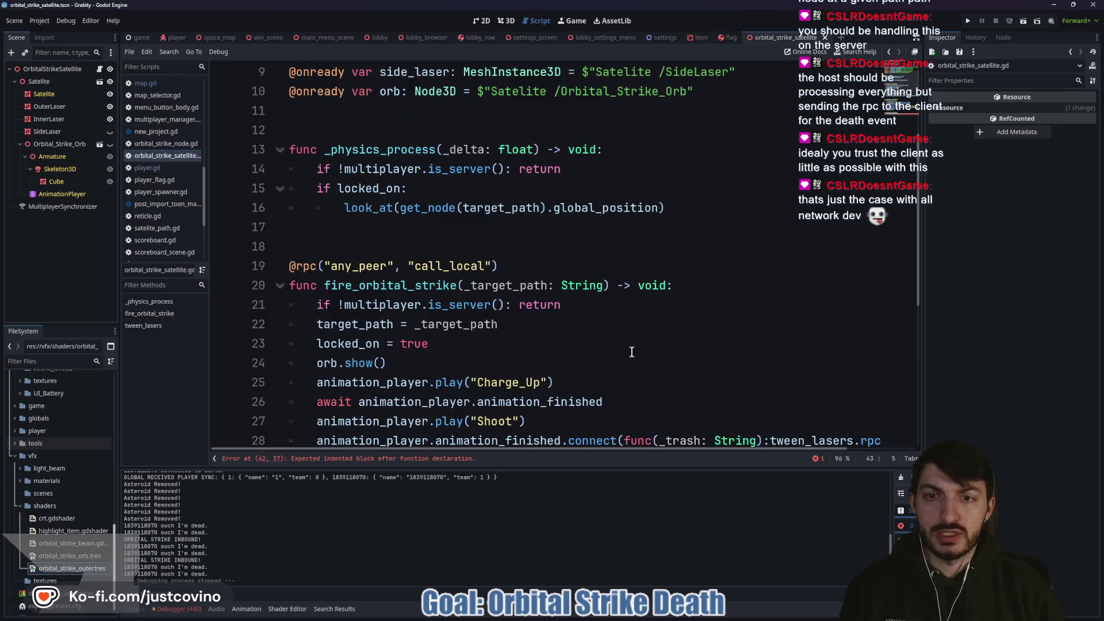
scroll(756, 365, "down", 5)
left_click(710, 377)
left_click_drag(710, 377, 264, 371)
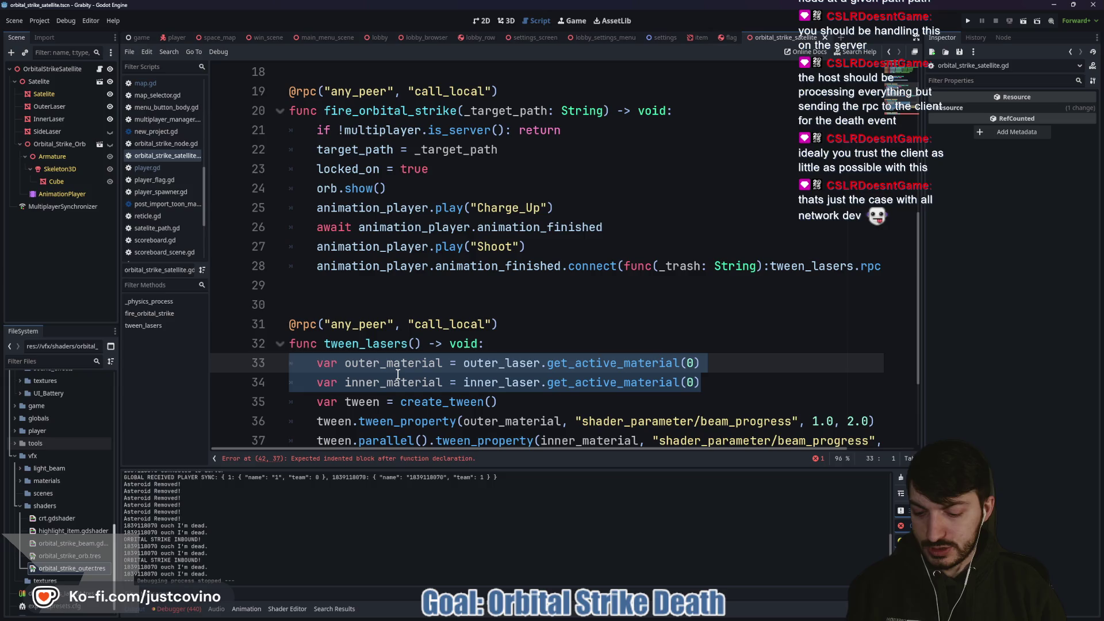
scroll(397, 374, "up", 5)
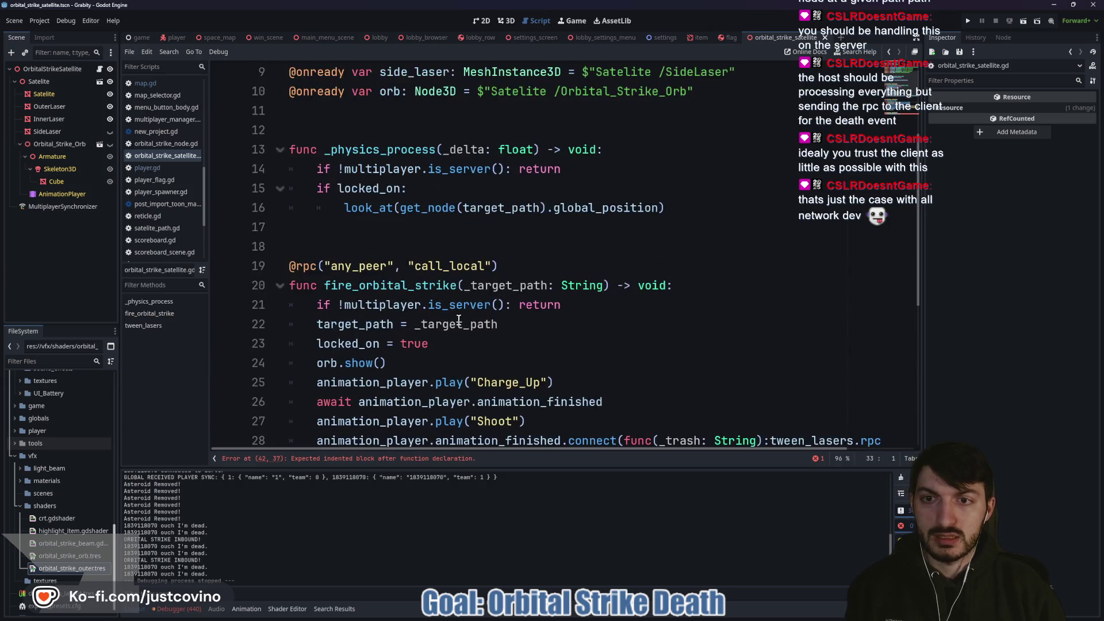
left_click(317, 246)
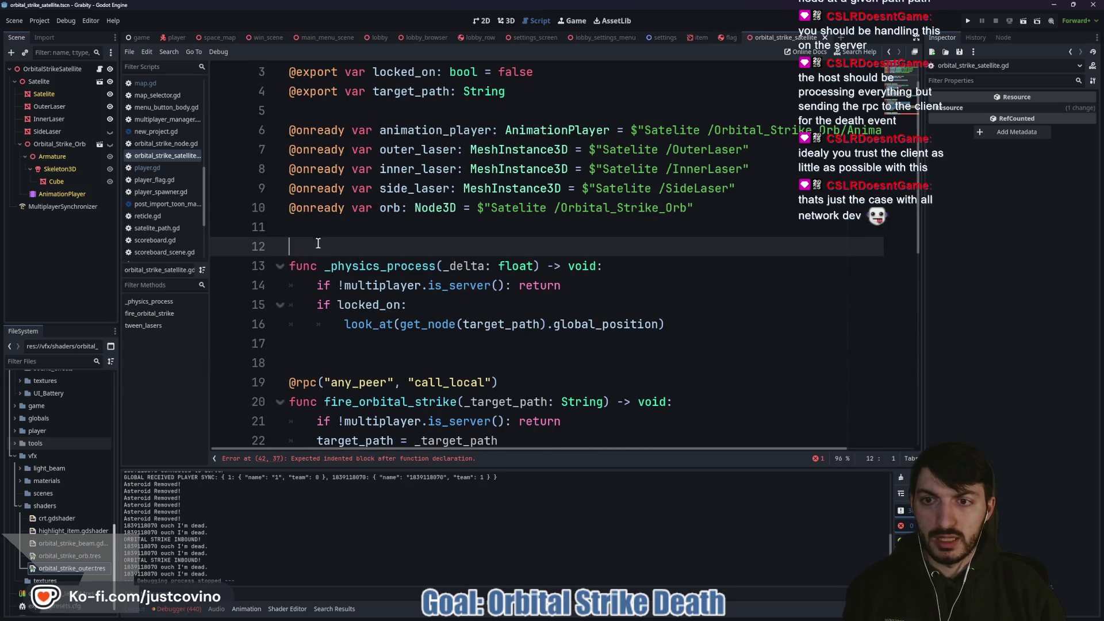
key("Return")
key("Return")
left_click(327, 247)
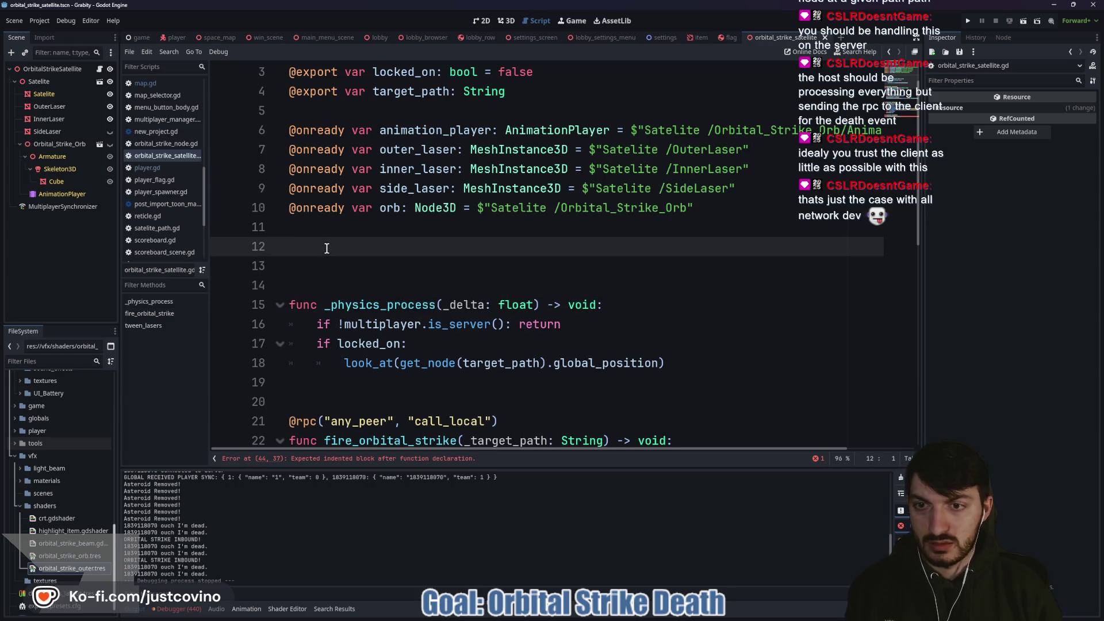
key("Return")
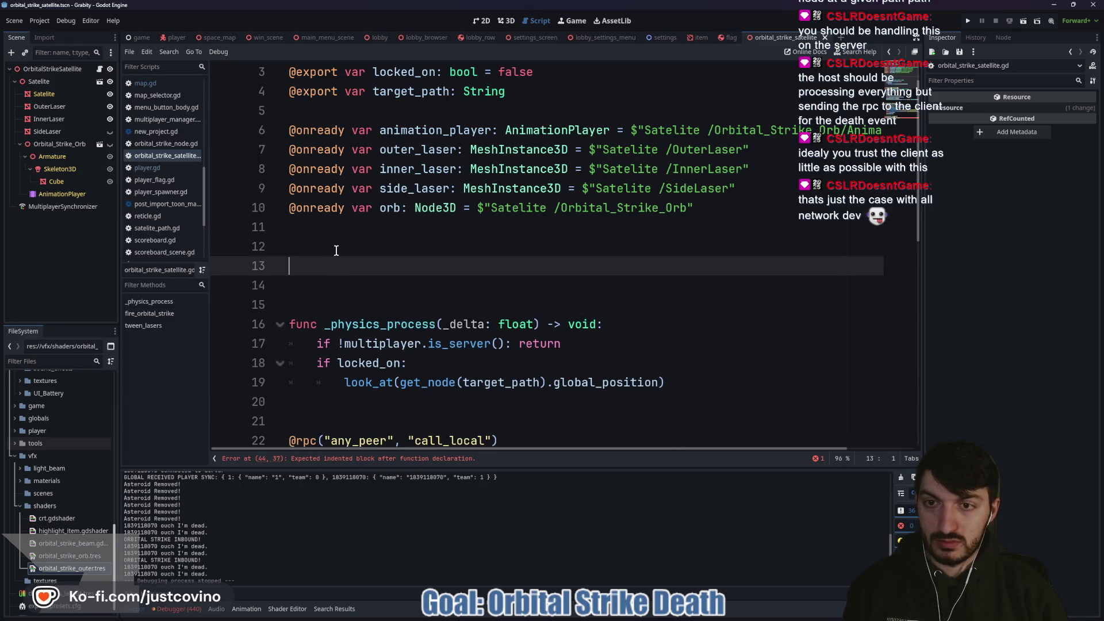
scroll(421, 337, "down", 8)
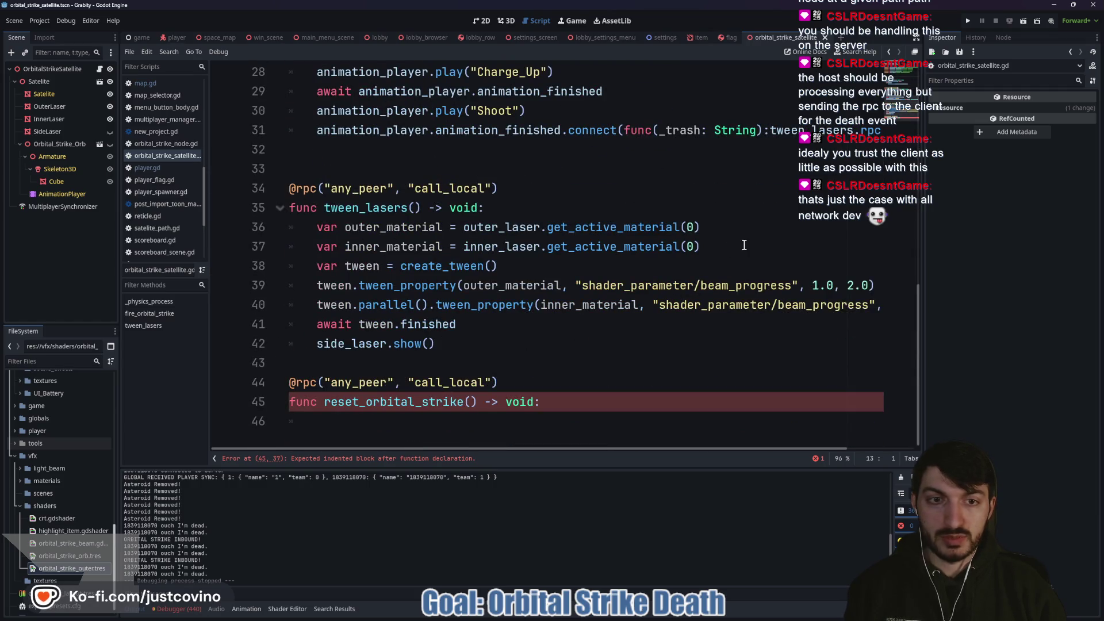
Step: Move the outer_material and inner_material lines out of tween_lasers to class level, unindented
mouse_move(744, 245)
left_mouse_down()
mouse_move(276, 247)
mouse_move(211, 225)
left_mouse_up()
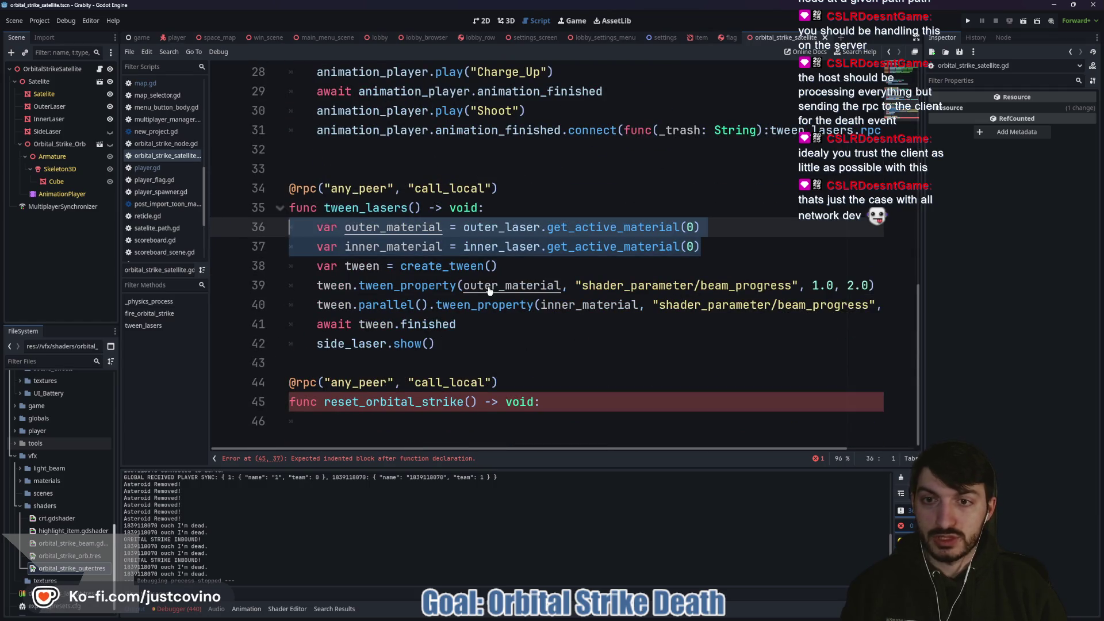
key("ctrl+x")
scroll(345, 264, "up", 8)
left_click(311, 262)
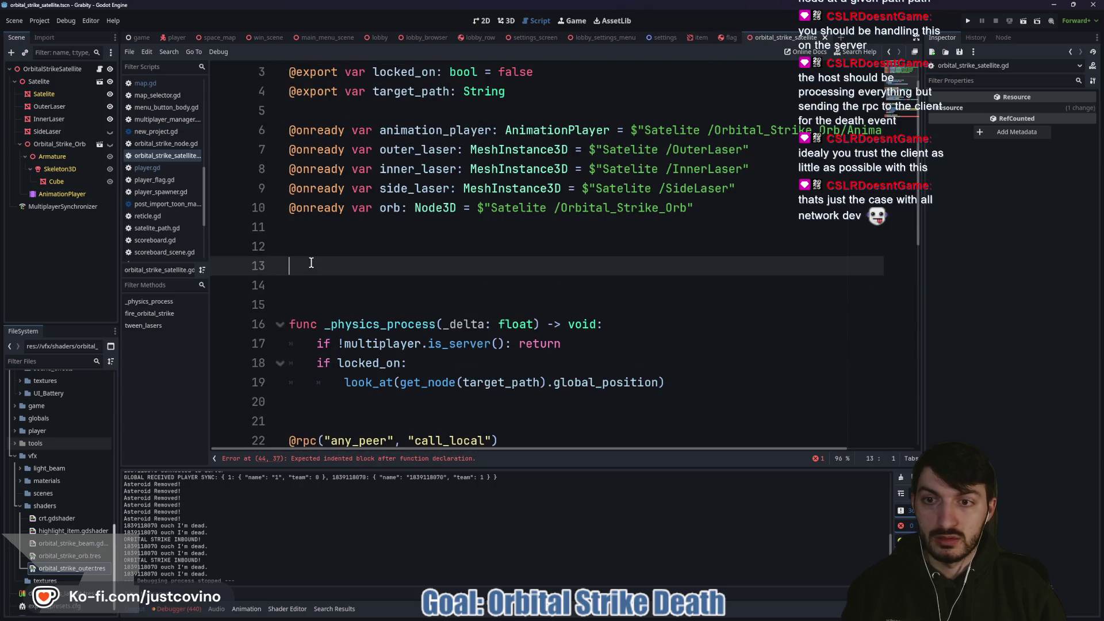
key("ctrl+v")
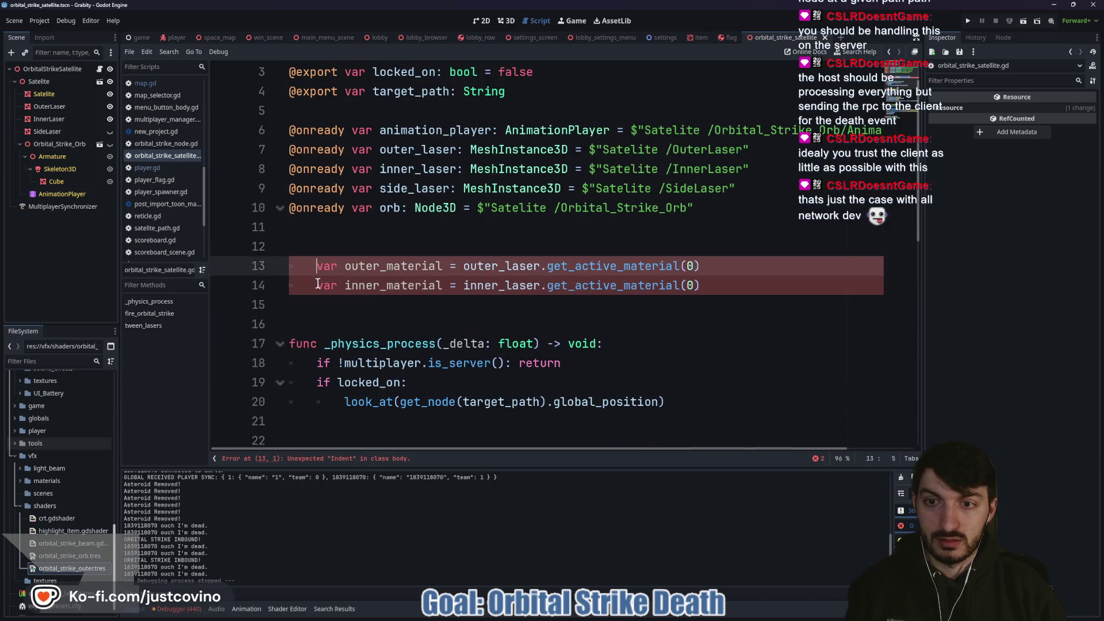
key("shift+Tab")
Step: Delete the blank first line of tween_lasers and the stray '=' character
left_click(428, 311)
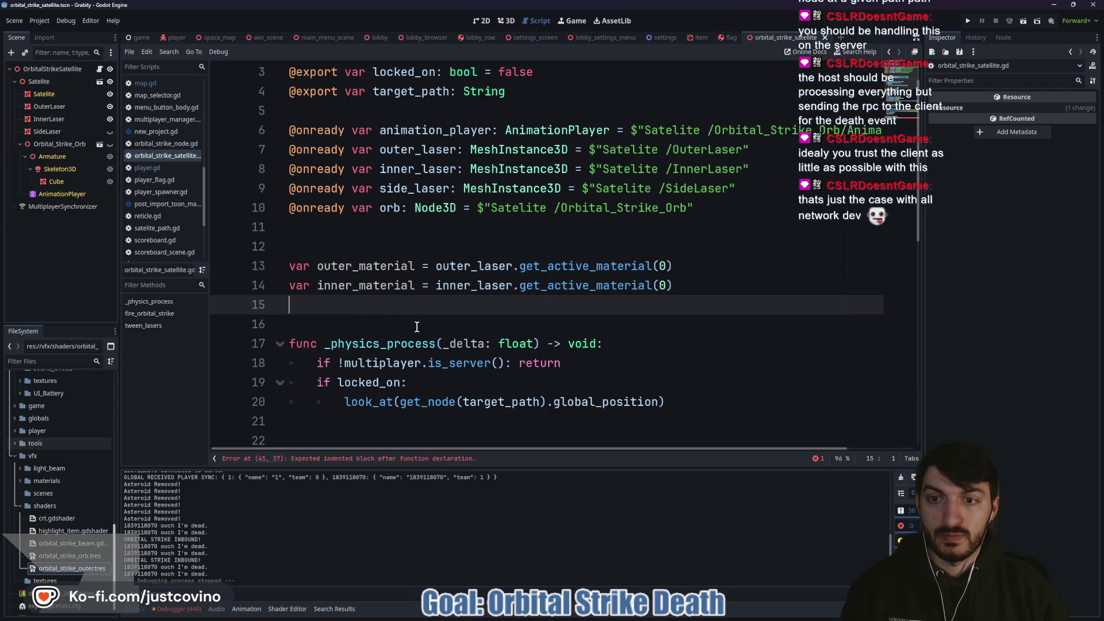
scroll(487, 330, "down", 4)
scroll(488, 331, "down", 5)
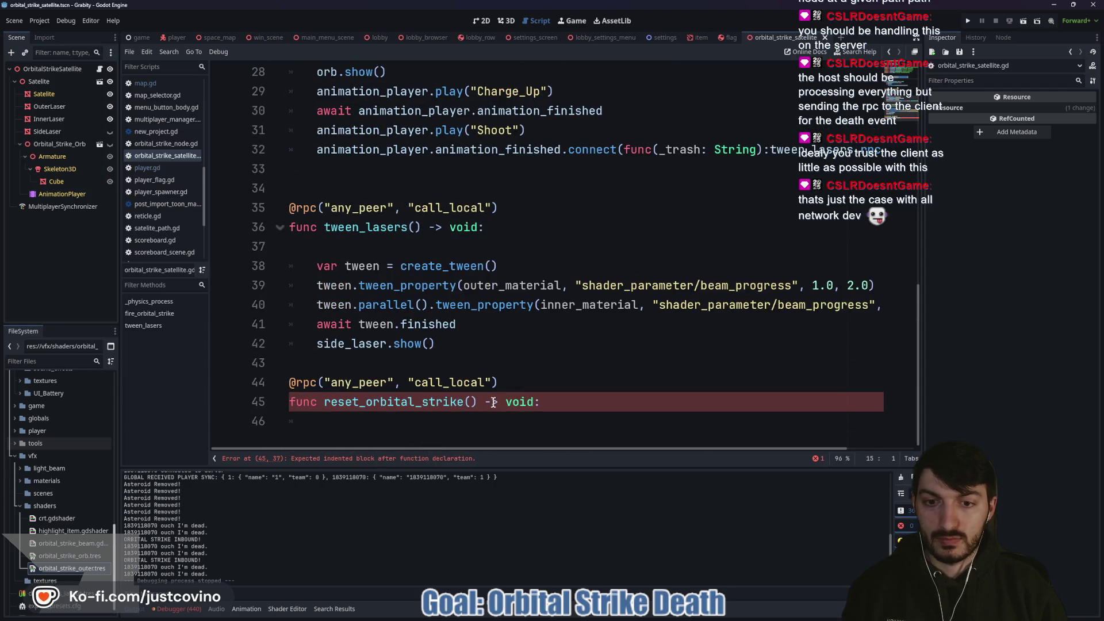
left_click(519, 418)
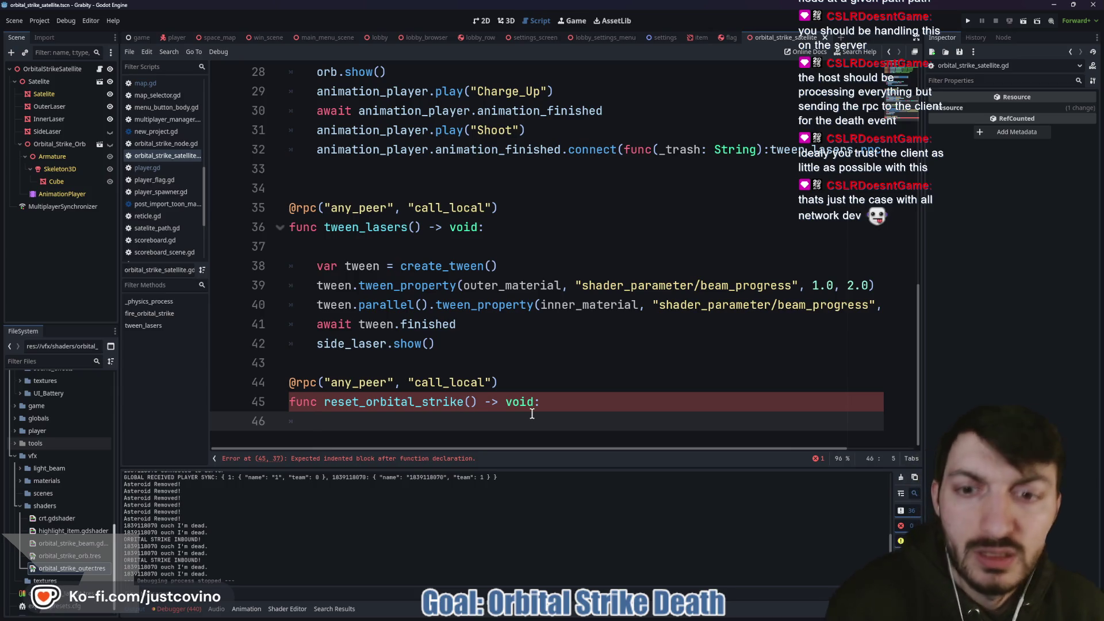
left_click(345, 248)
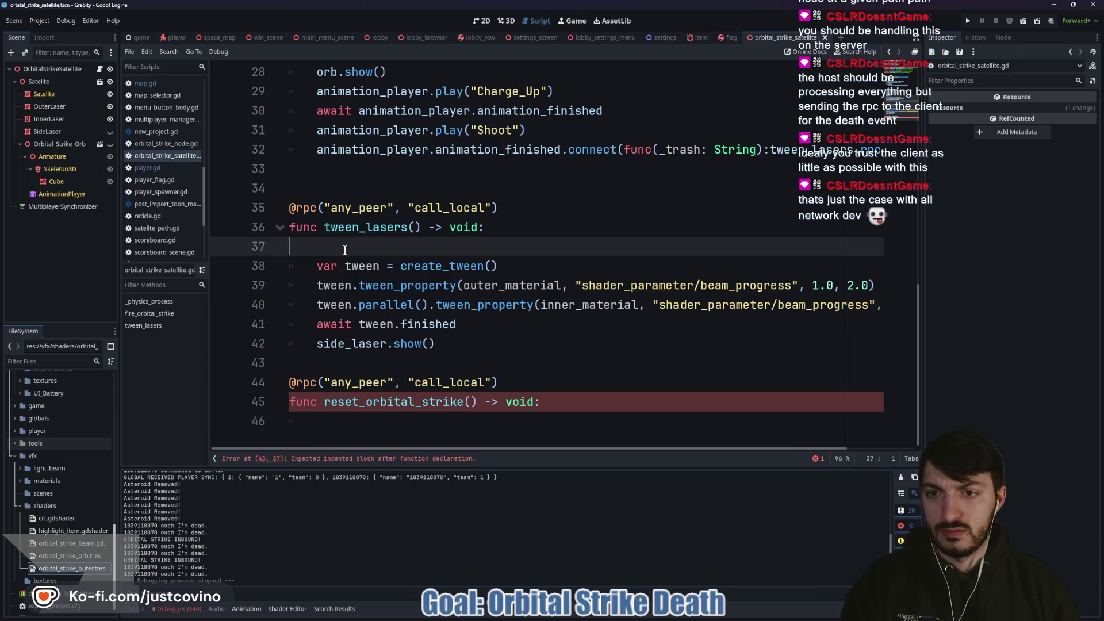
key("BackSpace")
type("=")
key("BackSpace")
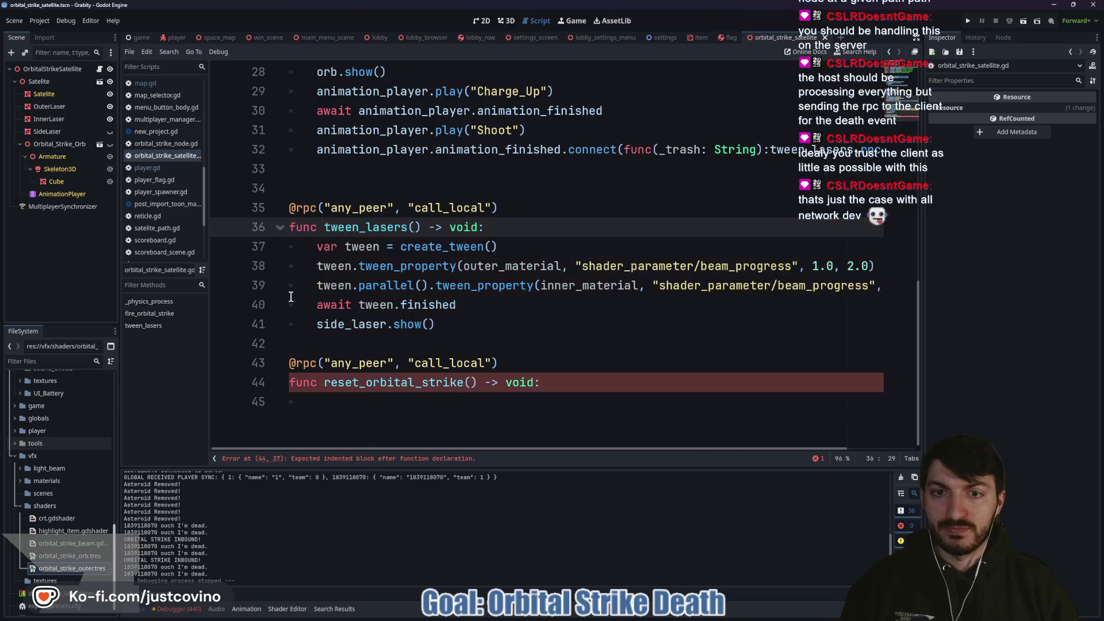
Step: Fill reset_orbital_strike with set_shader_parameter("beam_progress", 0.0) calls on outer_material and inner_material
left_click(364, 401)
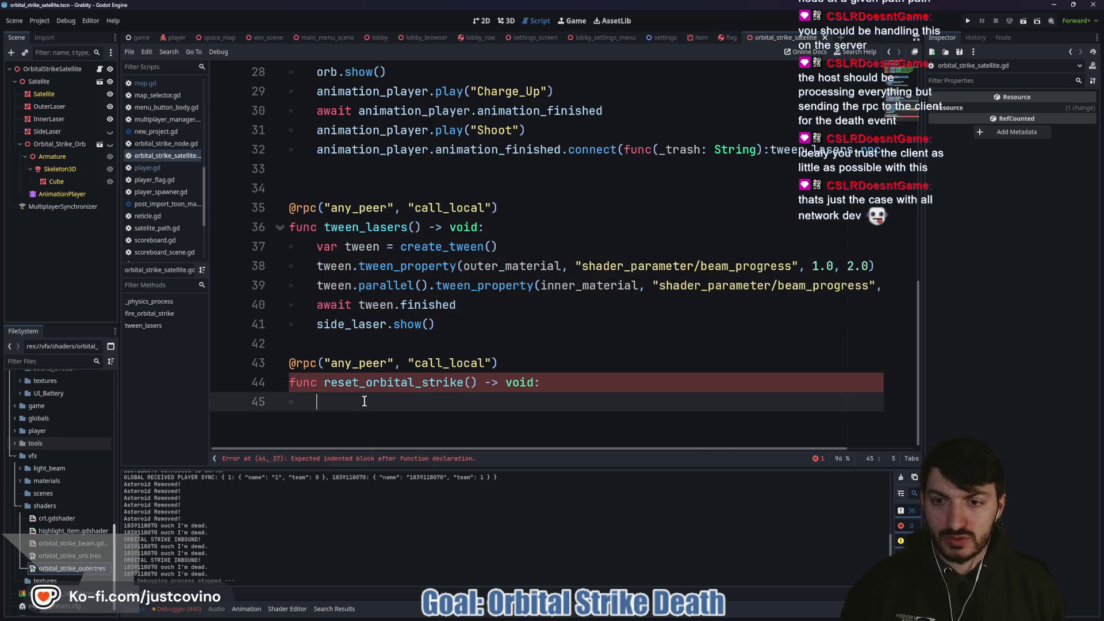
type("out")
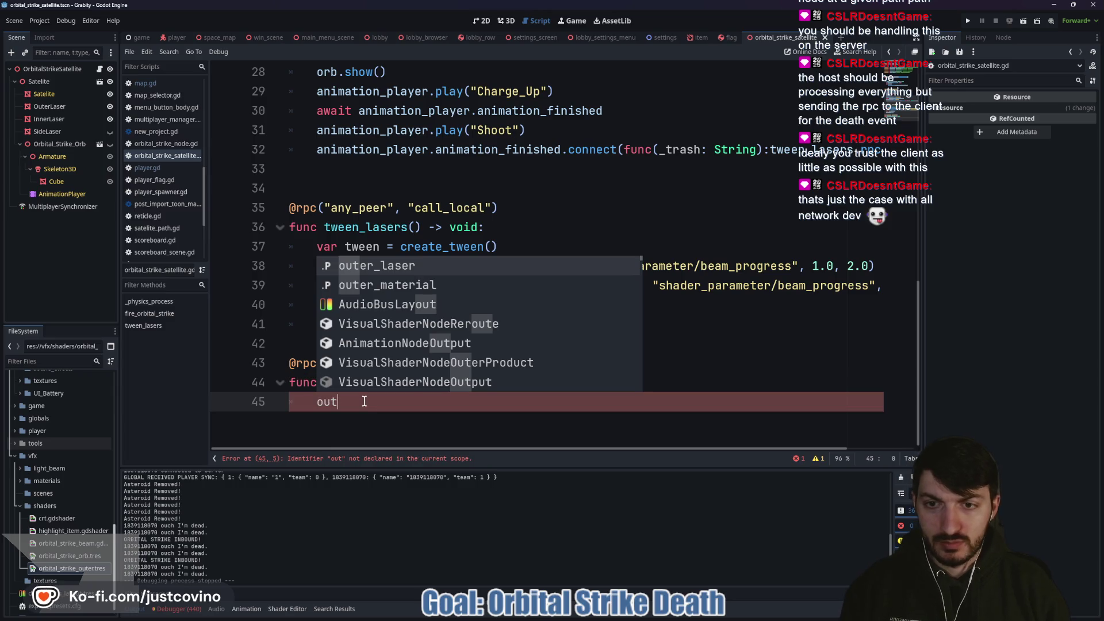
key("Down")
key("Return")
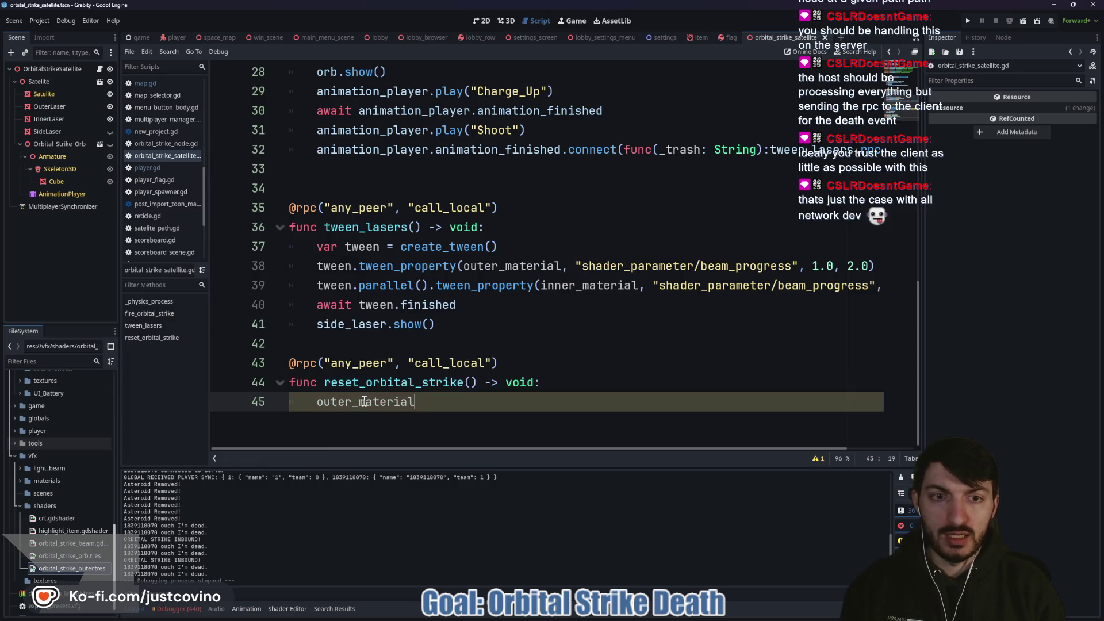
type(".set_shader")
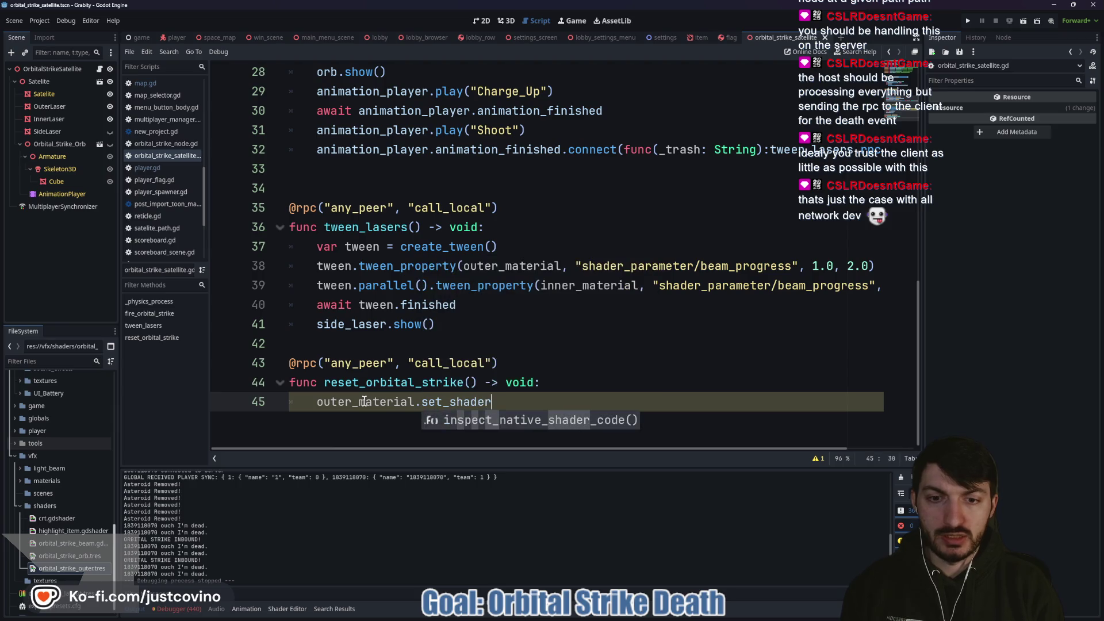
type("_parame")
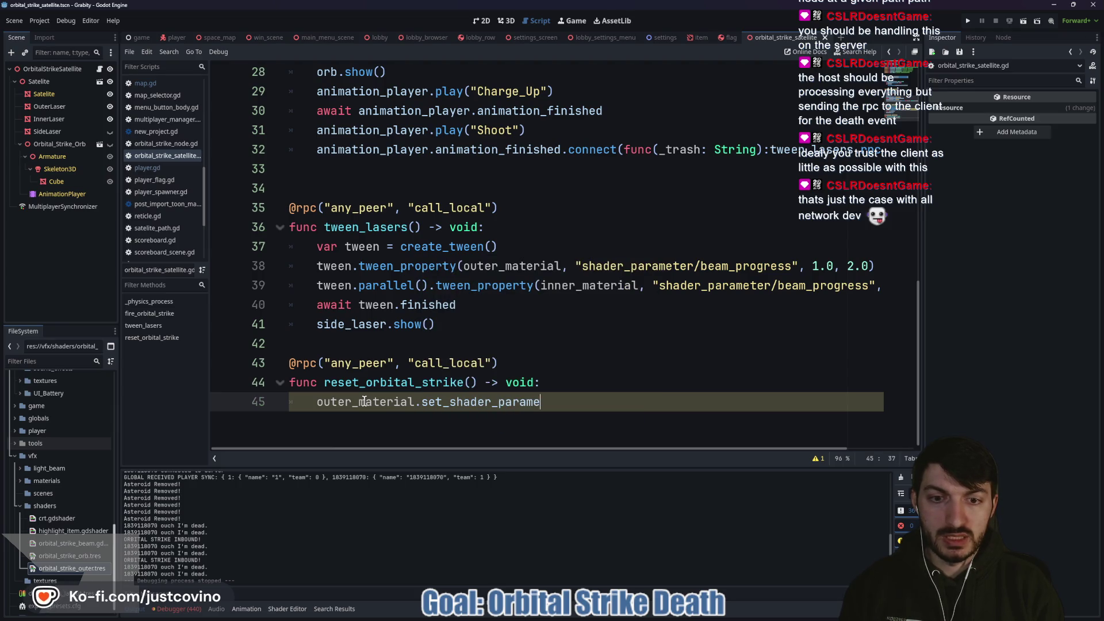
type("ter(\"b")
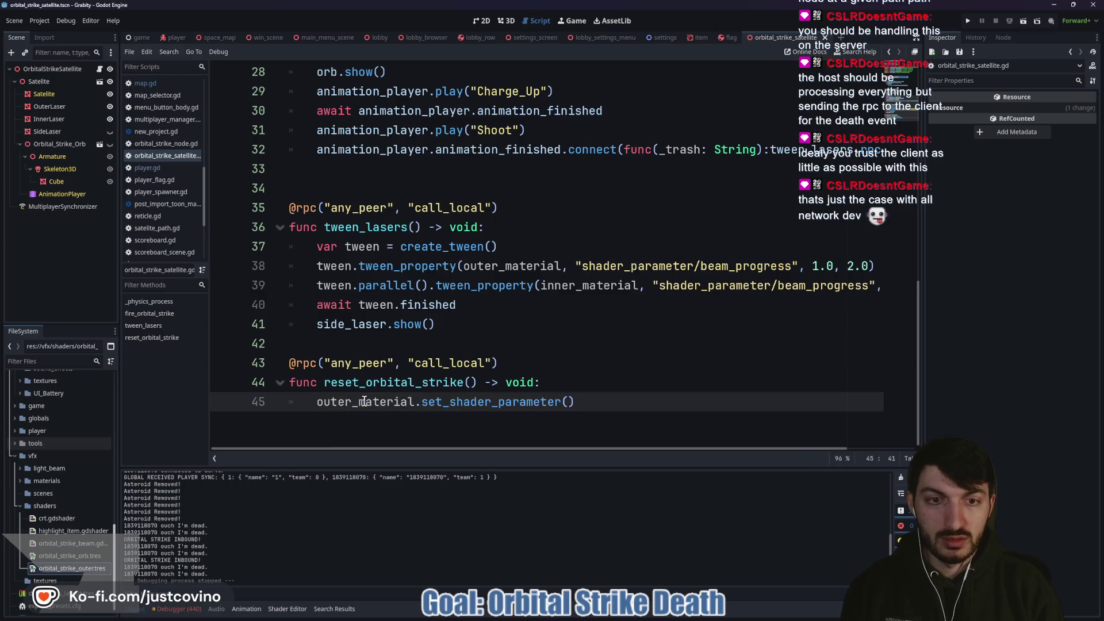
type("eam_progress")
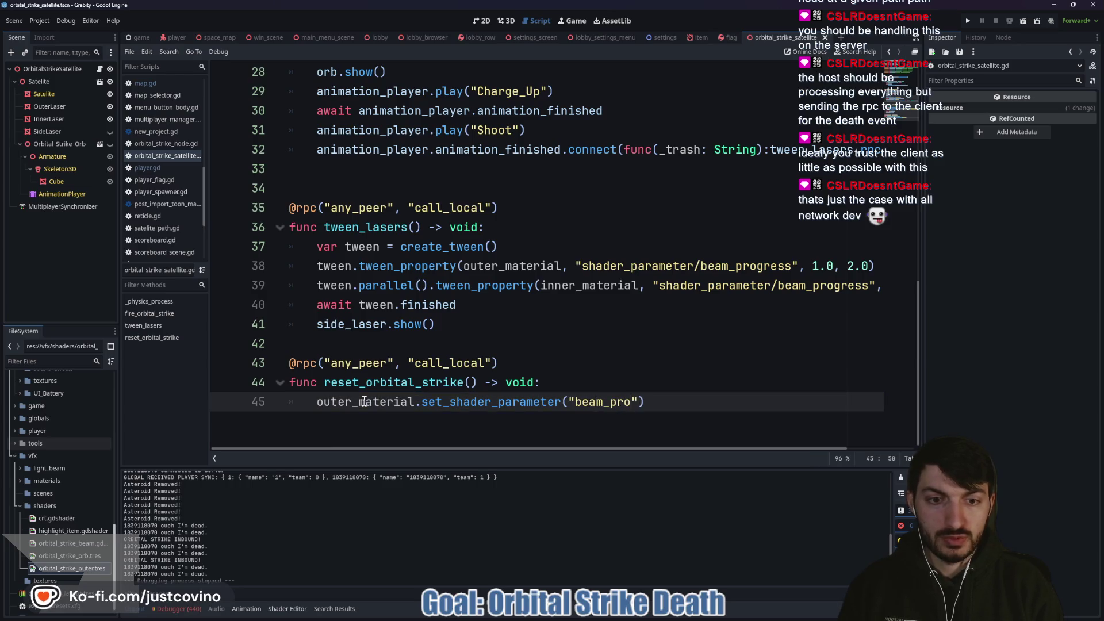
type("\"")
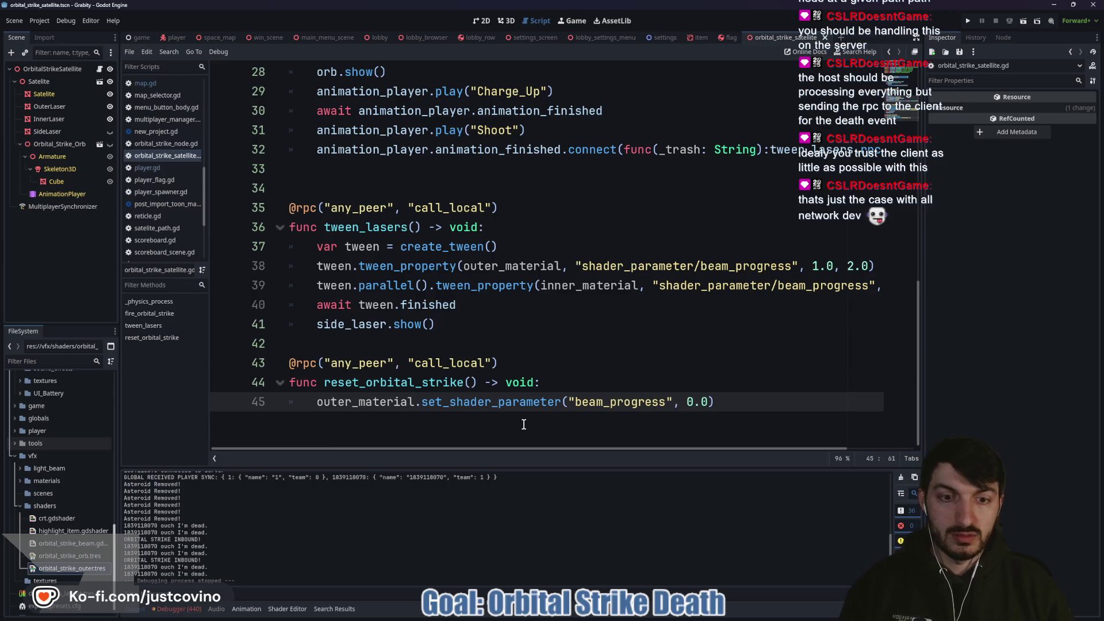
key("Return")
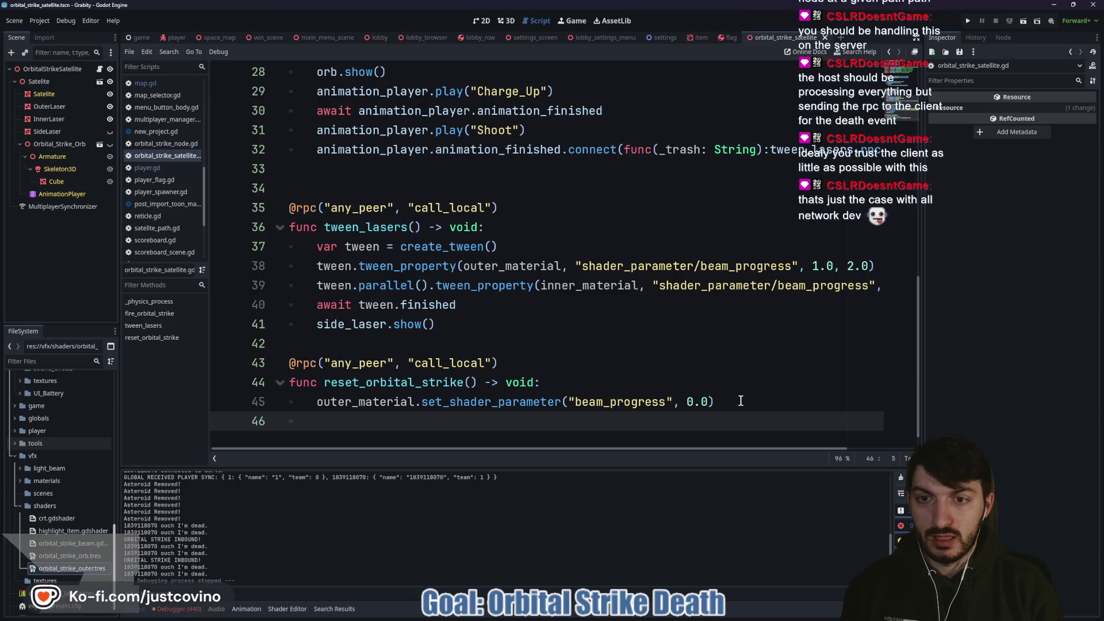
type("inner")
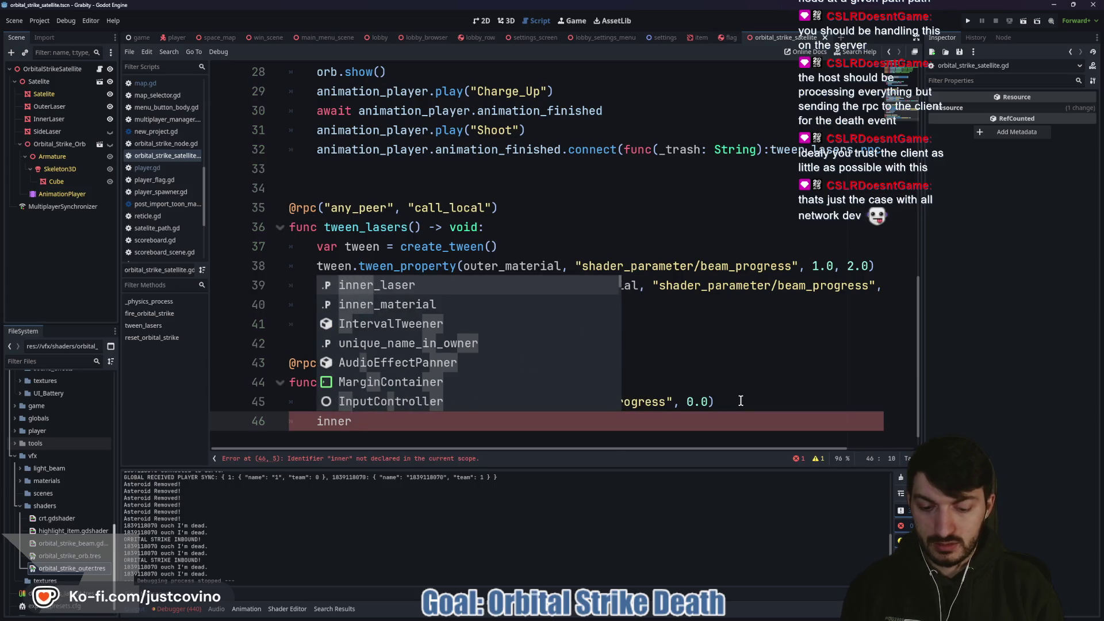
type("_mat")
key("Tab")
type(".s")
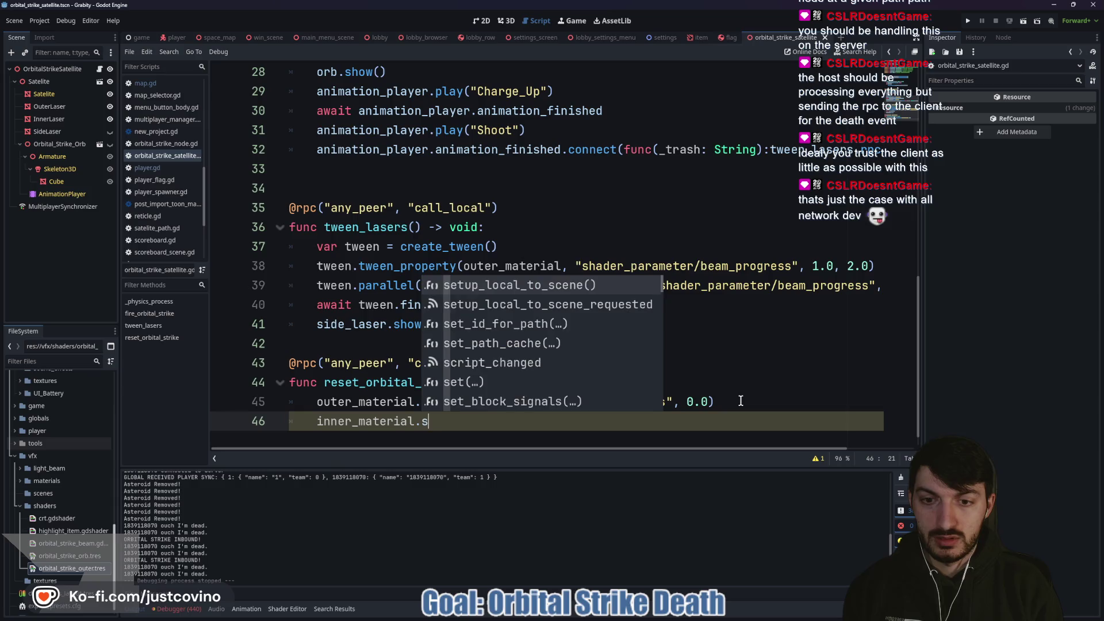
type("et_shader_parameter")
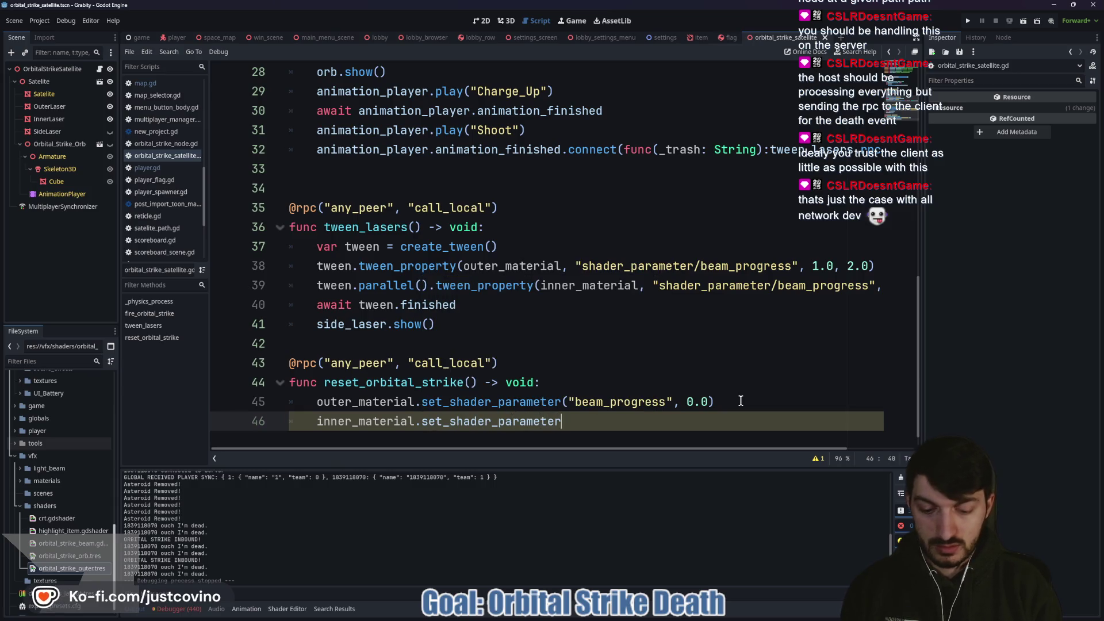
type("(")
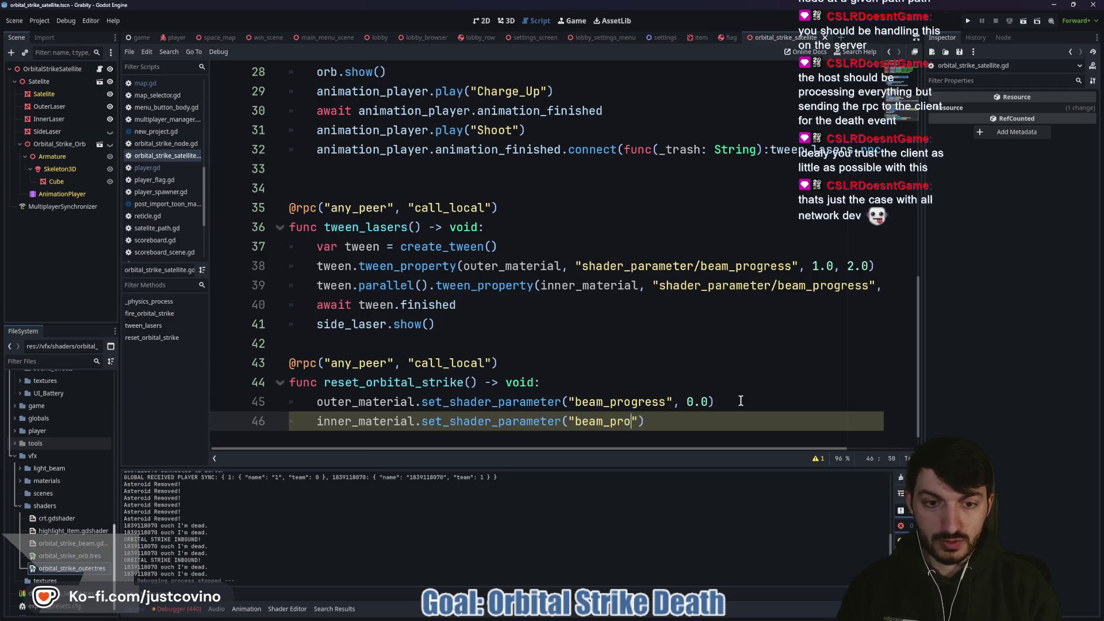
type("\"beam_progress\", ")
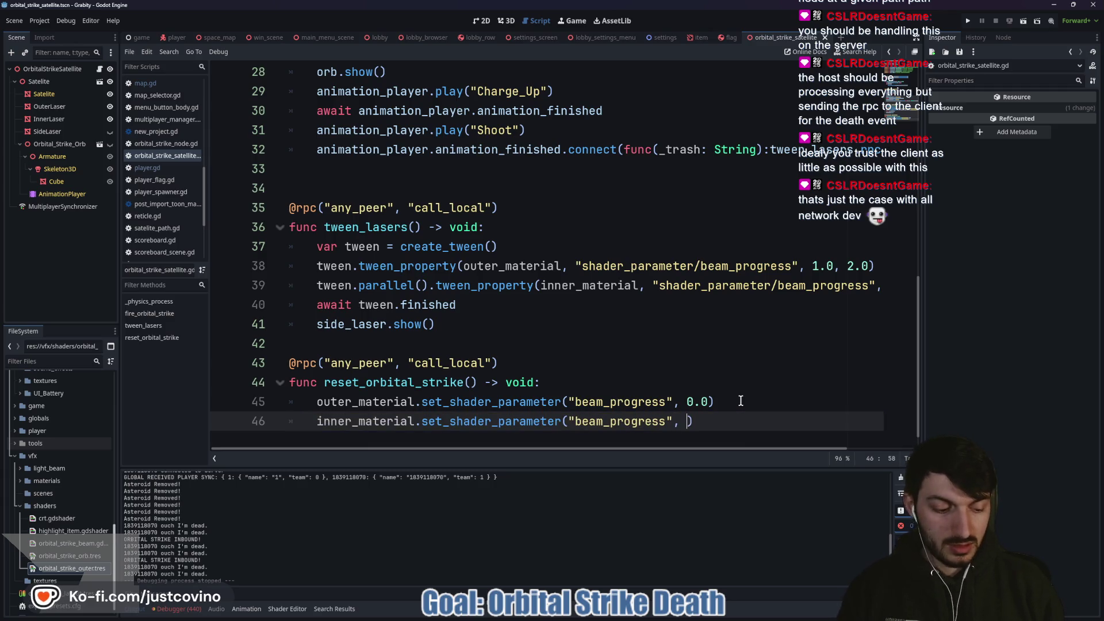
type("0.0)")
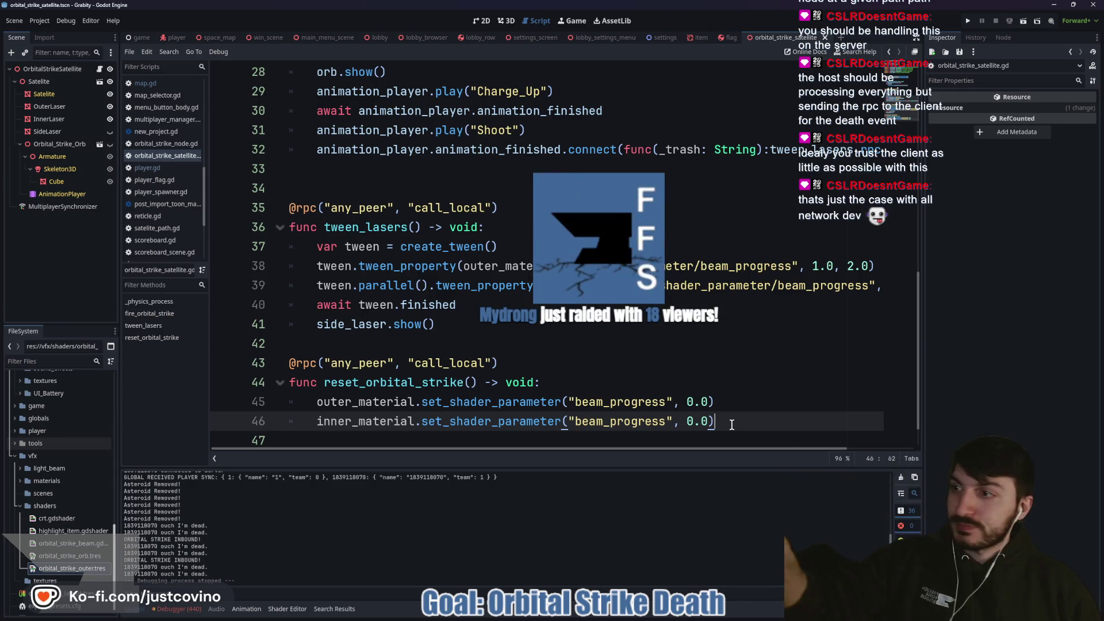
Step: Add a blank line after tween_lasers and save the script with Ctrl+S
left_click(435, 342)
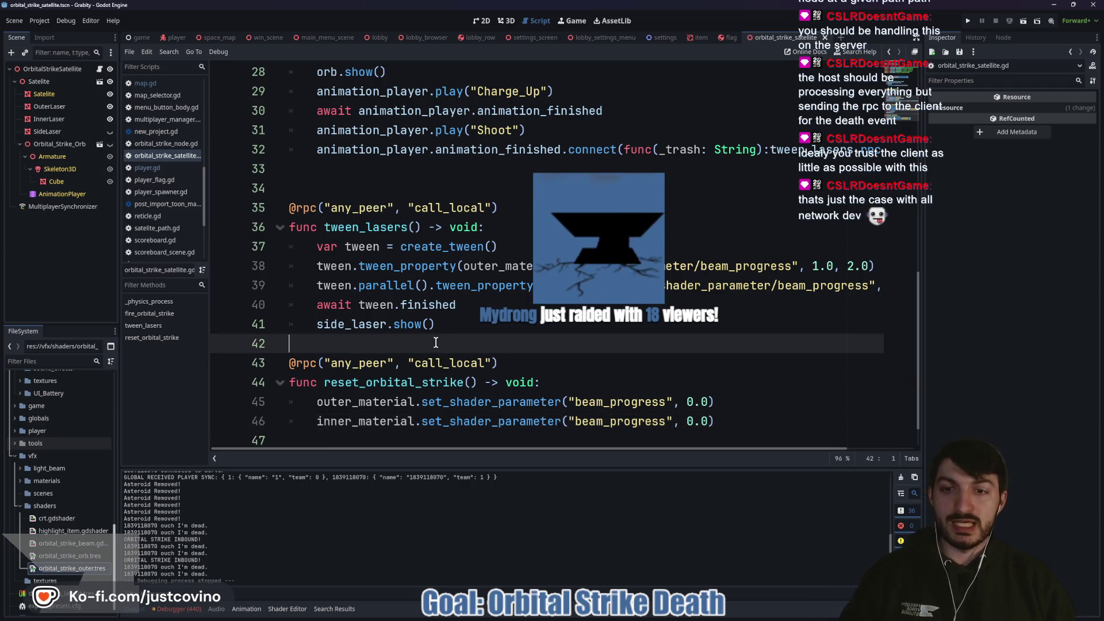
key("Return")
key("ctrl+s")
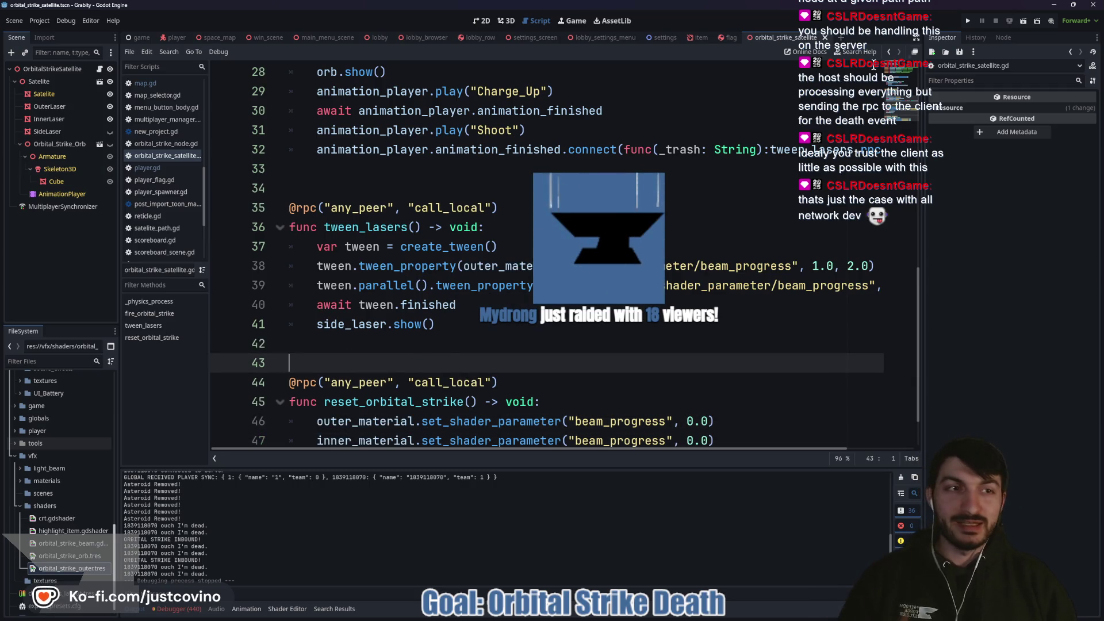
Step: Run the project and arrange the two game windows side by side
left_click(967, 21)
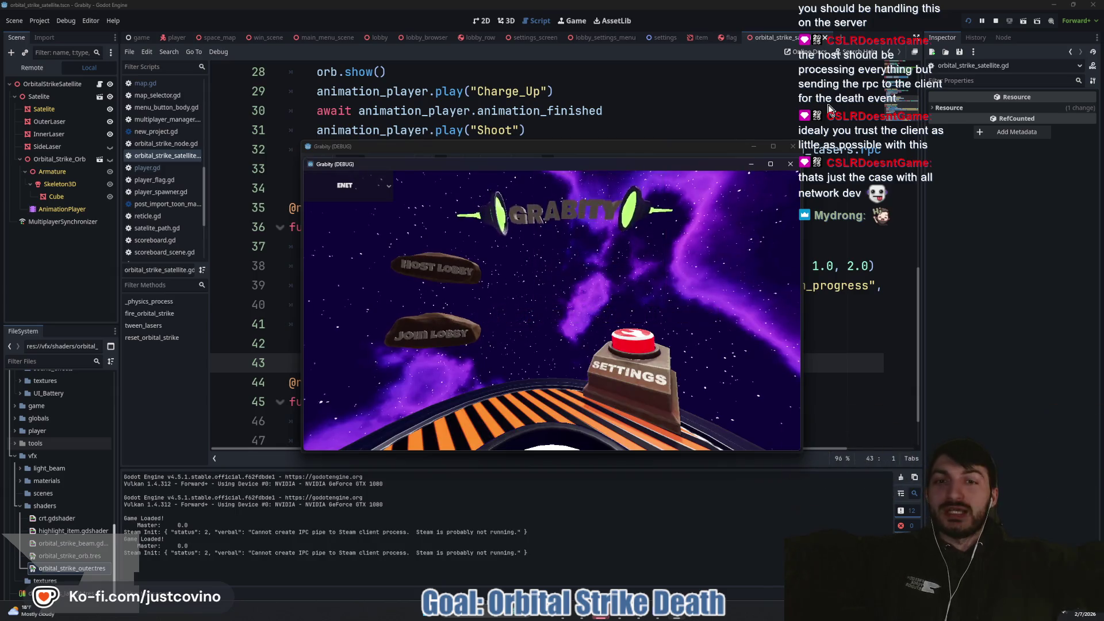
left_click_drag(613, 149, 345, 149)
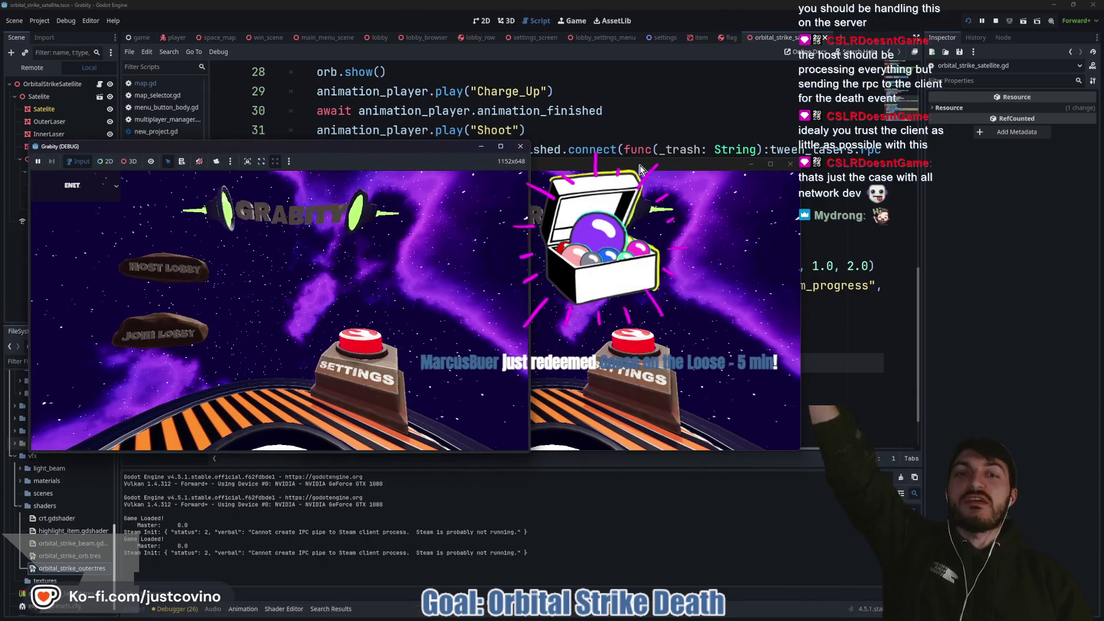
left_click_drag(604, 167, 853, 160)
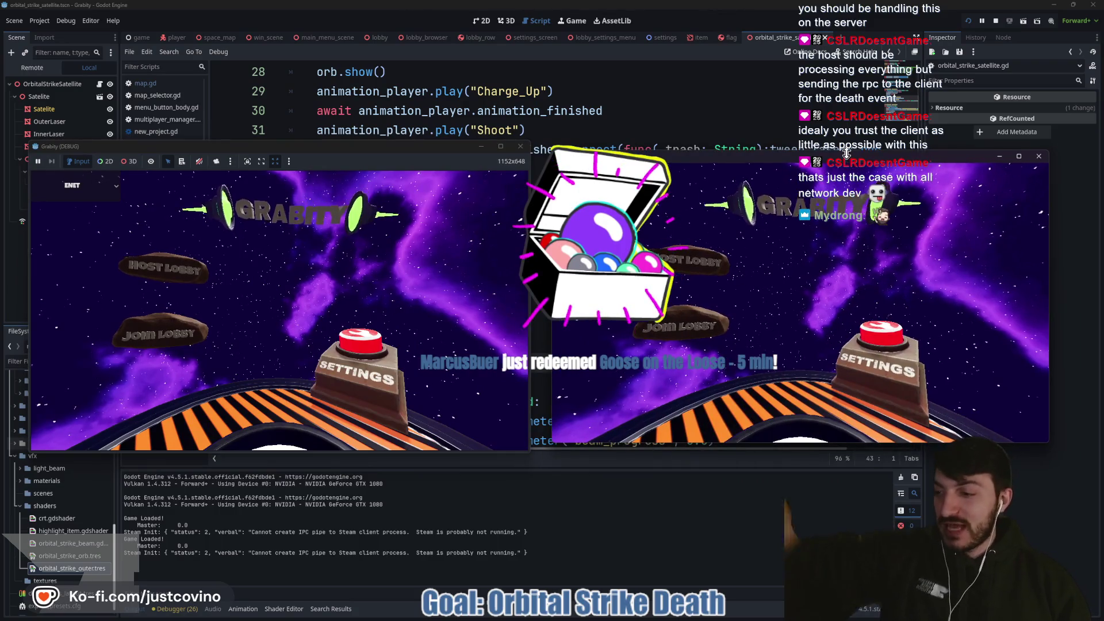
Step: Host a lobby on the left, join it on the right, ready both players, and start
left_click(178, 268)
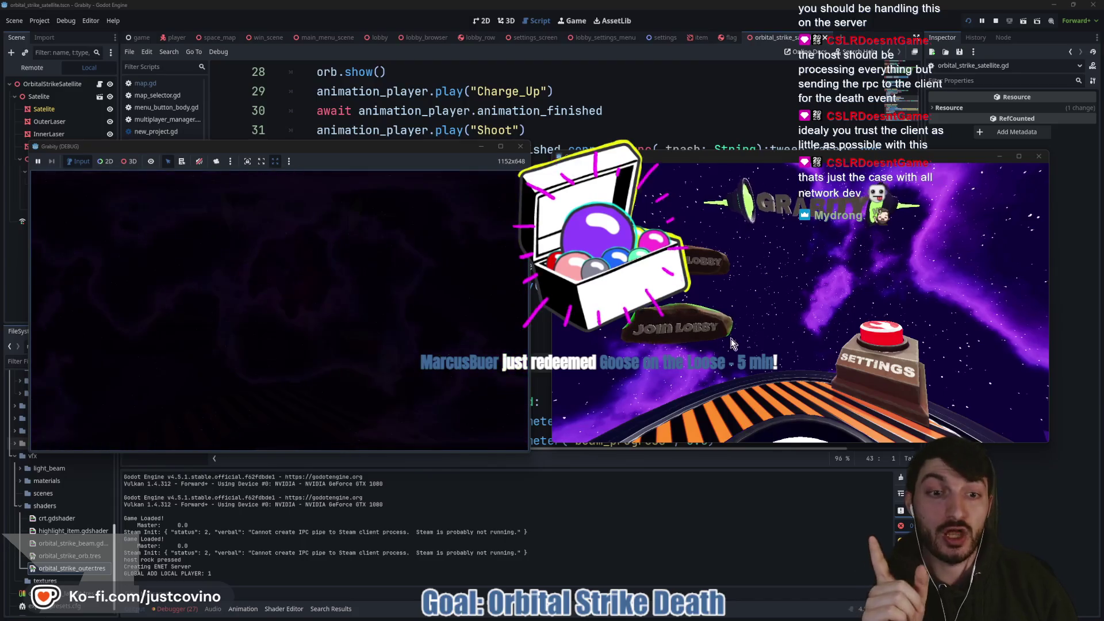
left_click(681, 326)
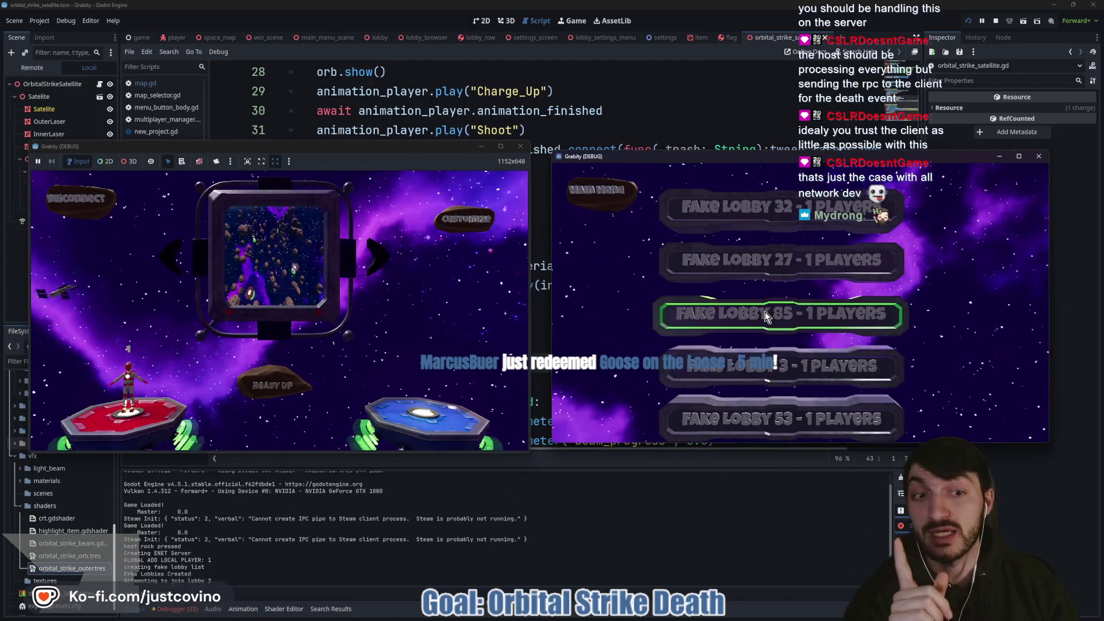
left_click(765, 312)
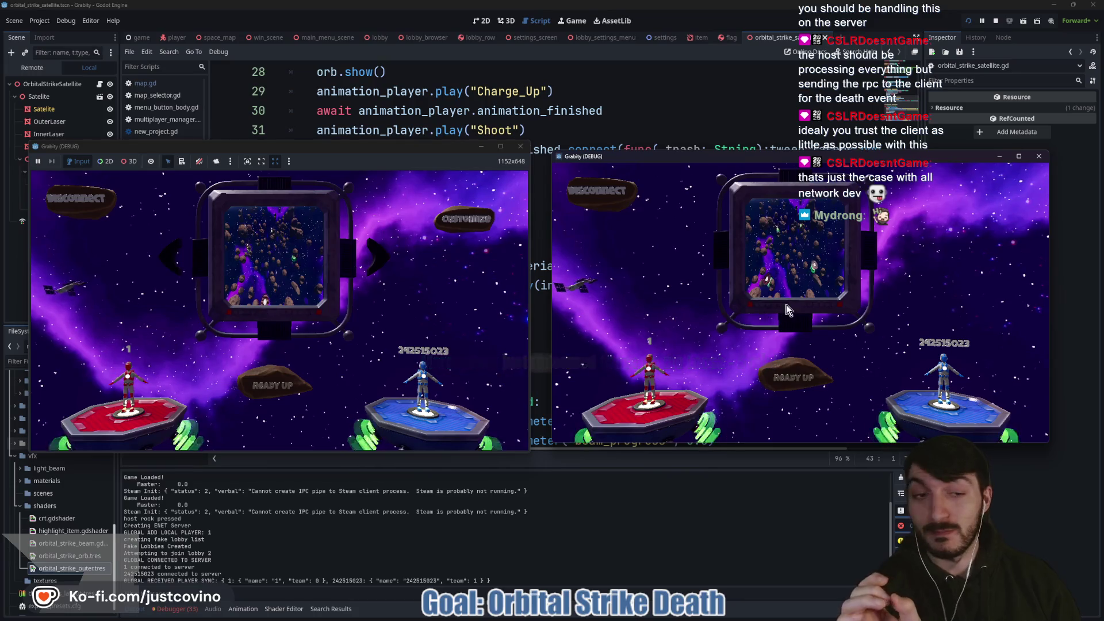
left_click(799, 377)
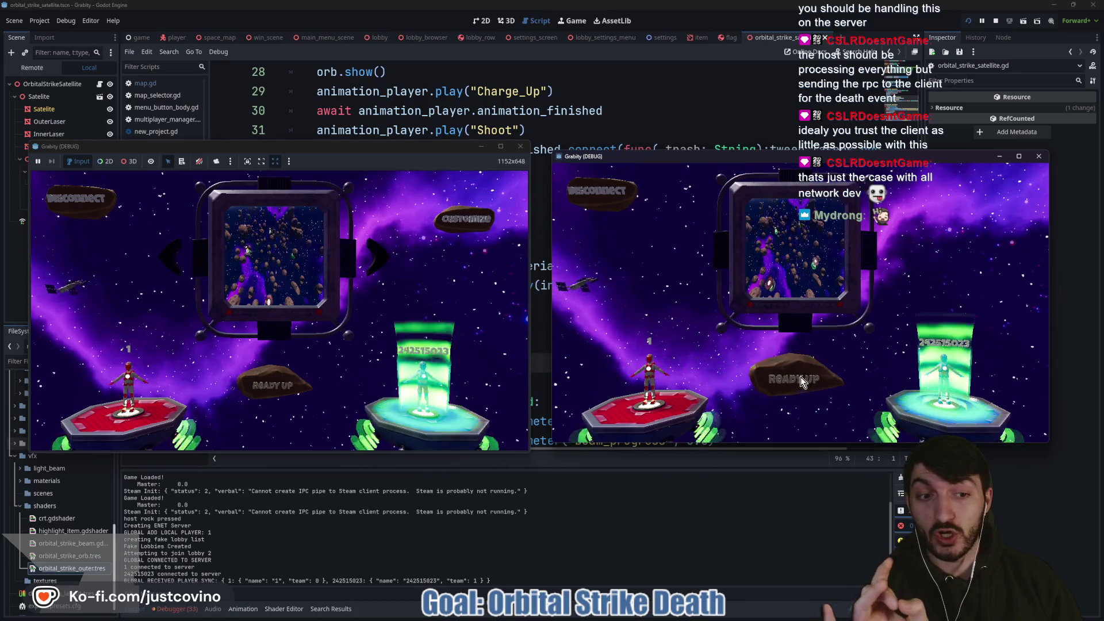
left_click(285, 385)
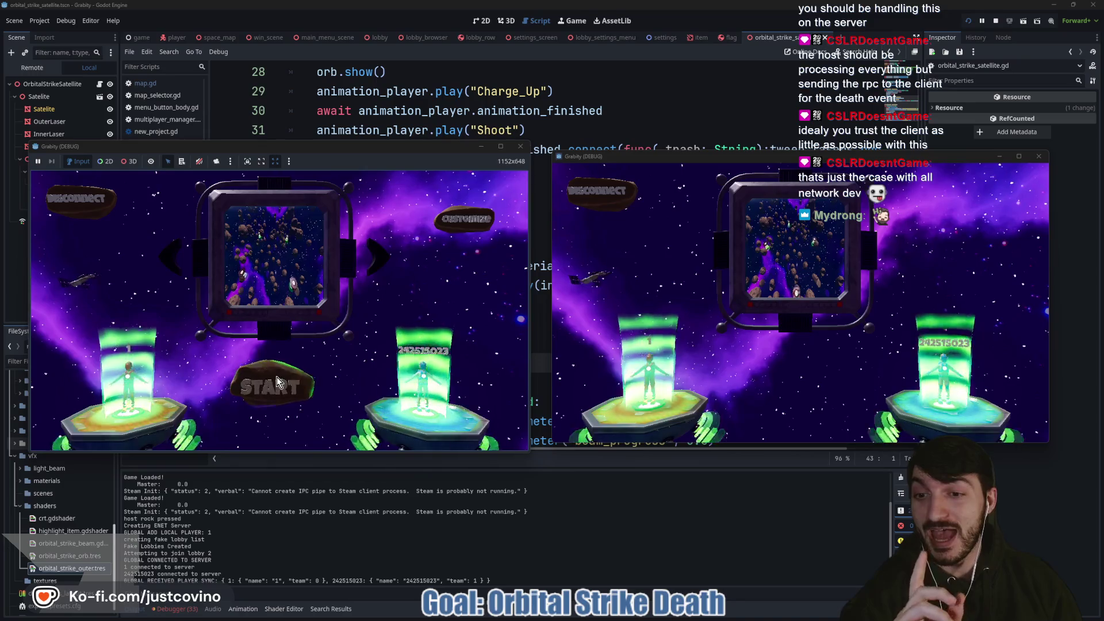
left_click(277, 377)
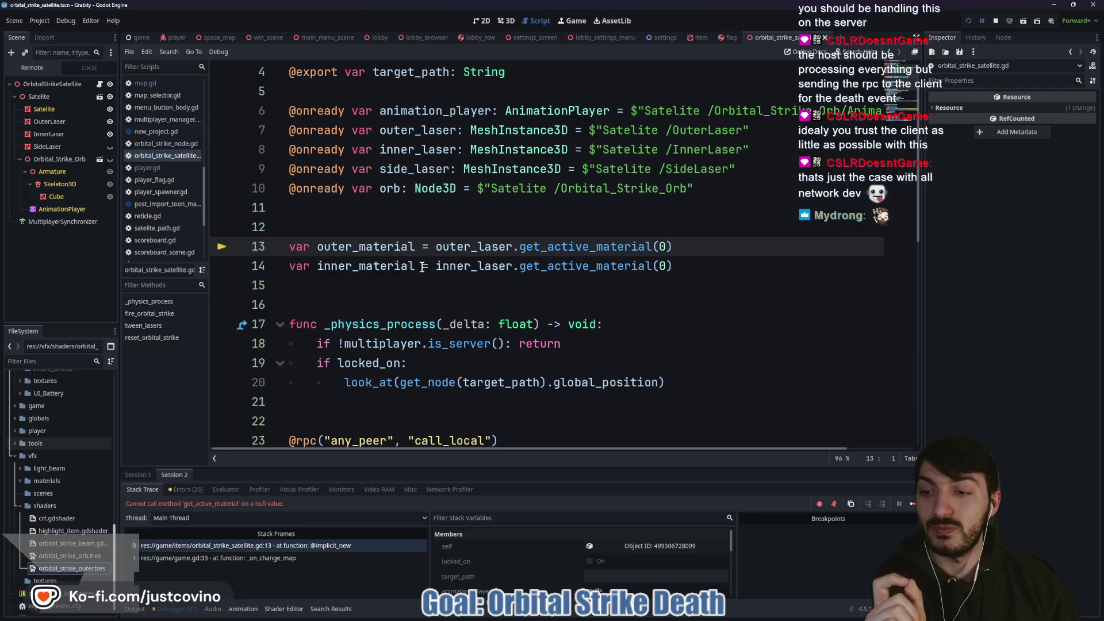
Step: Stop the game and declare a _ready function below the material variables
left_click(997, 23)
scroll(421, 236, "down", 1)
left_click(422, 235)
key("Return")
key("Return")
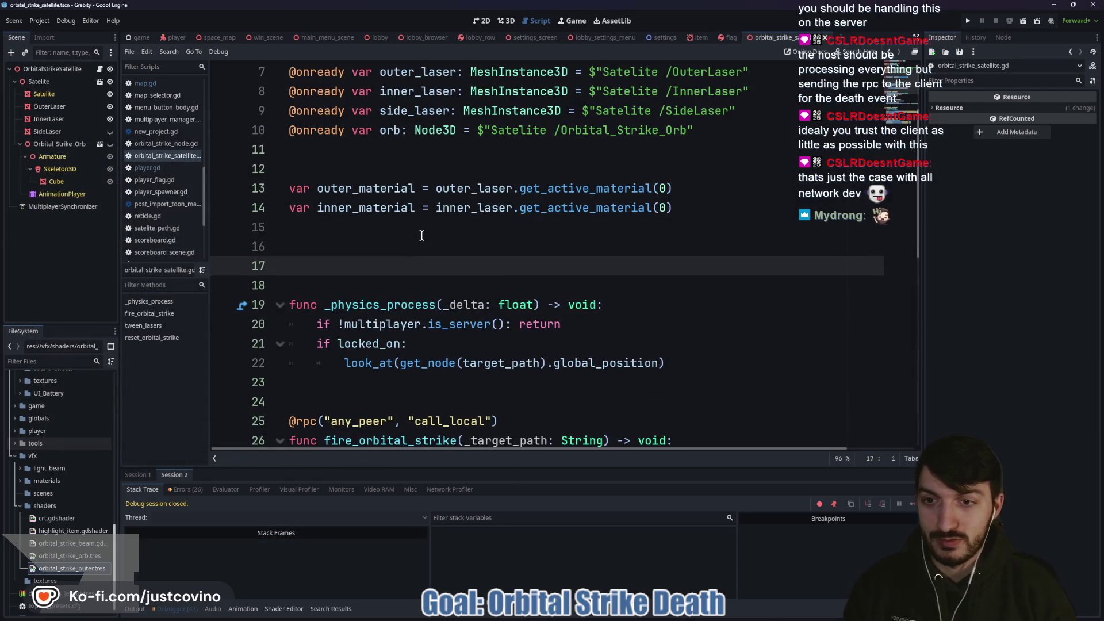
key("Up")
type("fuc")
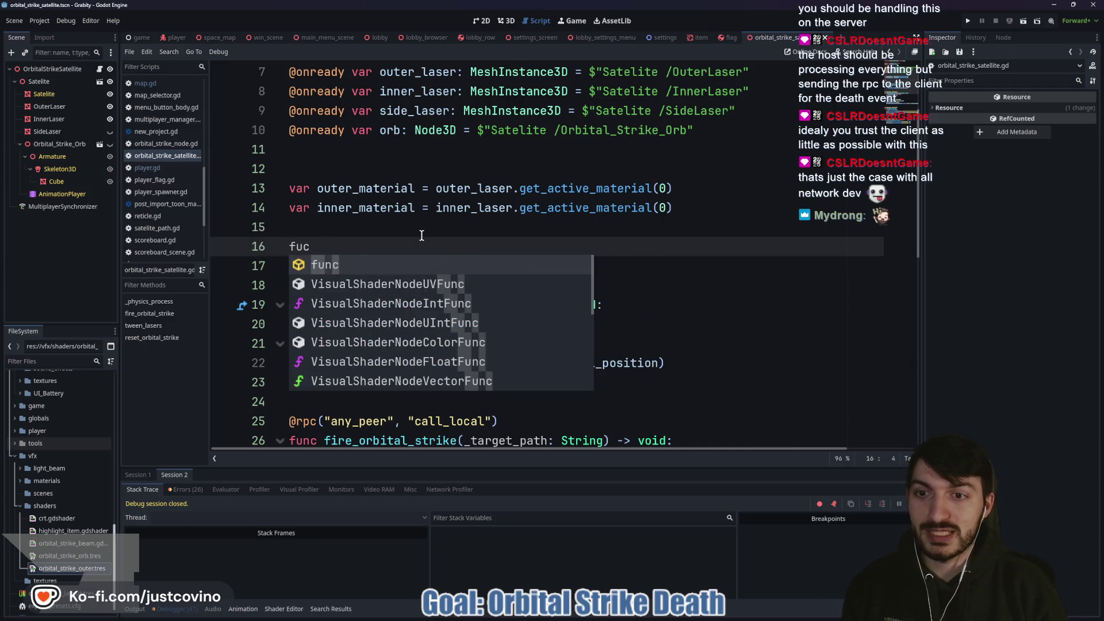
key("Return")
key("Return")
key("Return")
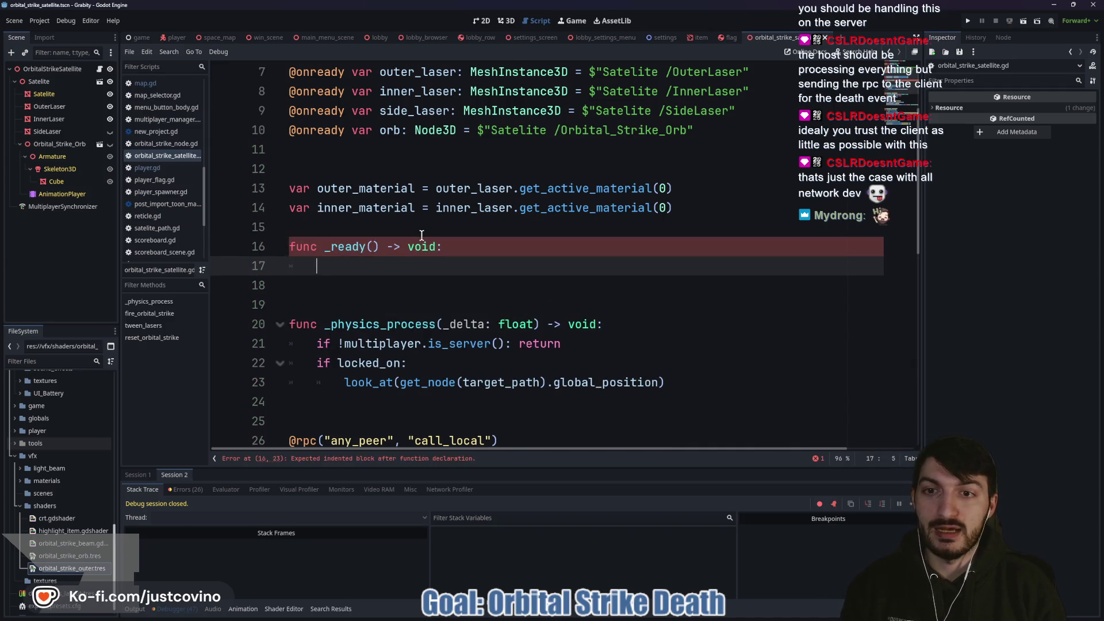
Step: Assign outer_material and inner_material with their get_active_material(0) lookups inside _ready
type("outer")
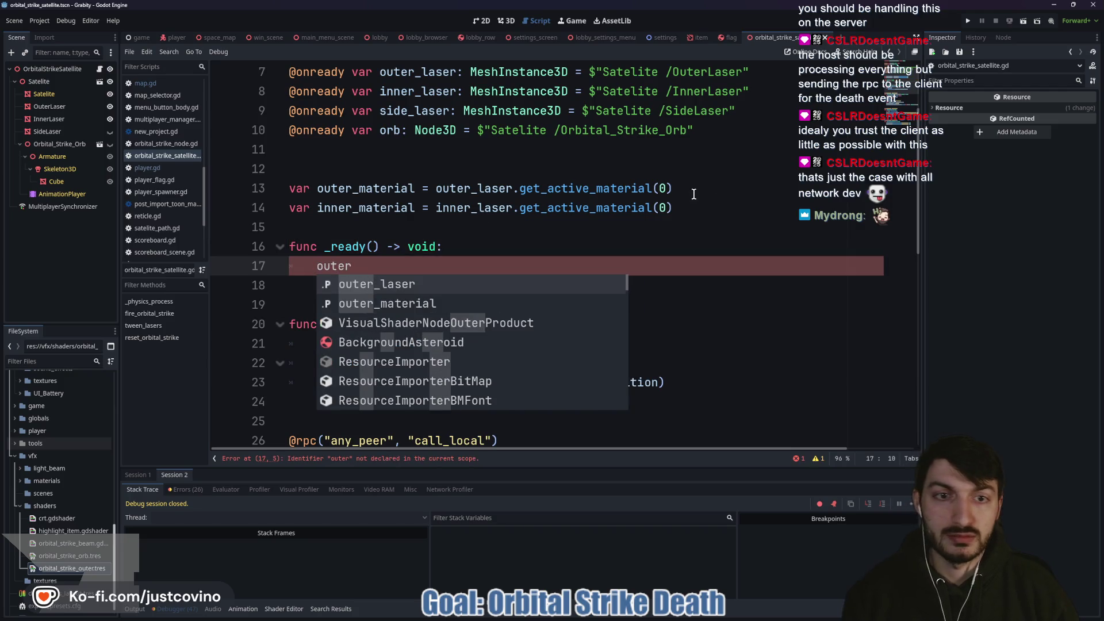
left_click_drag(690, 188, 542, 190)
left_click_drag(324, 191, 315, 190)
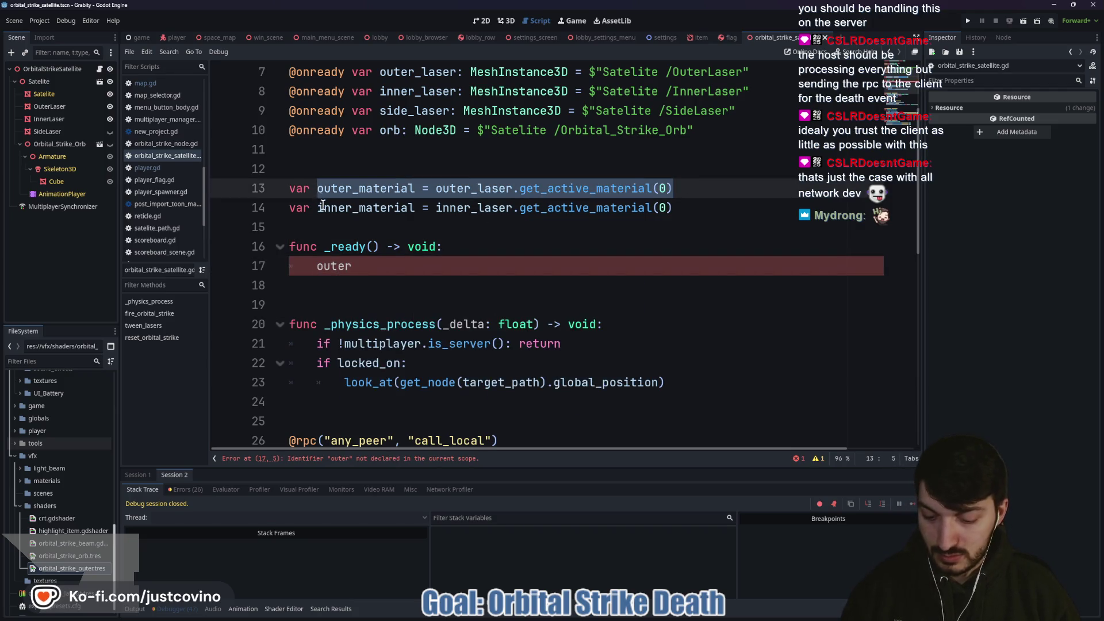
left_click_drag(369, 267, 288, 267)
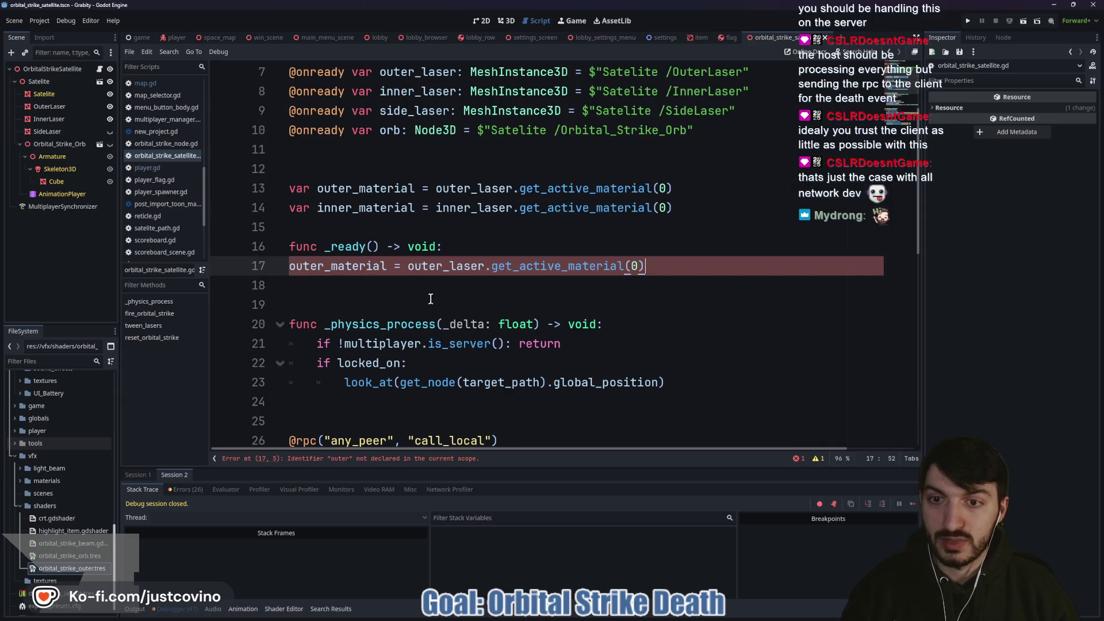
left_click_drag(672, 208, 318, 213)
left_click(712, 267)
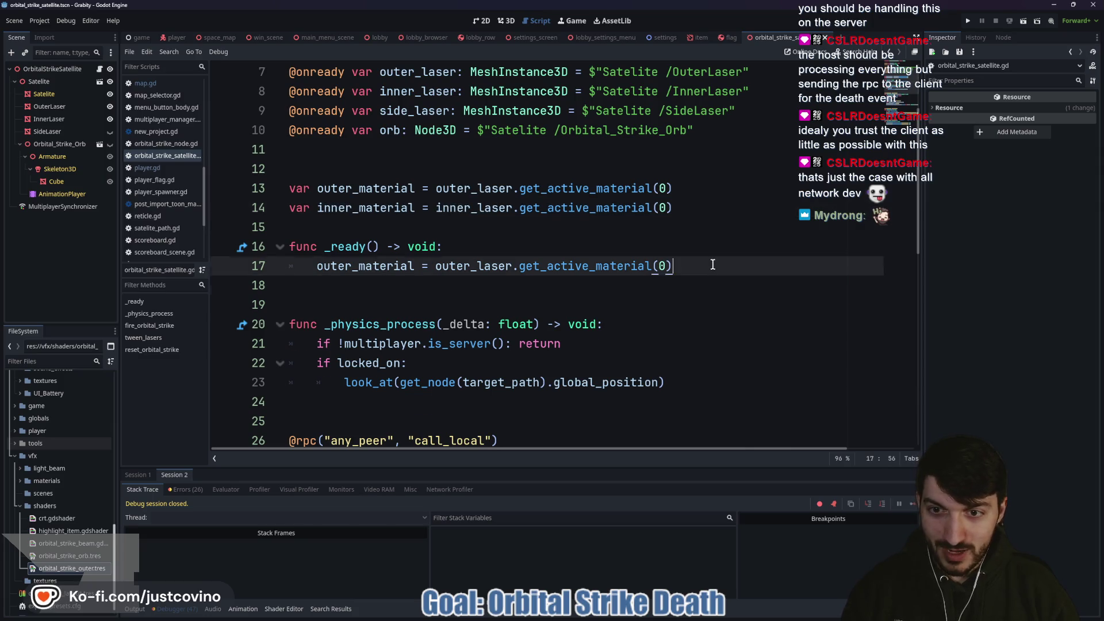
key("Return")
type("inner_material = inner_laser.get_active_material(0)")
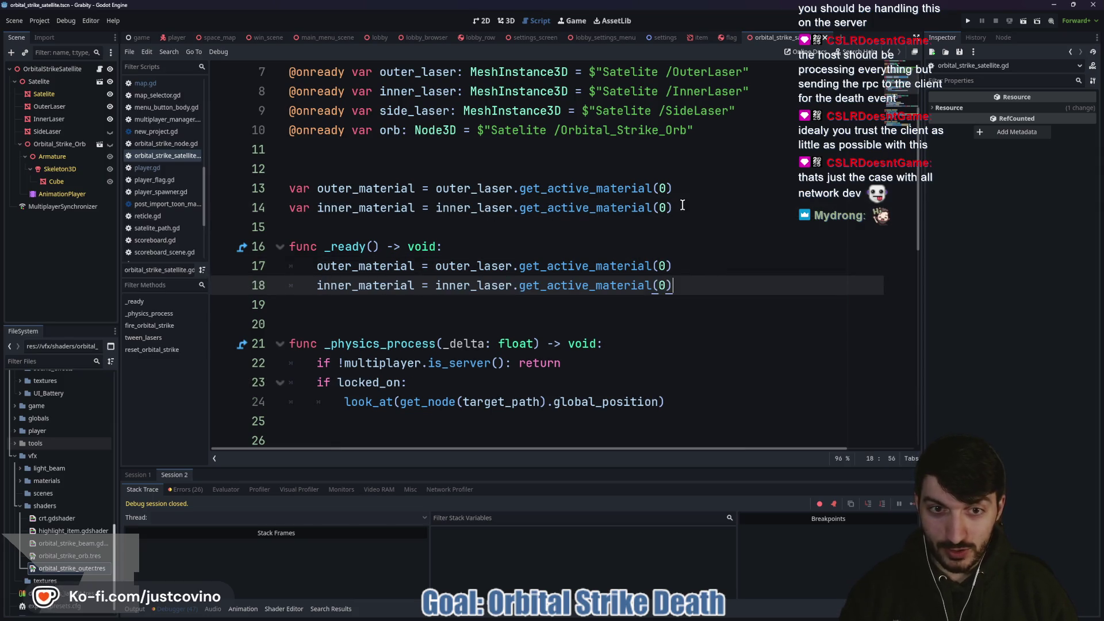
Step: Remove the initializers from the material declarations on lines 13–14 and run with F5
left_click_drag(683, 206, 423, 206)
key("BackSpace")
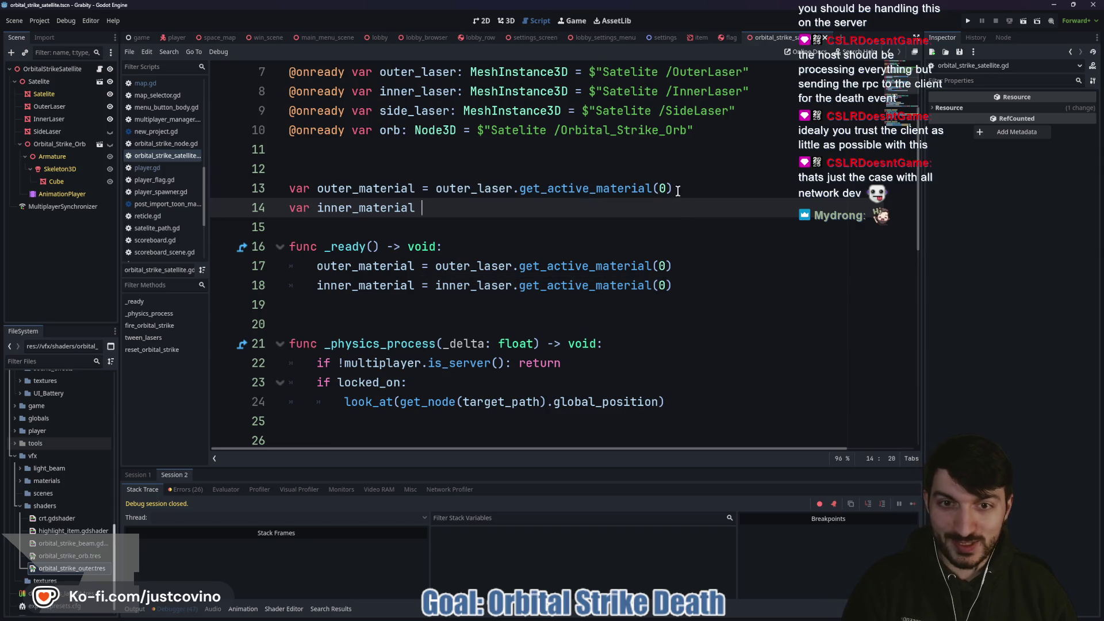
left_click_drag(678, 187, 423, 188)
key("BackSpace")
key("F5")
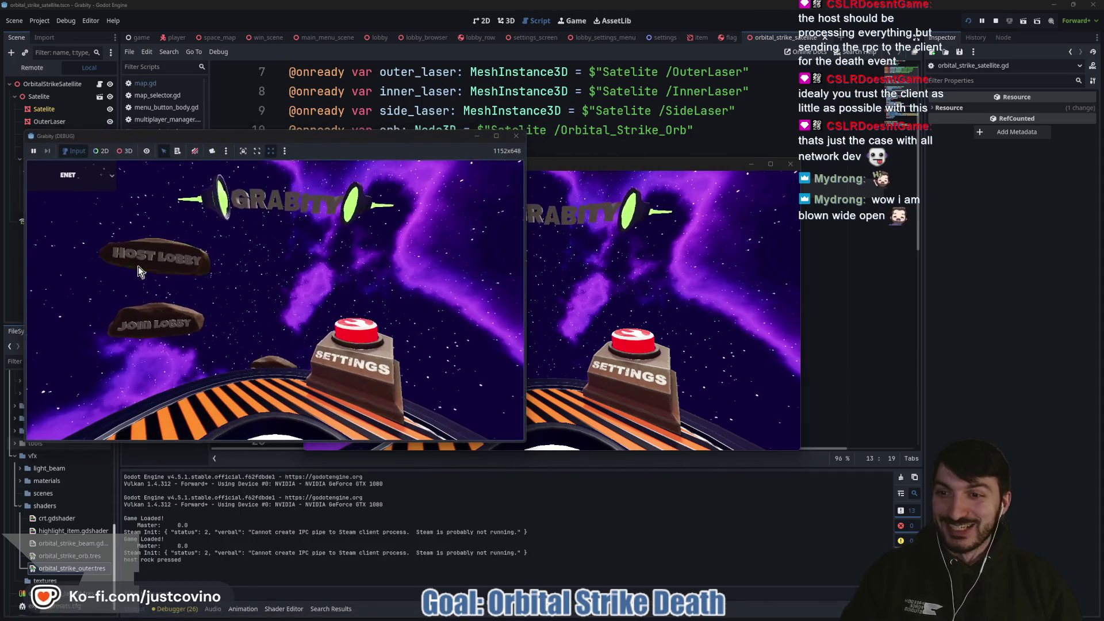
Step: Host a lobby in the first window, join from the second, ready up, and start the match
left_click(138, 267)
left_click_drag(661, 163, 932, 134)
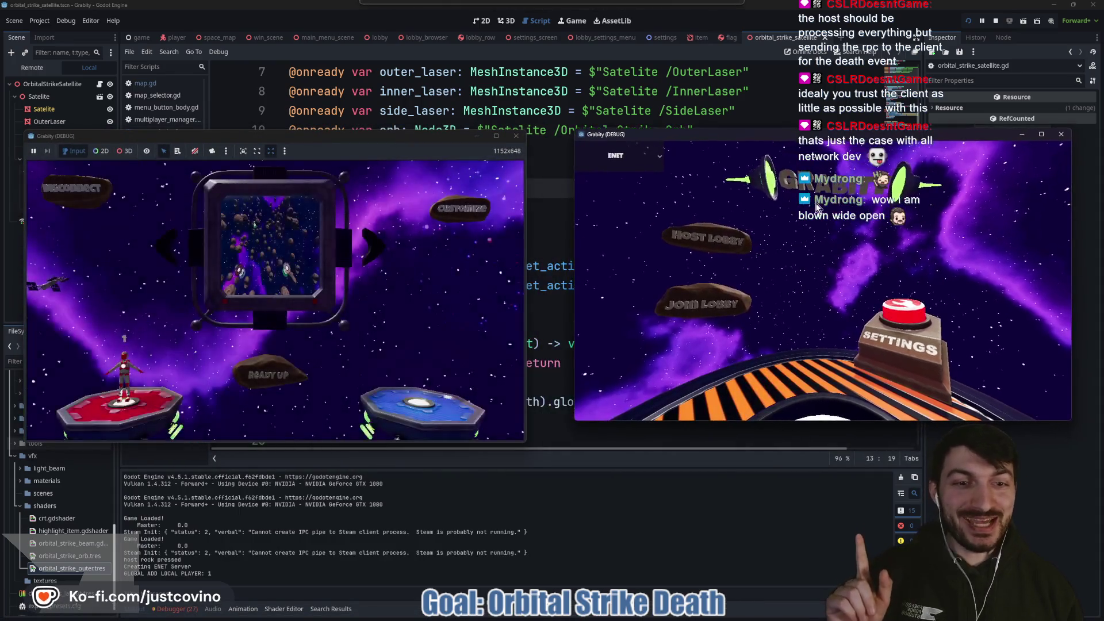
left_click(709, 313)
left_click(788, 366)
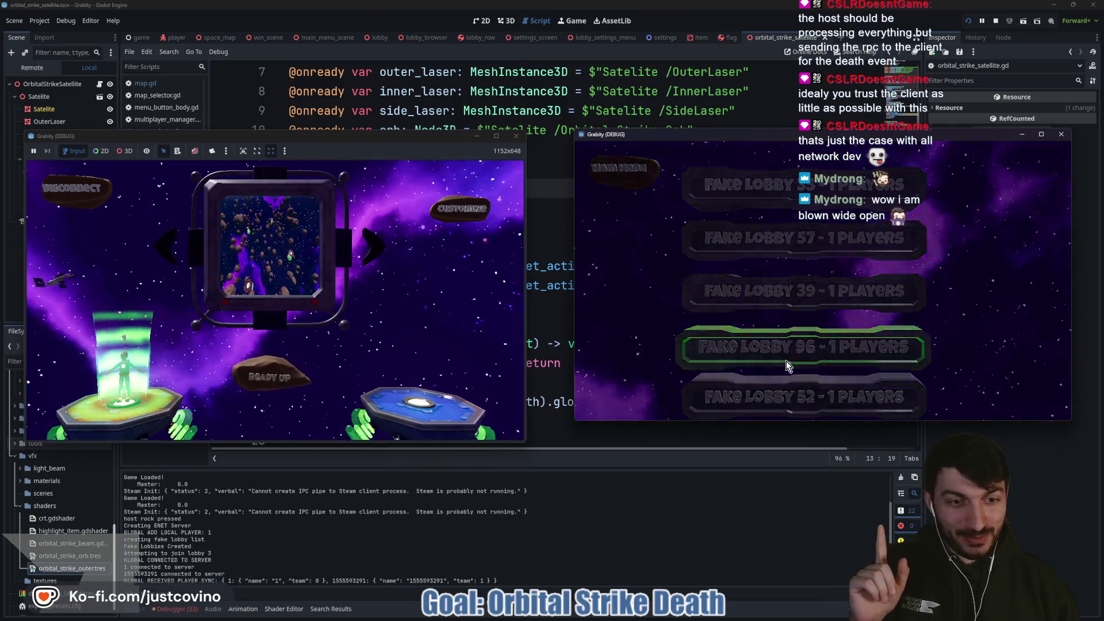
left_click(822, 372)
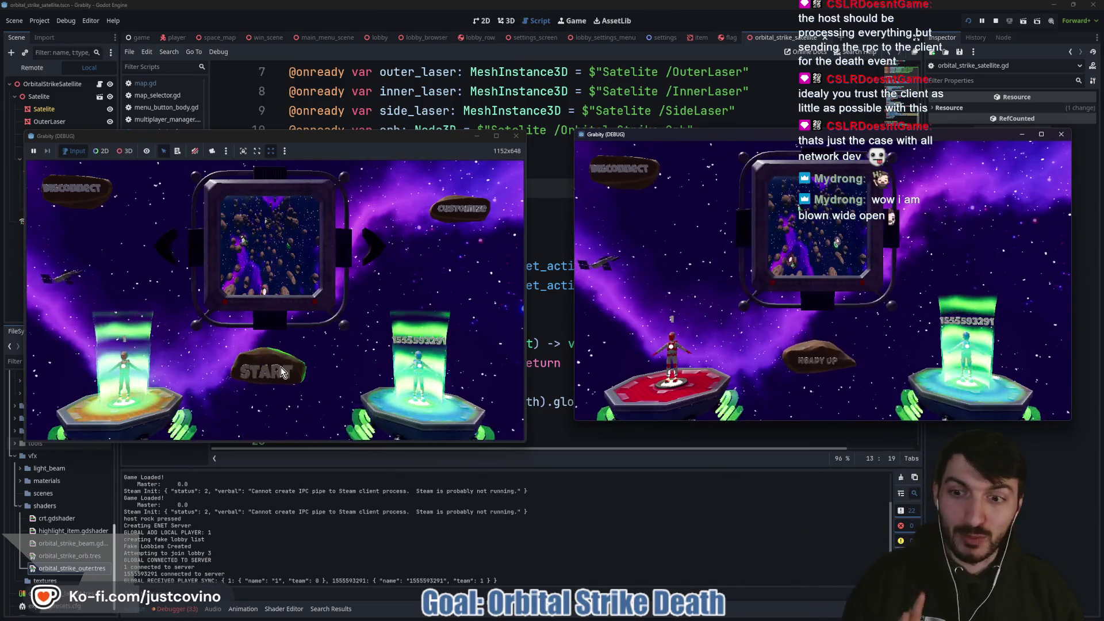
left_click(277, 373)
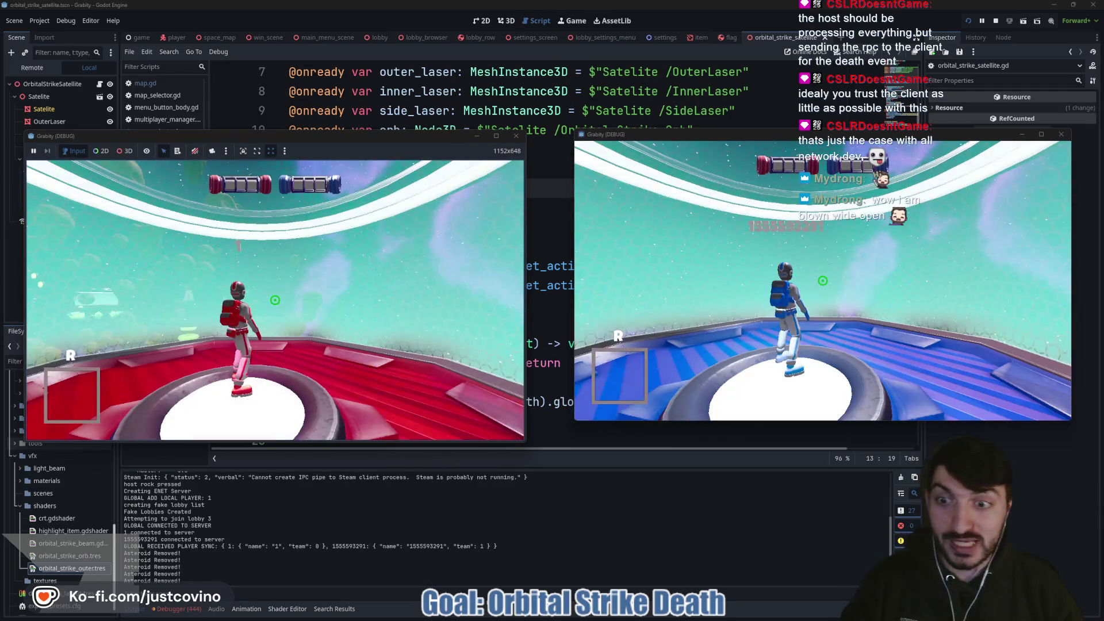
Step: Jump the host and client players off their asteroids to trigger the orbital strike
key("super")
key("super")
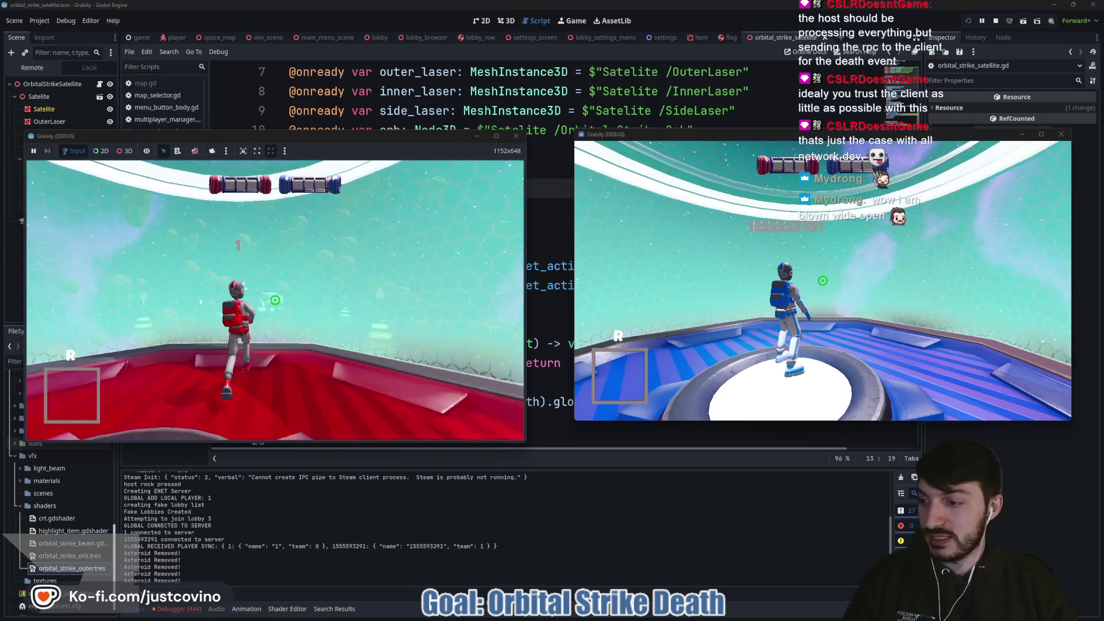
key("space")
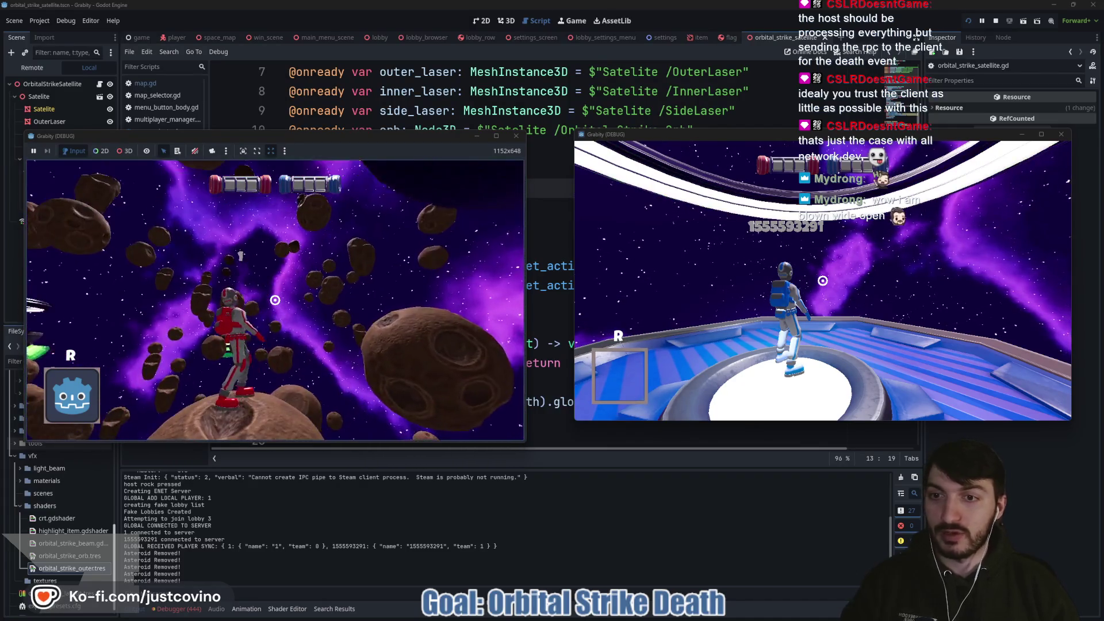
key("space")
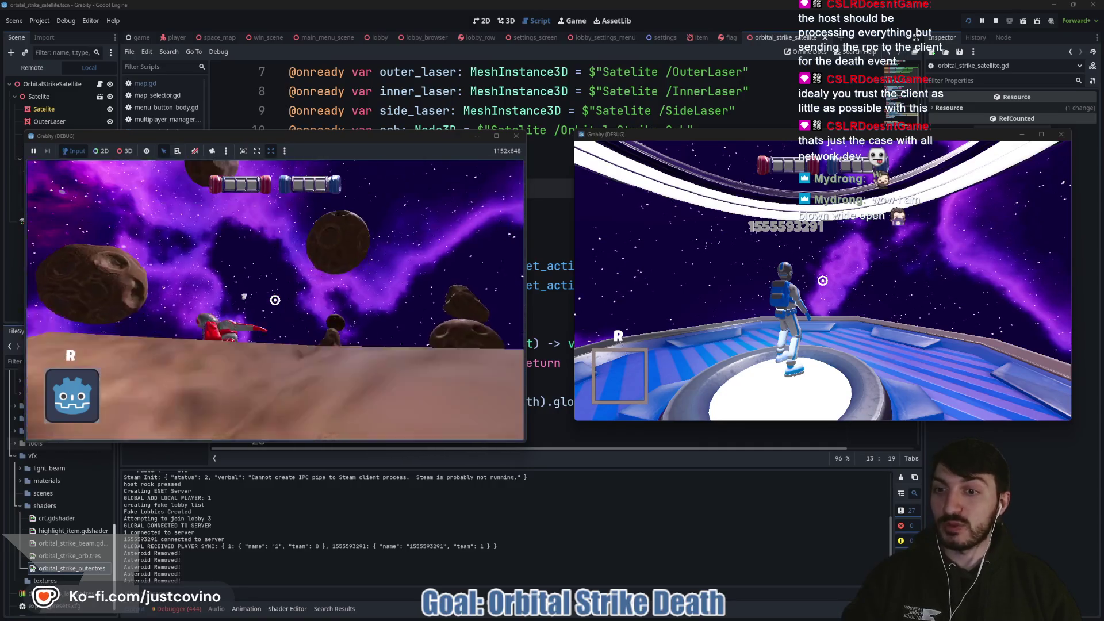
key("space")
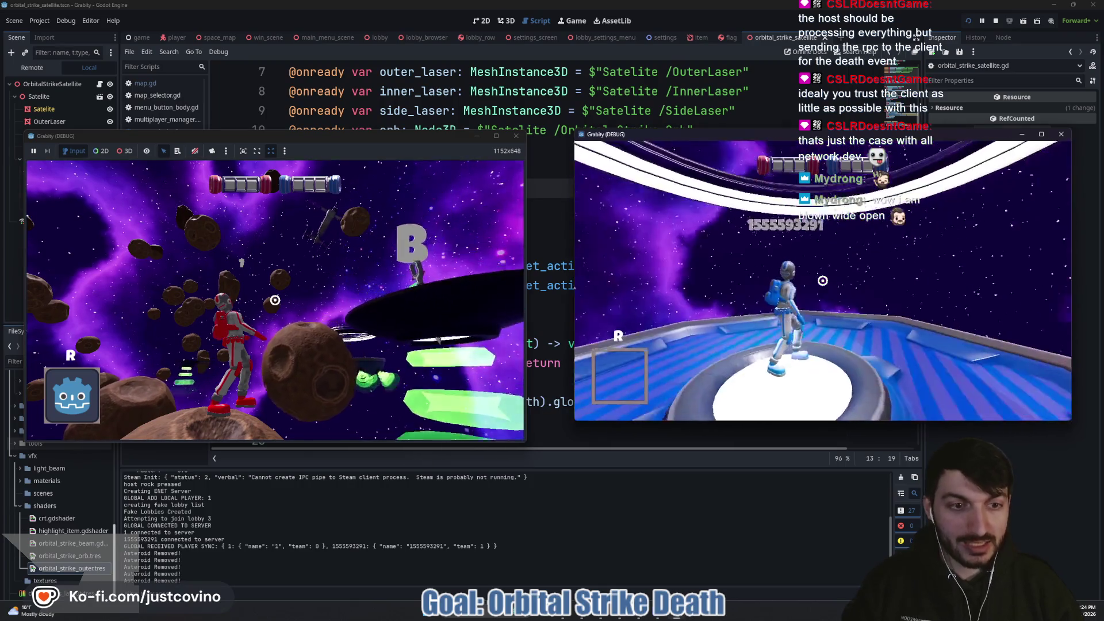
key("w")
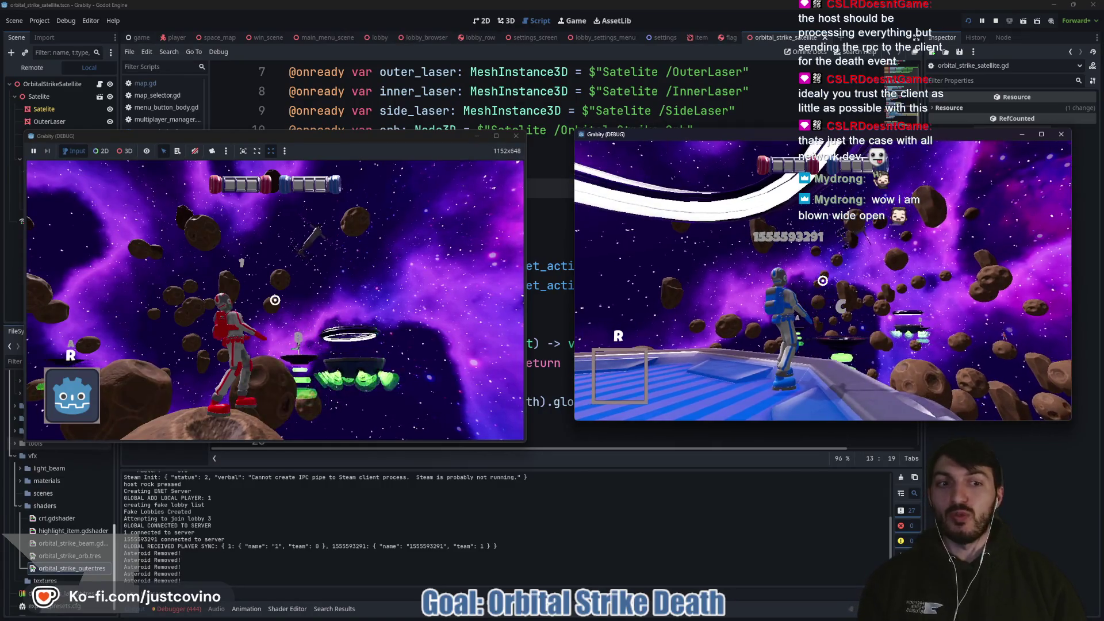
left_click(494, 141)
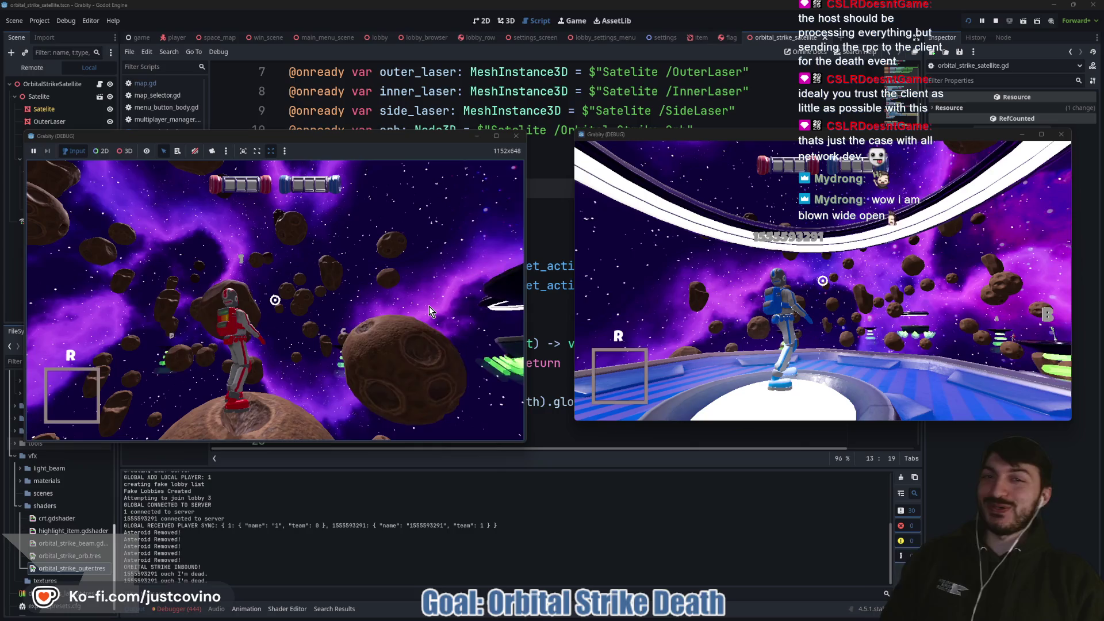
Step: Search 'goose' in Windows search and launch GooseDesktop.exe
key("super")
type("goose")
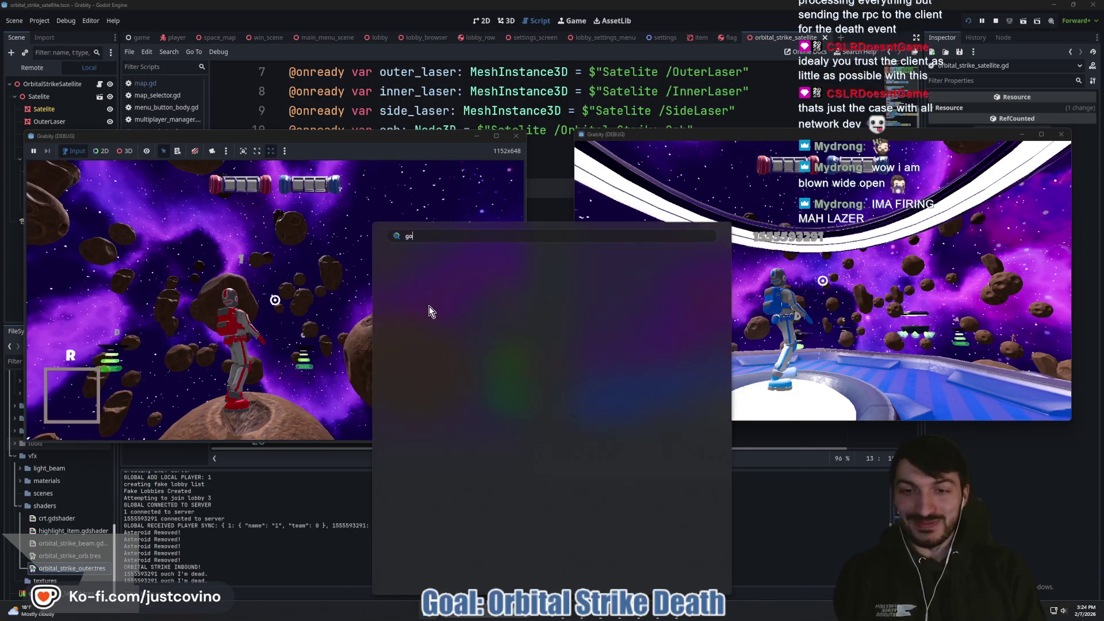
left_click(428, 306)
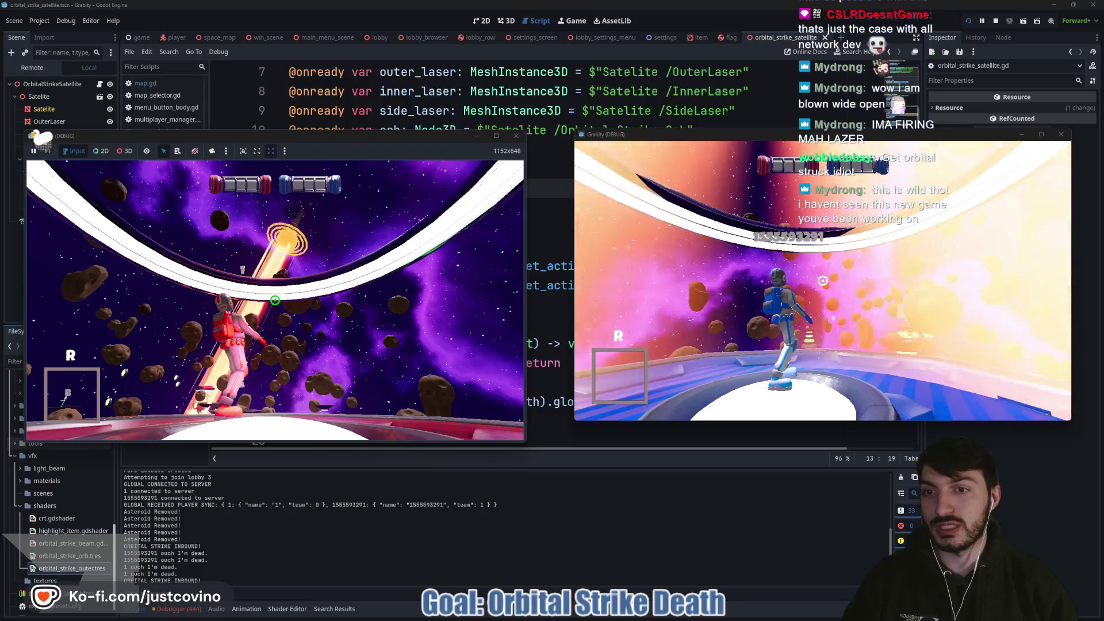
Step: End the debug session with F8 and close both game windows
key("F8")
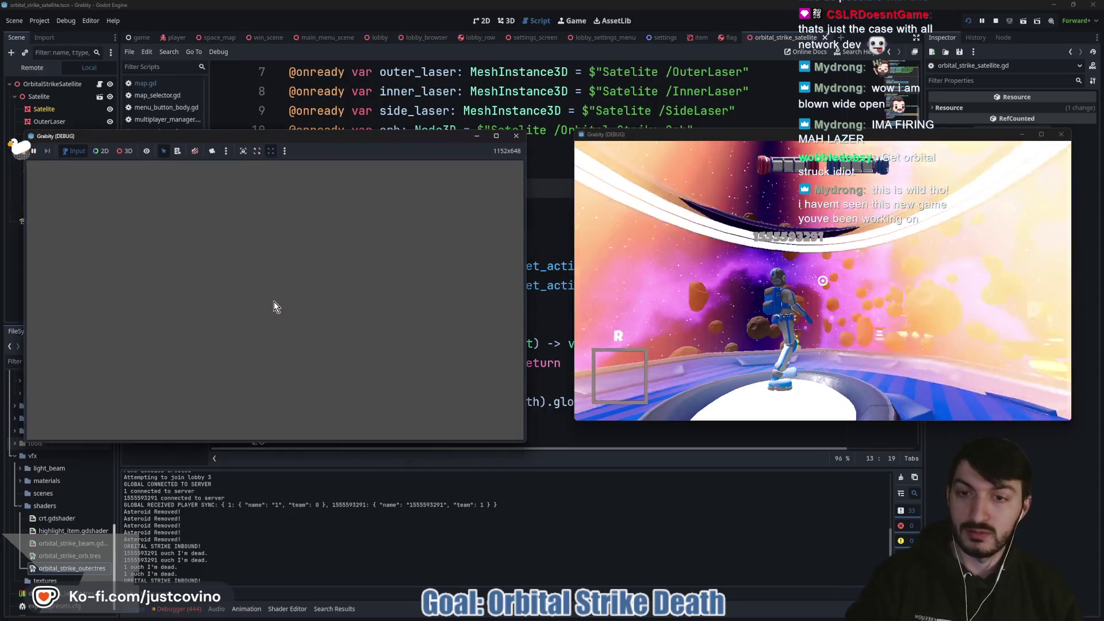
left_click(413, 309)
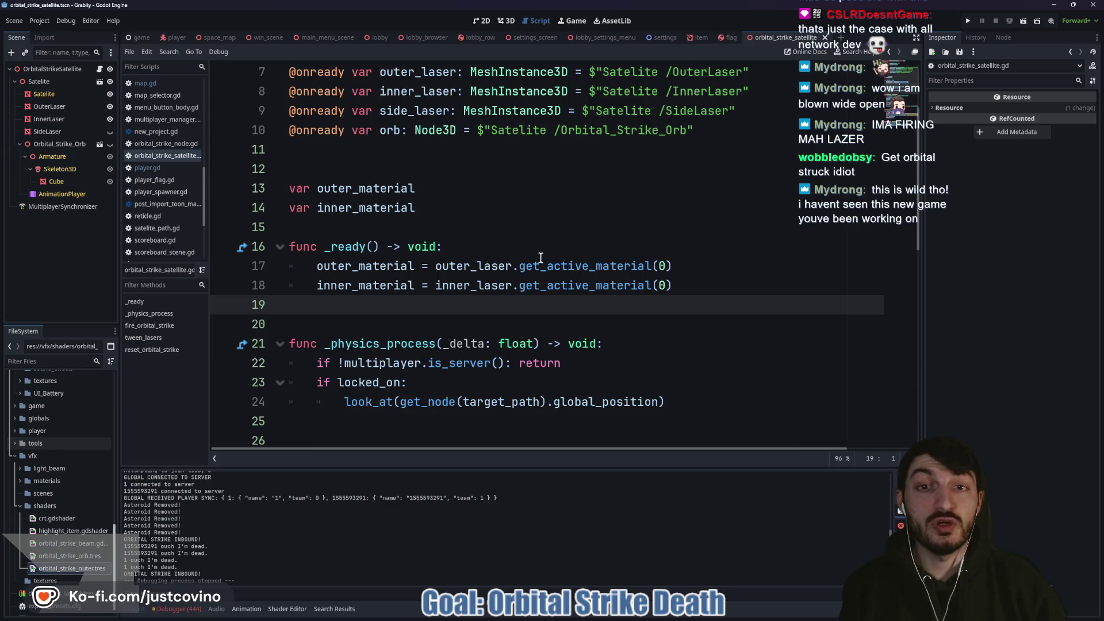
Step: Check the empty lines 15–20, toggle to the 3D view and back, and scroll to reset_orbital_strike()
left_click(423, 234)
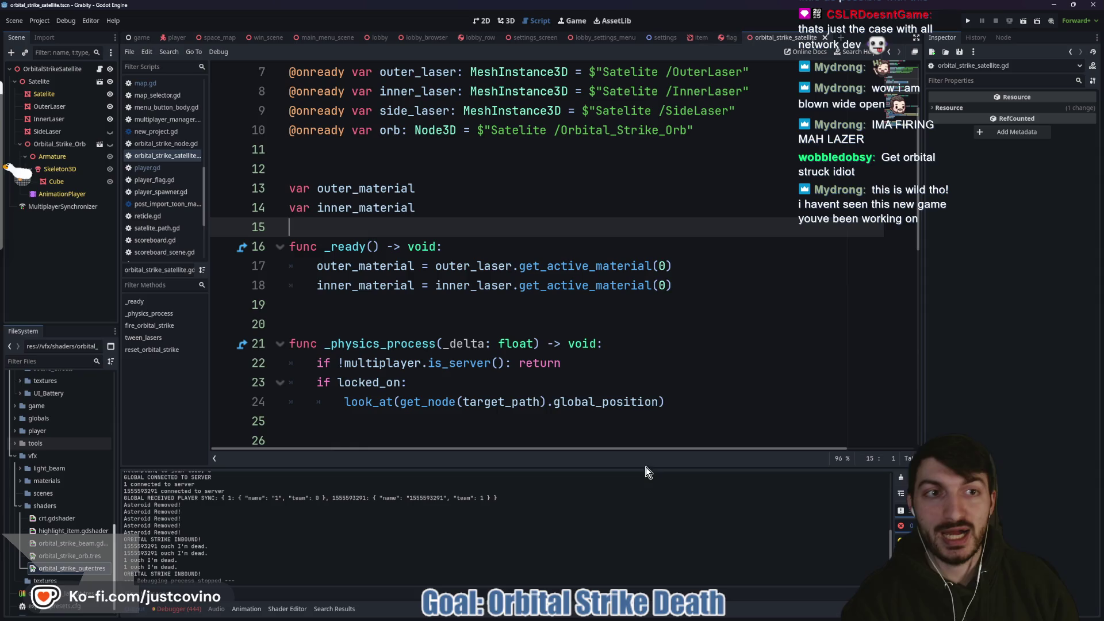
left_click(443, 315)
left_click(356, 226)
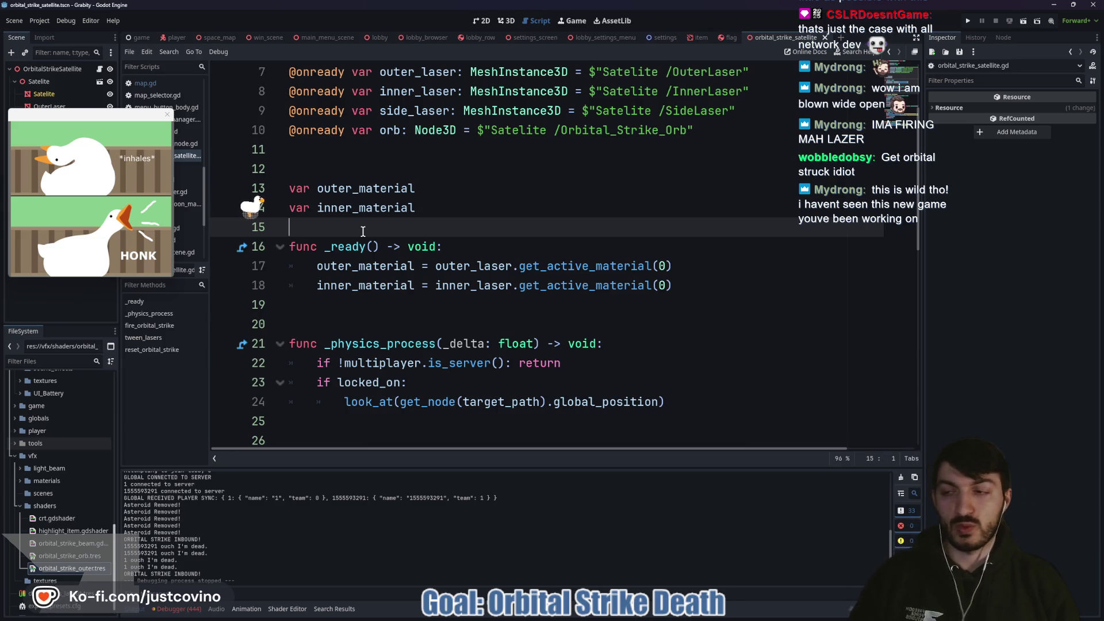
left_click(374, 231)
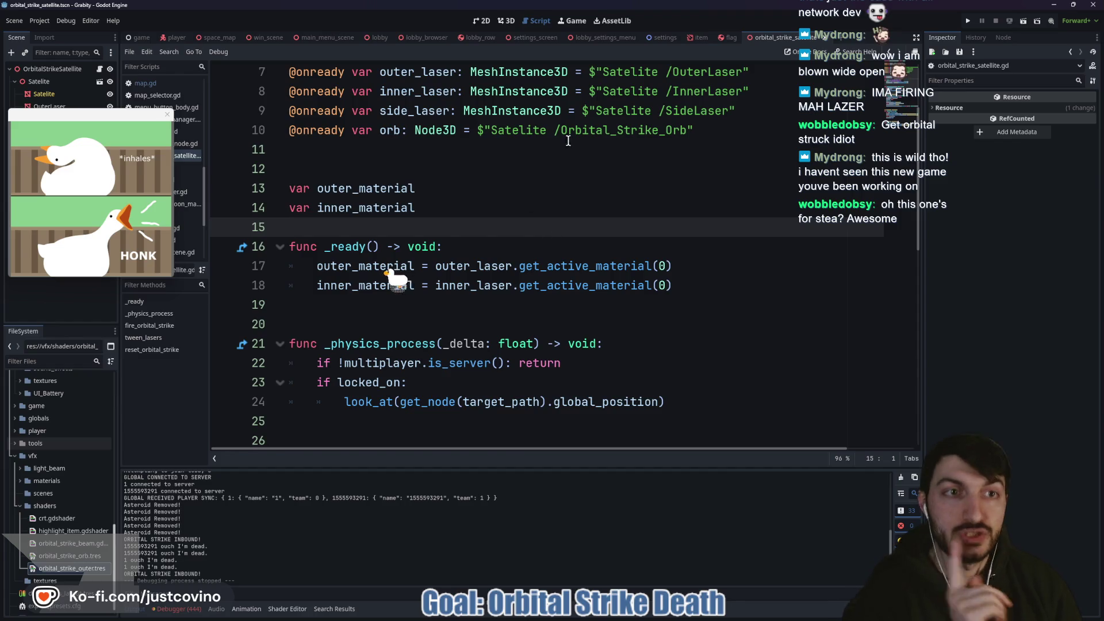
left_click(506, 21)
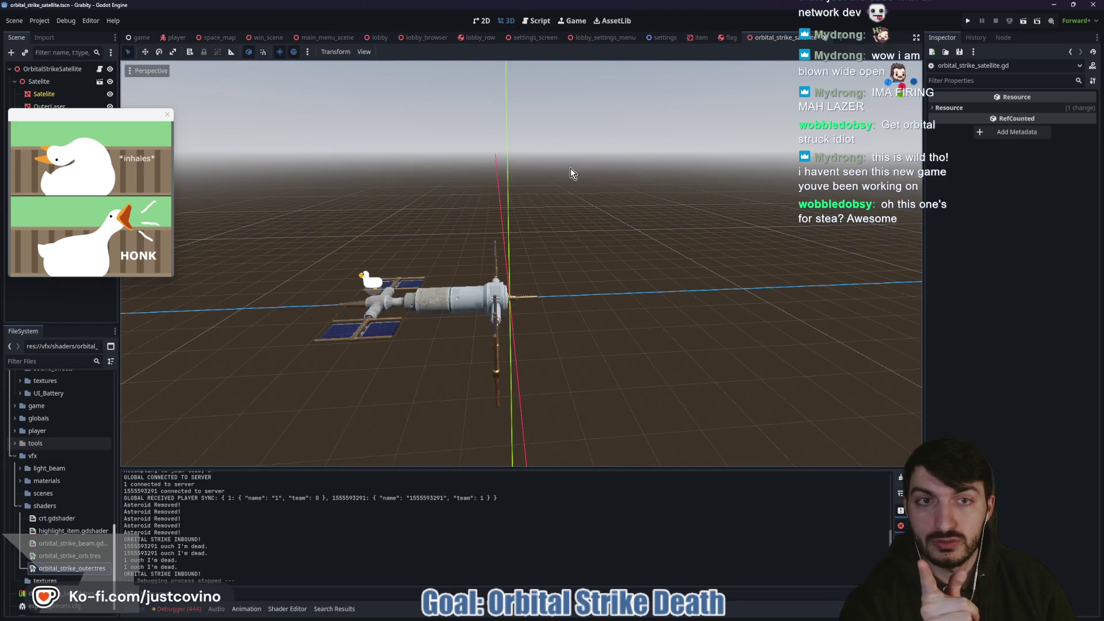
left_click(99, 70)
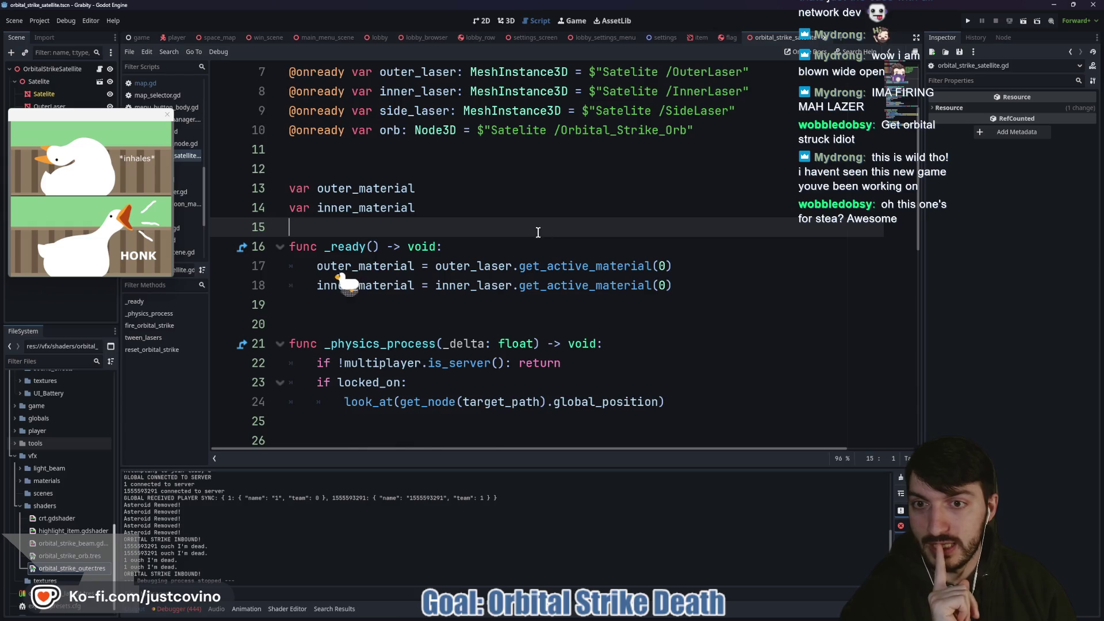
scroll(538, 232, "down", 9)
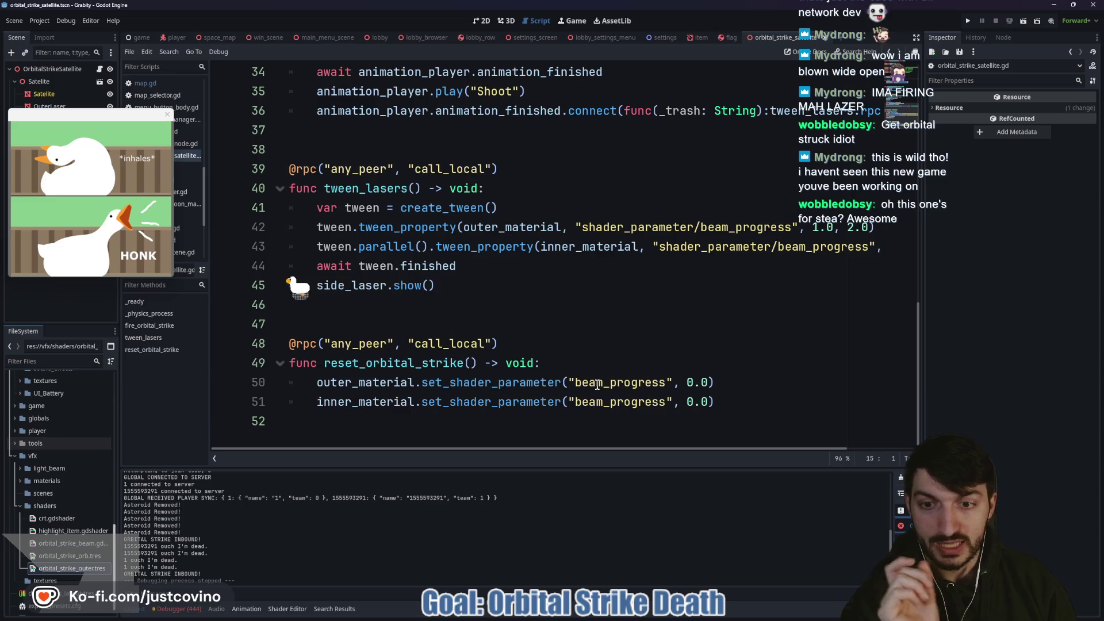
Step: Append side_laser.hide() and orb.hide() to reset_orbital_strike and save the script
left_click(746, 401)
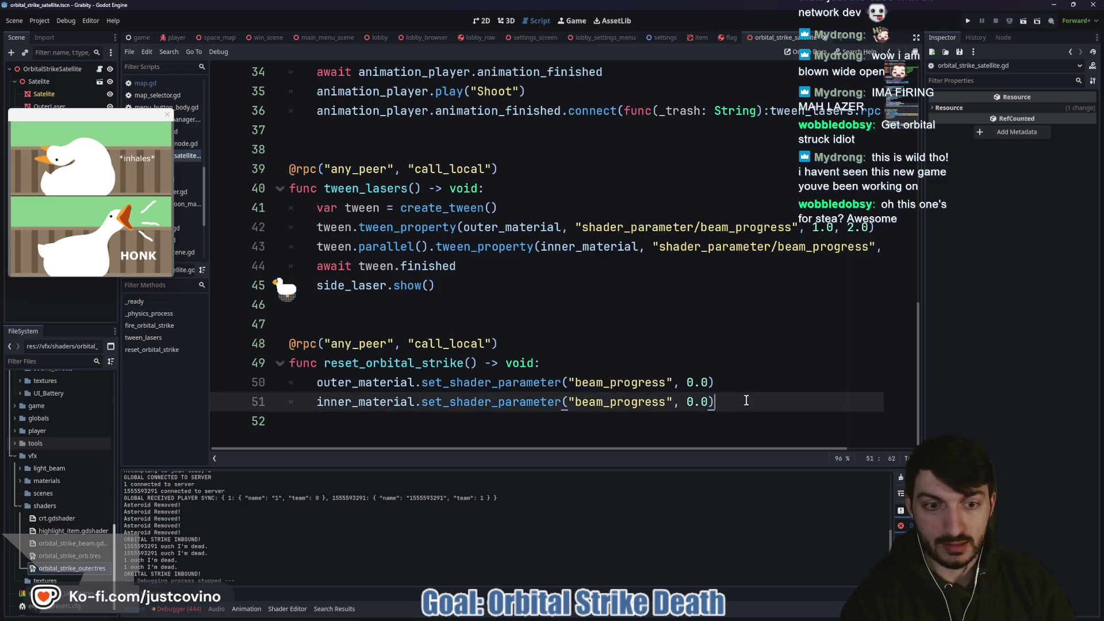
key("Return")
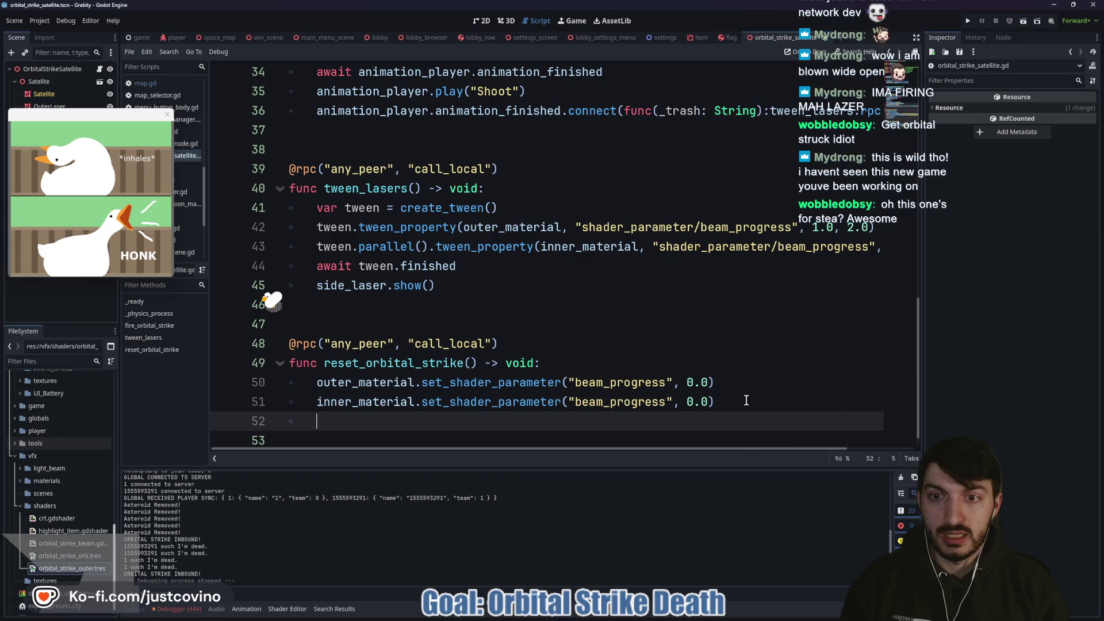
type("side_laser.hide")
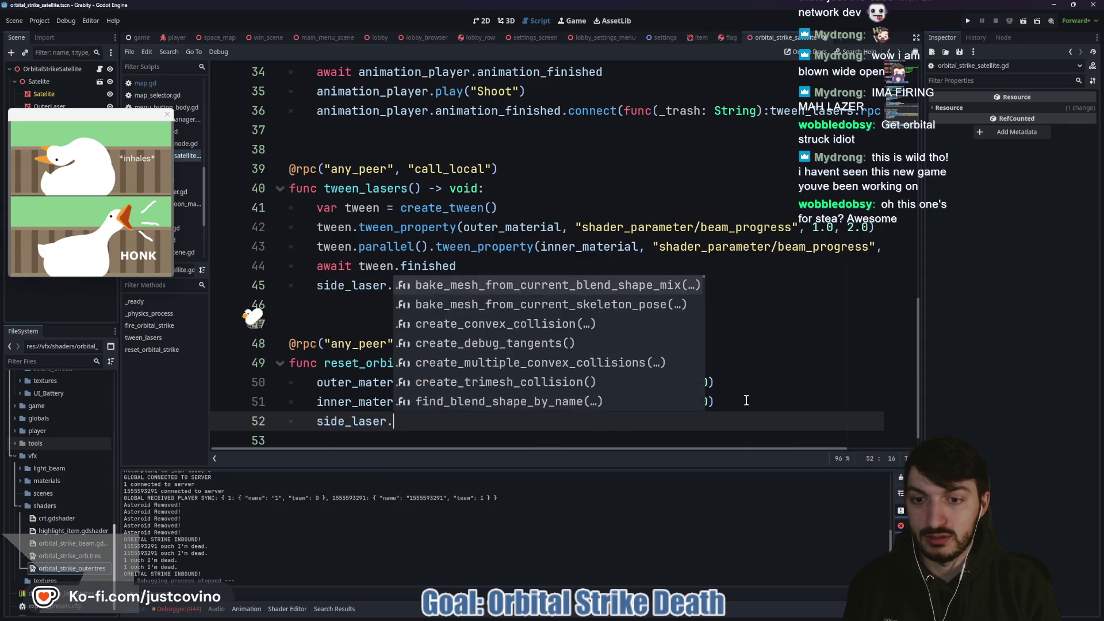
key("Return")
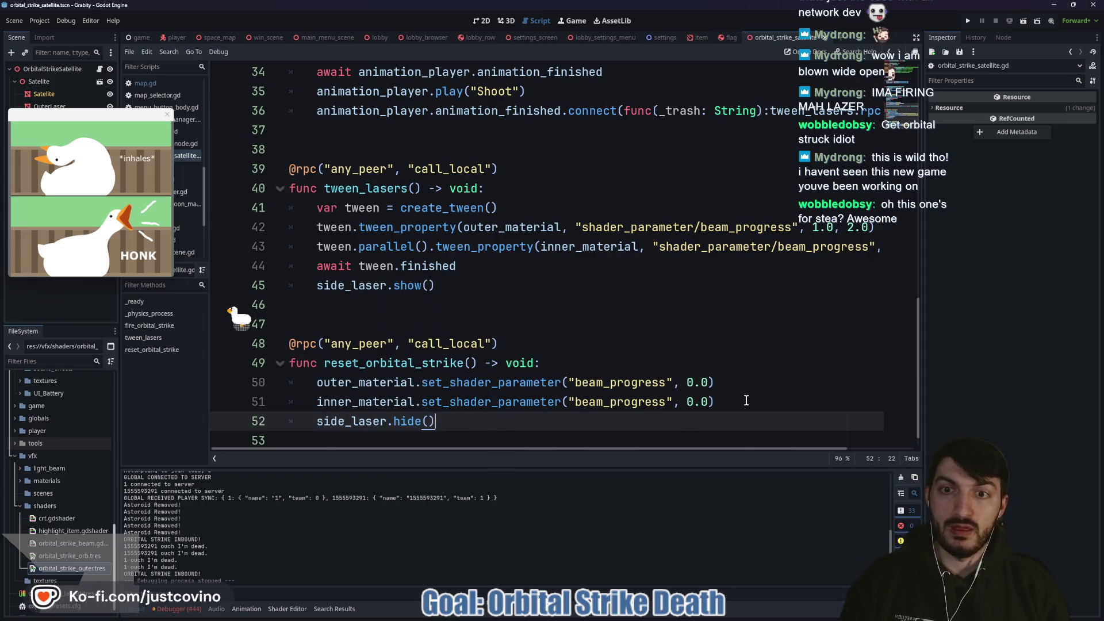
key("Return")
type("o")
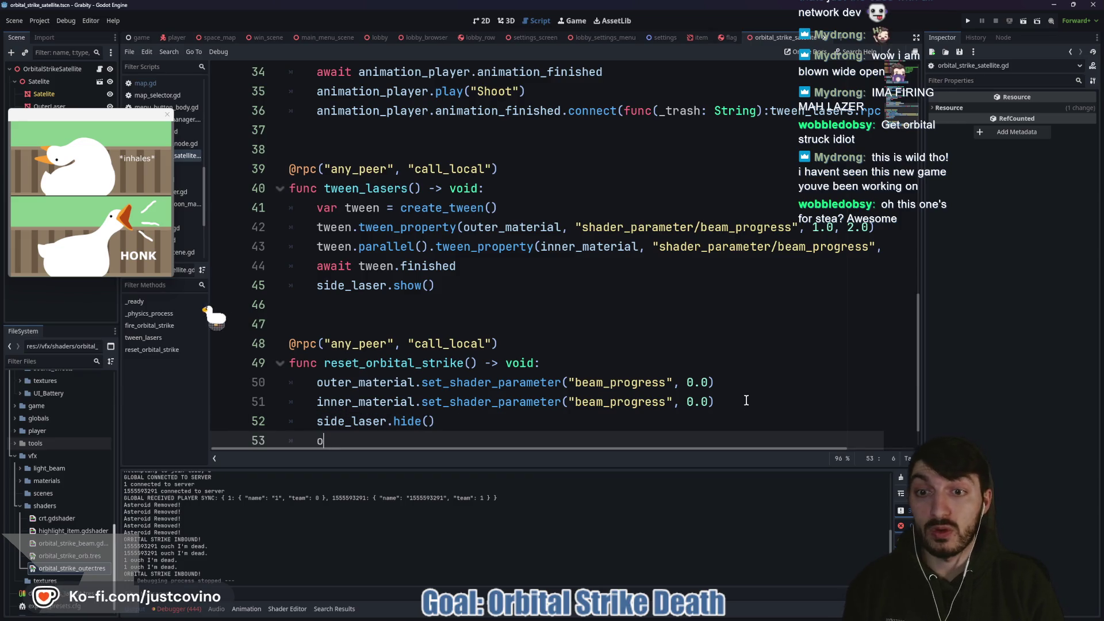
type("rb.hide")
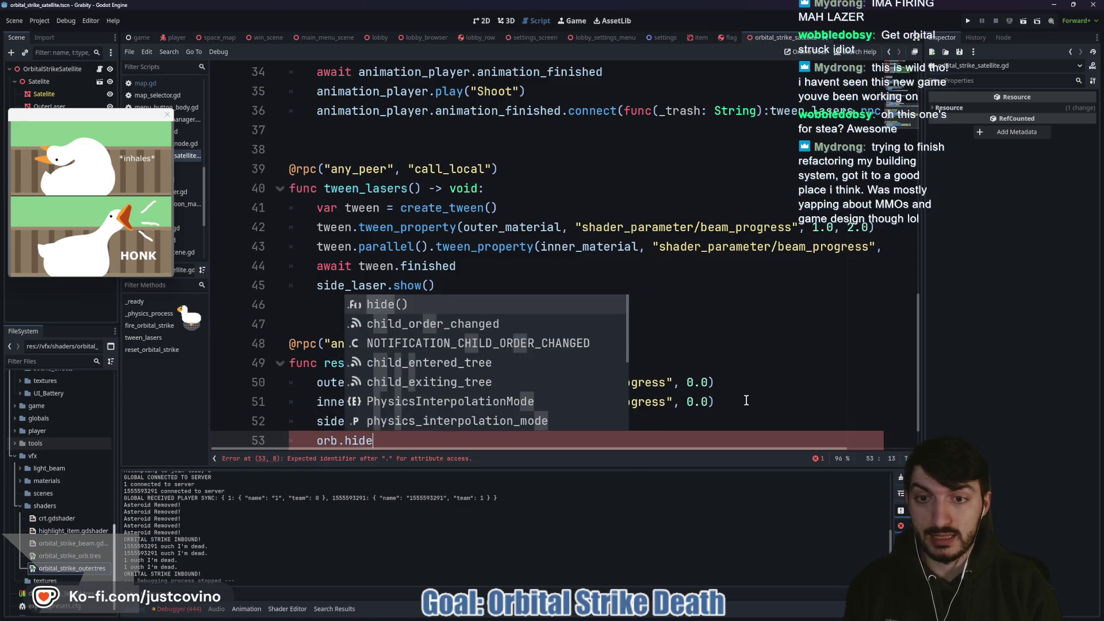
key("Return")
key("ctrl+s")
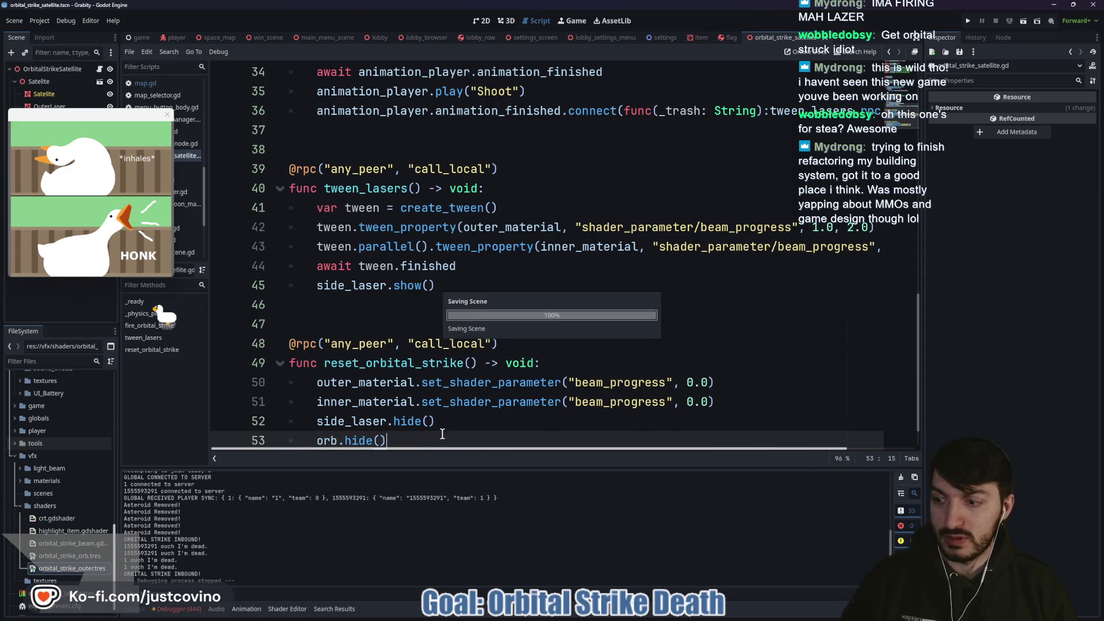
scroll(448, 430, "down", 1)
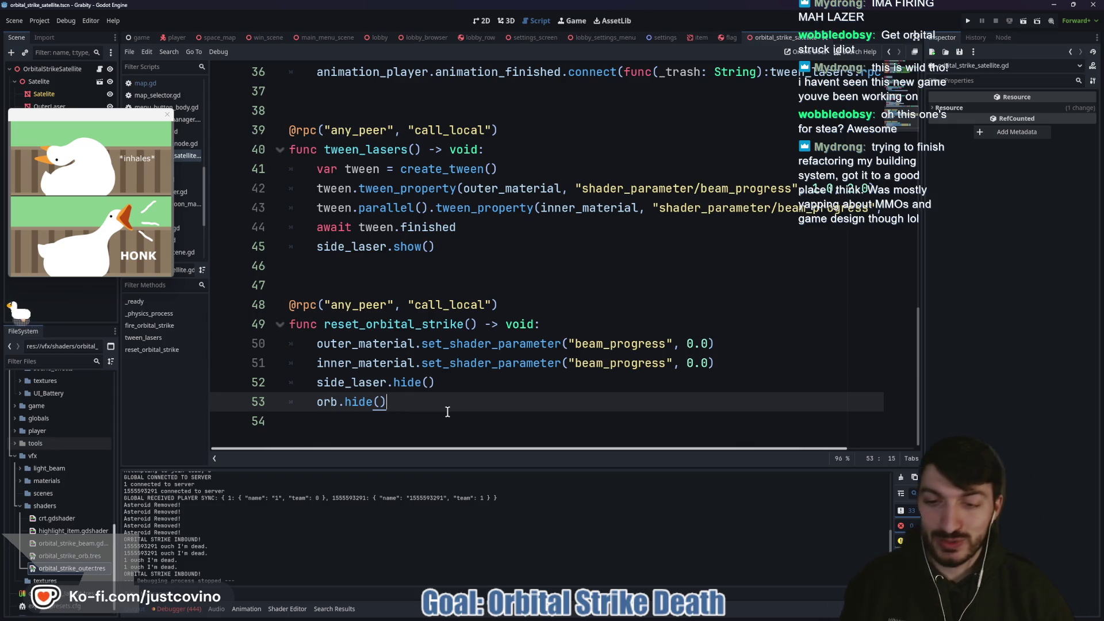
key("ctrl+s")
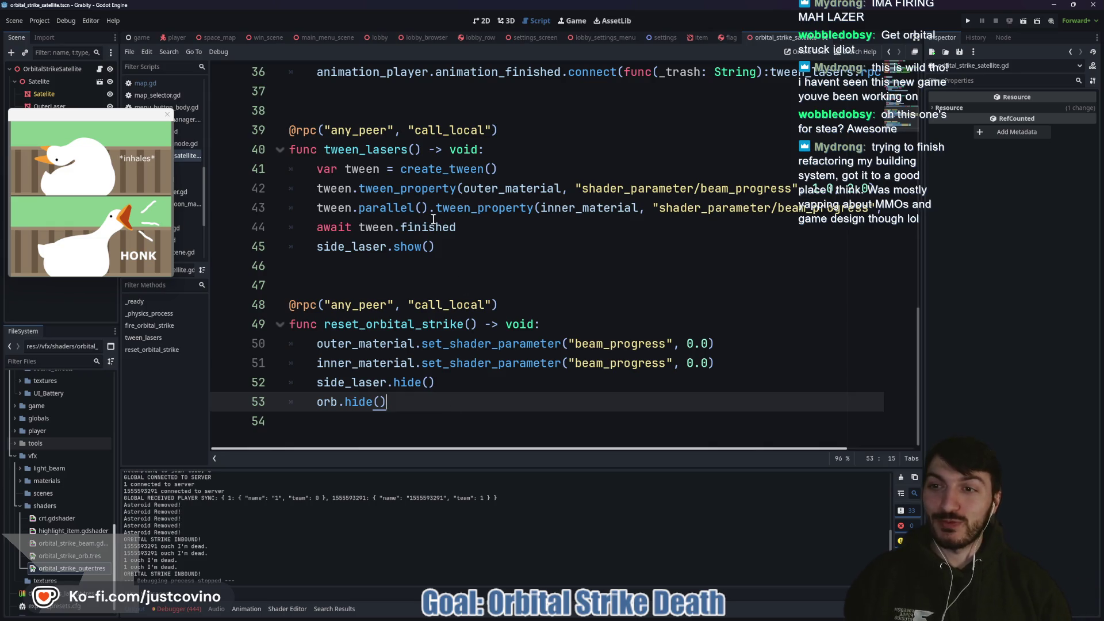
left_click(363, 279)
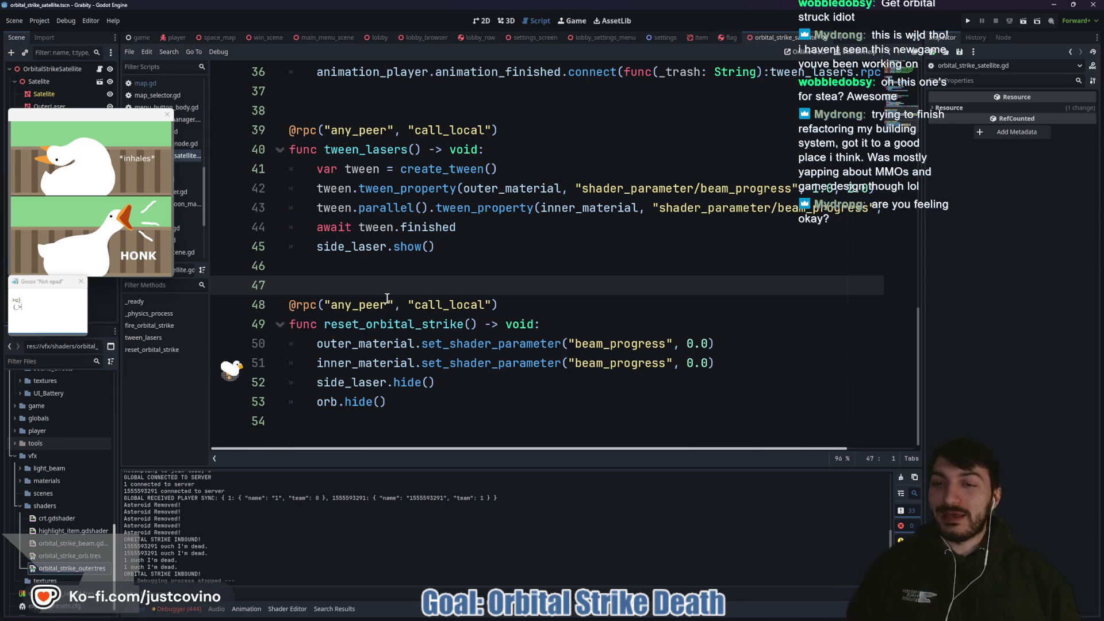
left_click(294, 269)
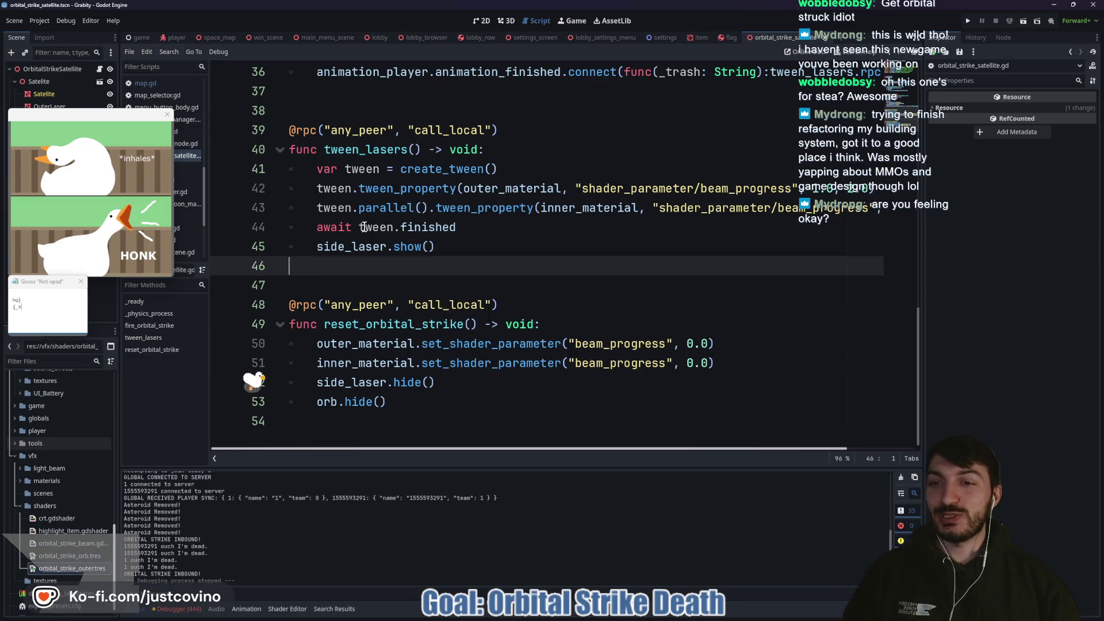
left_click(167, 115)
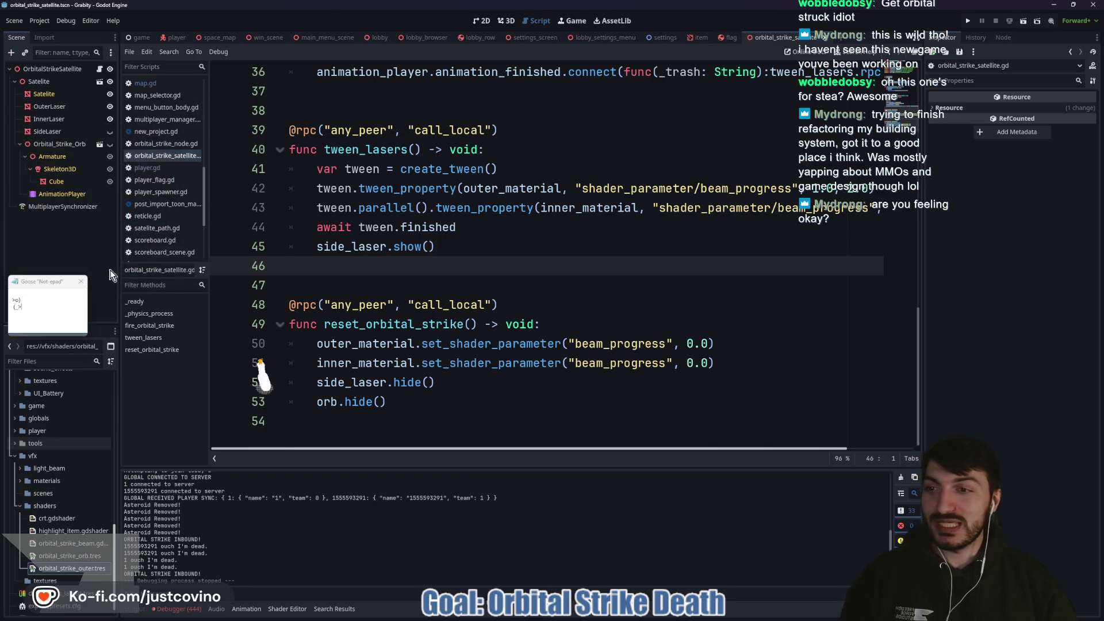
left_click(81, 281)
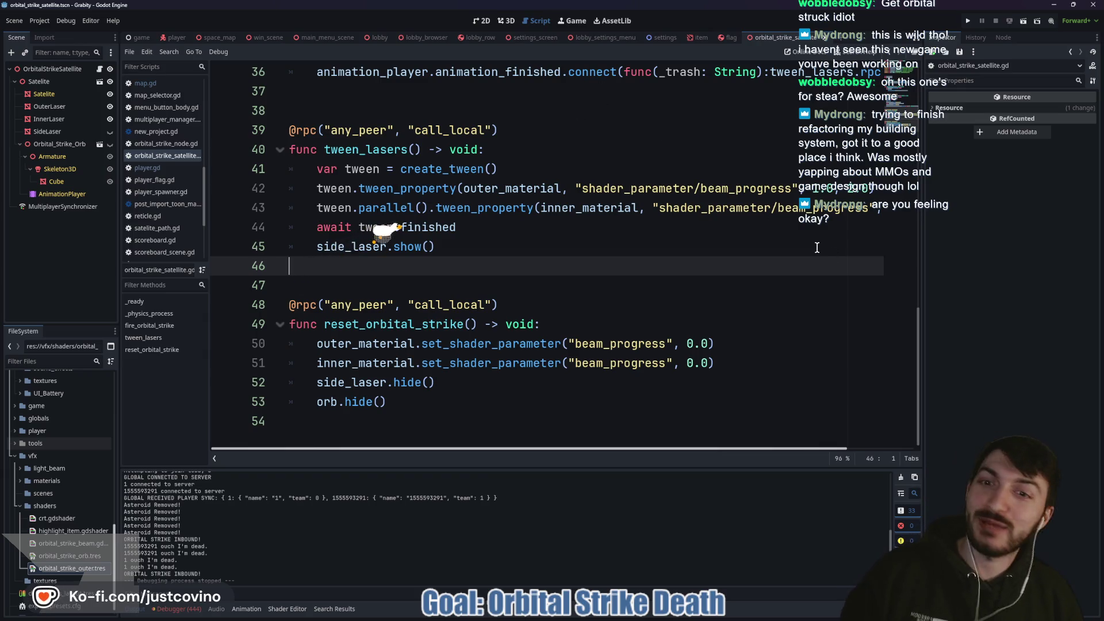
left_click(467, 423)
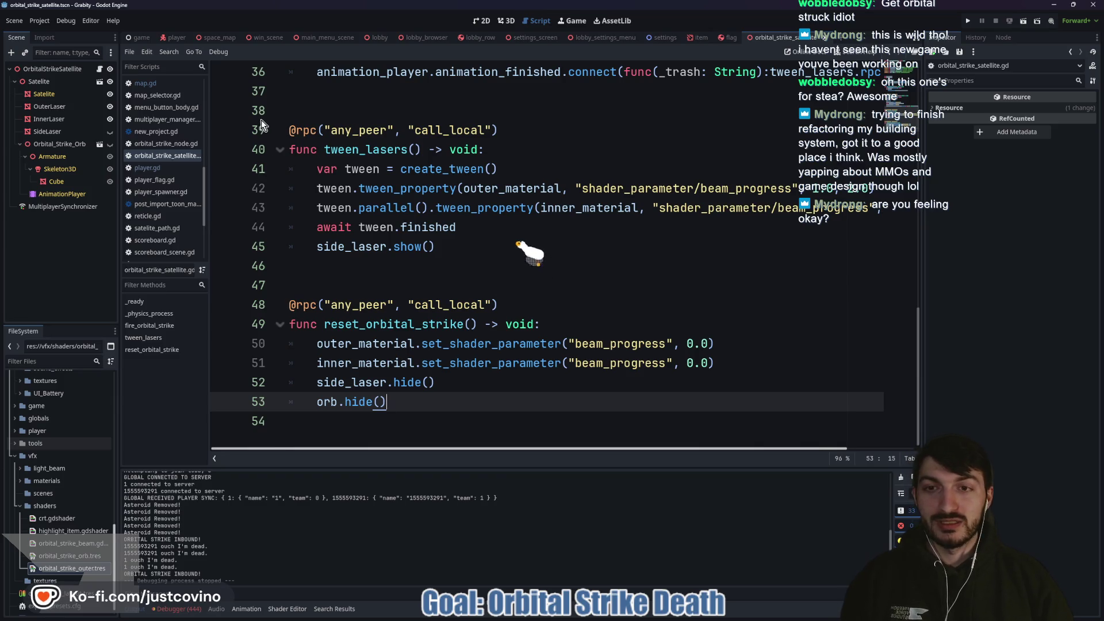
left_click(290, 95)
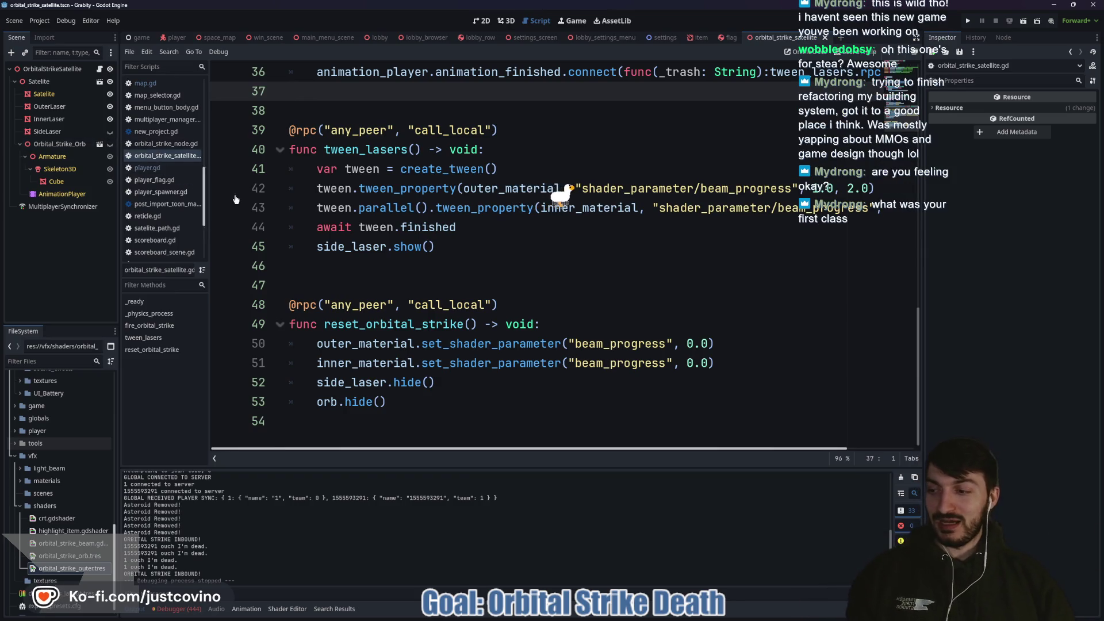
left_click(339, 114)
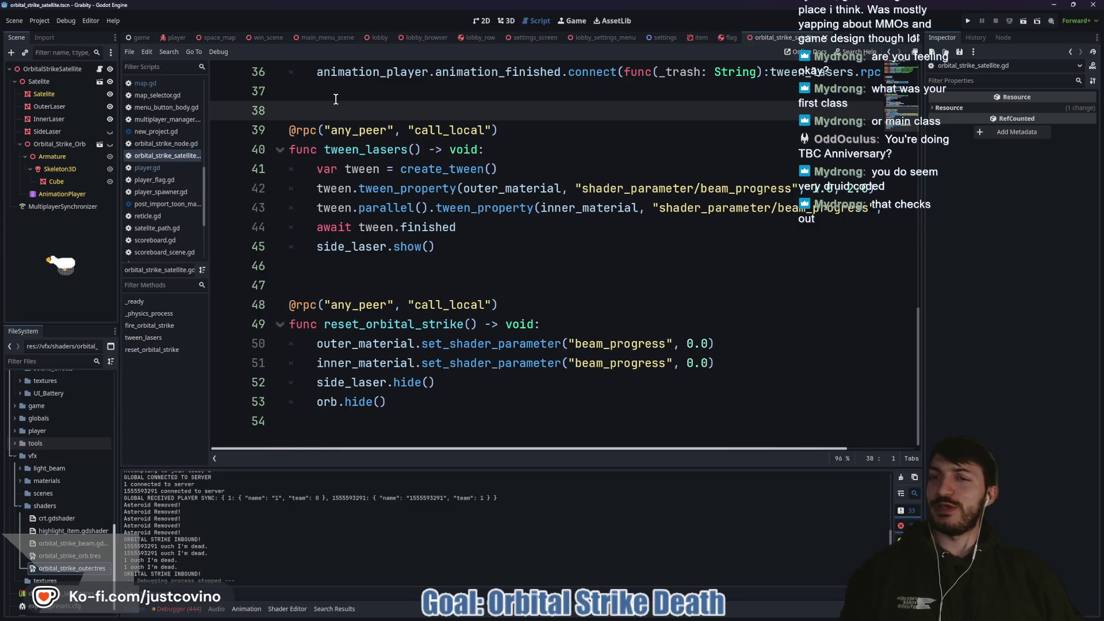
left_click(335, 98)
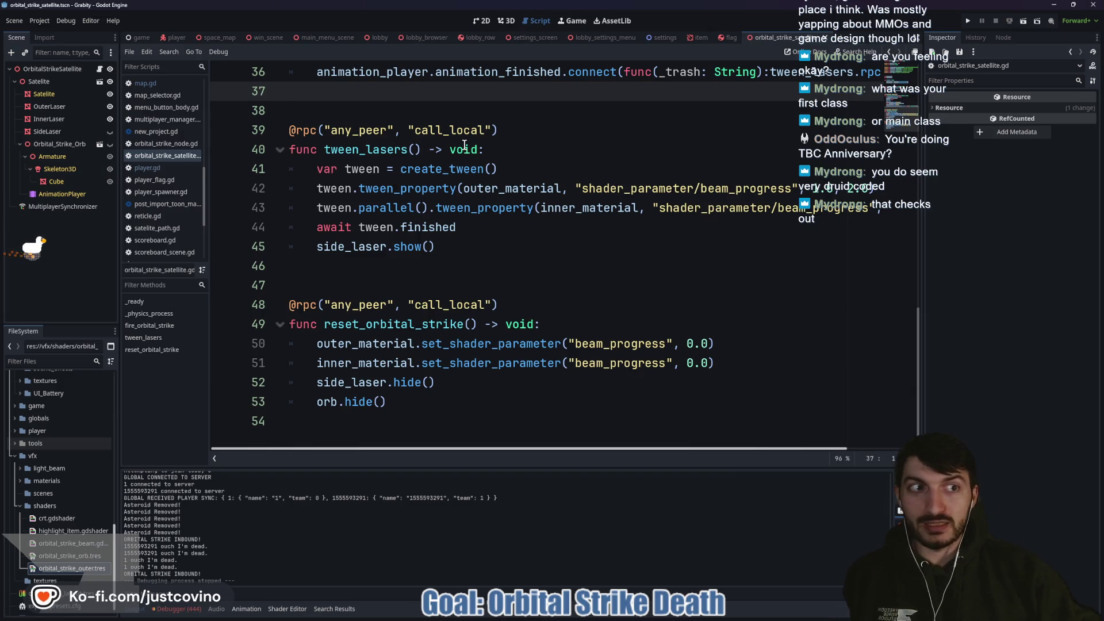
left_click(431, 113)
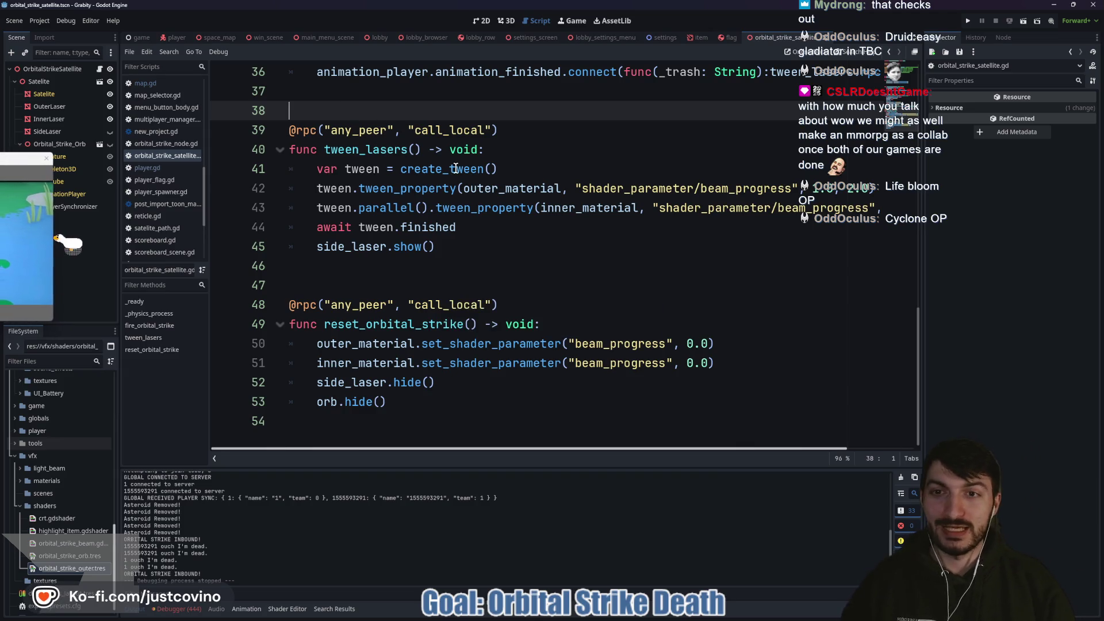
scroll(448, 202, "up", 6)
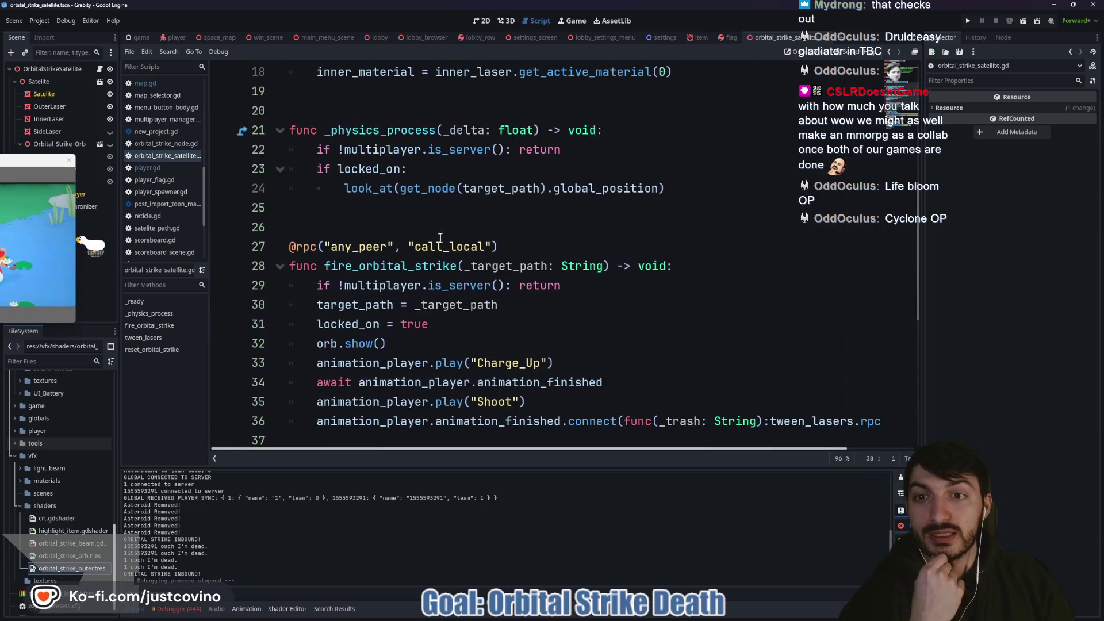
Step: Insert a blank line below the material variables in the satellite script and save it
left_click(382, 209)
scroll(374, 245, "up", 4)
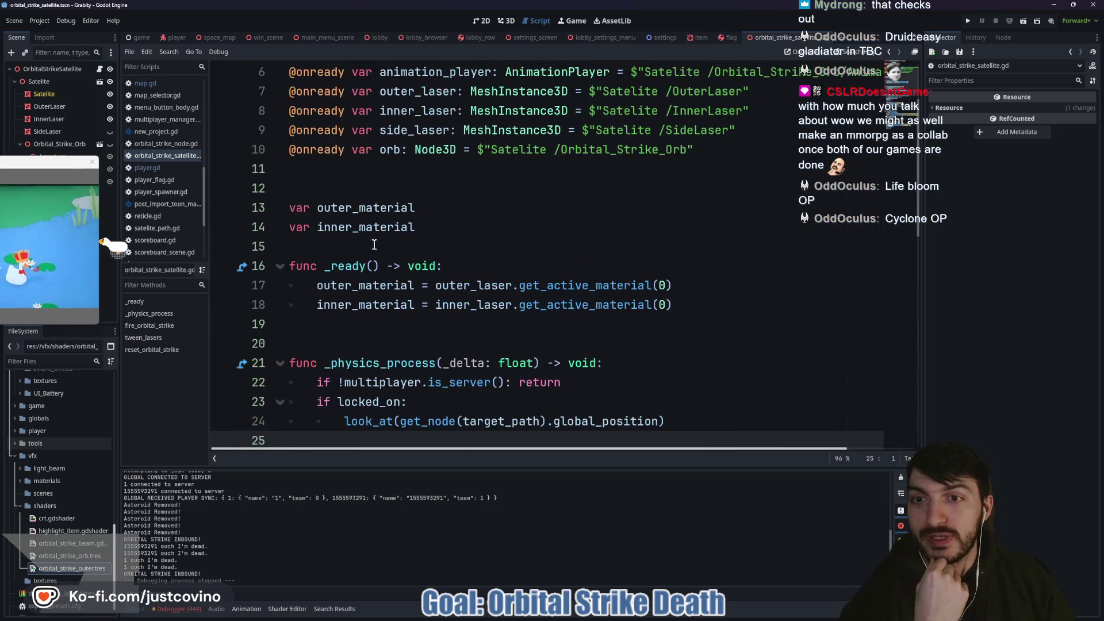
left_click(357, 342)
left_click(375, 246)
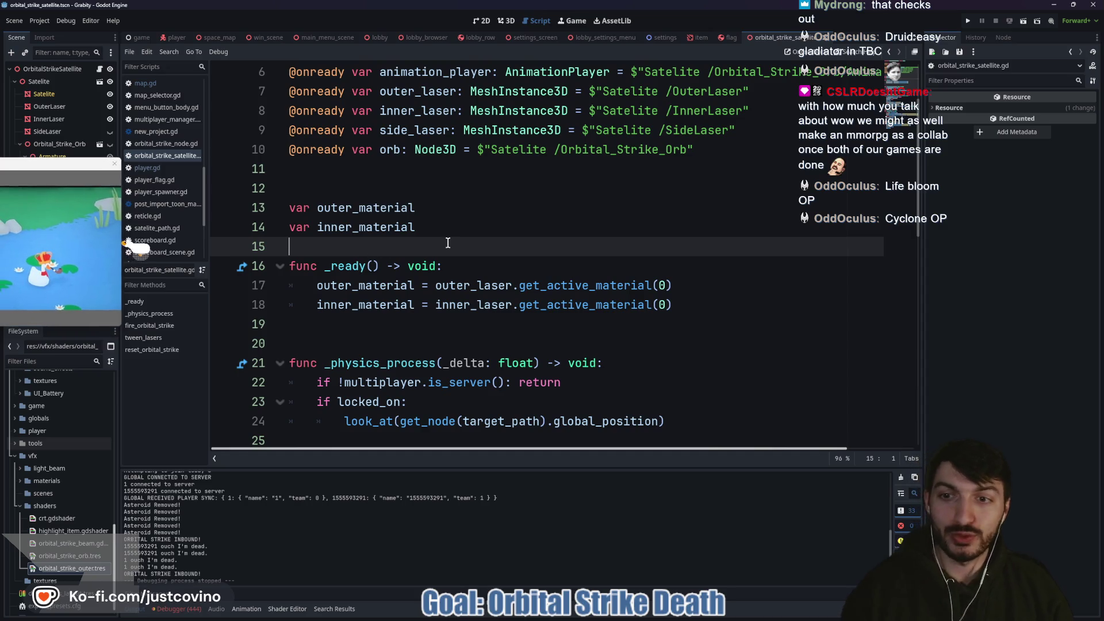
key("Return")
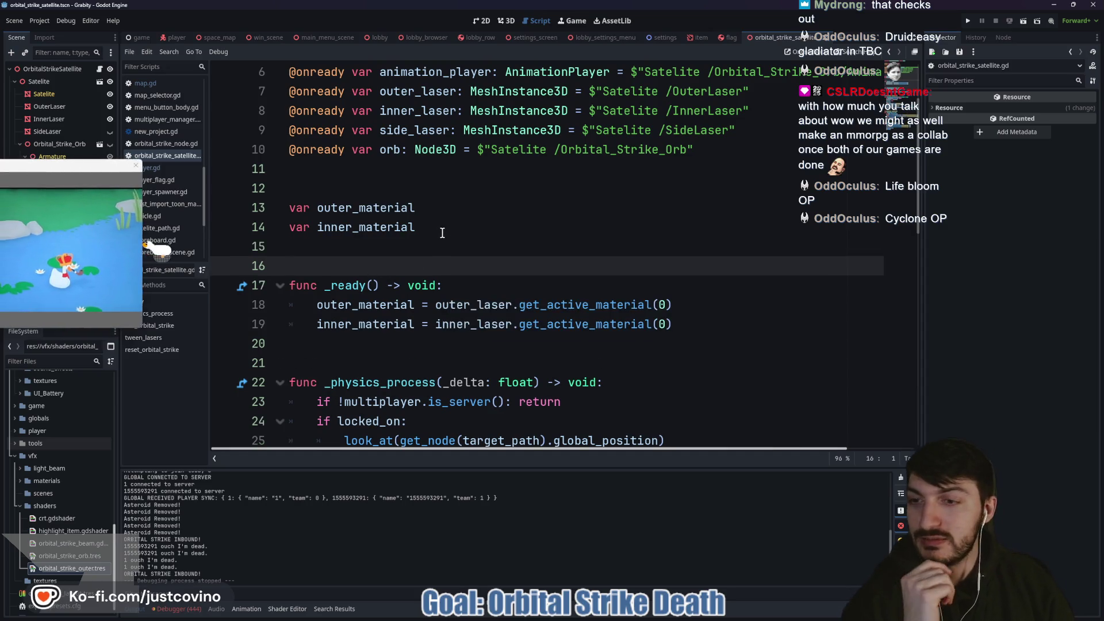
scroll(402, 212, "down", 2)
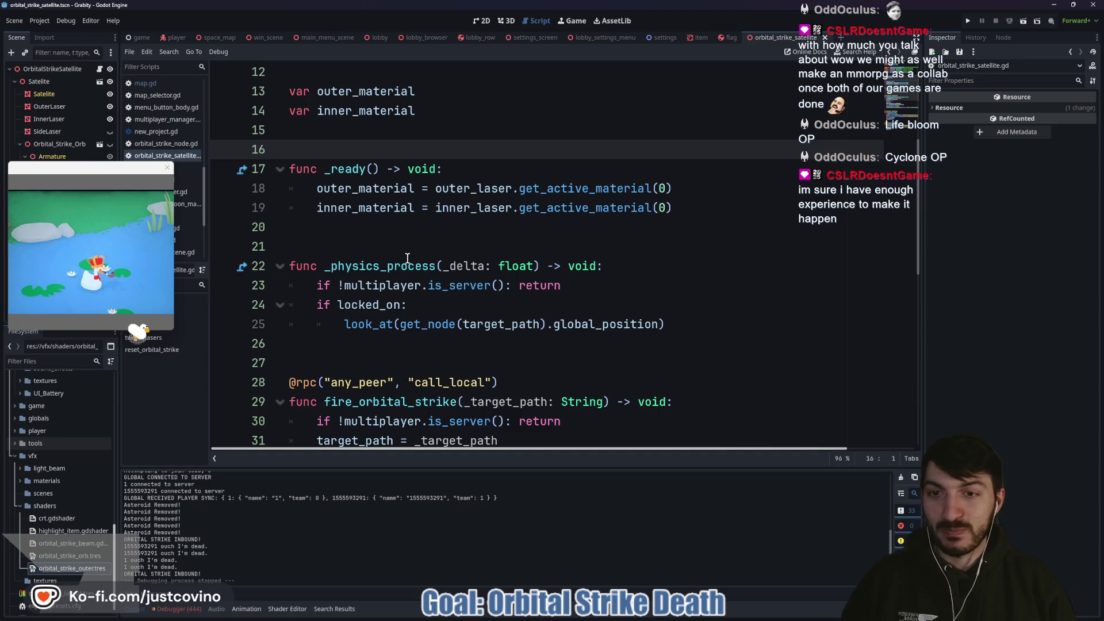
left_click(389, 237)
key("ctrl+s")
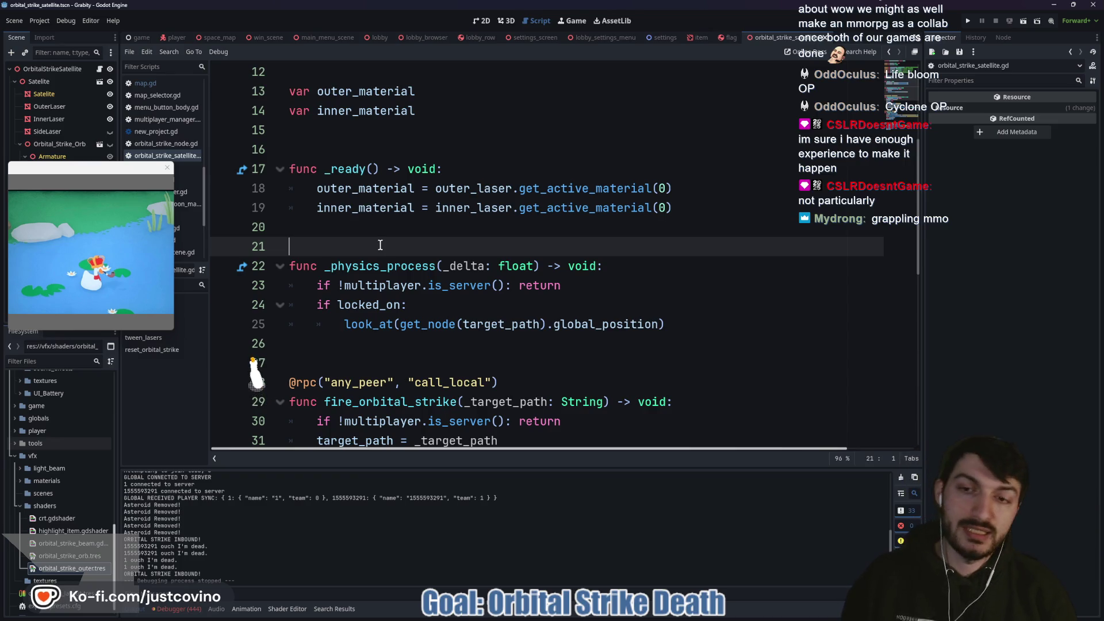
left_click(382, 146)
key("ctrl+s")
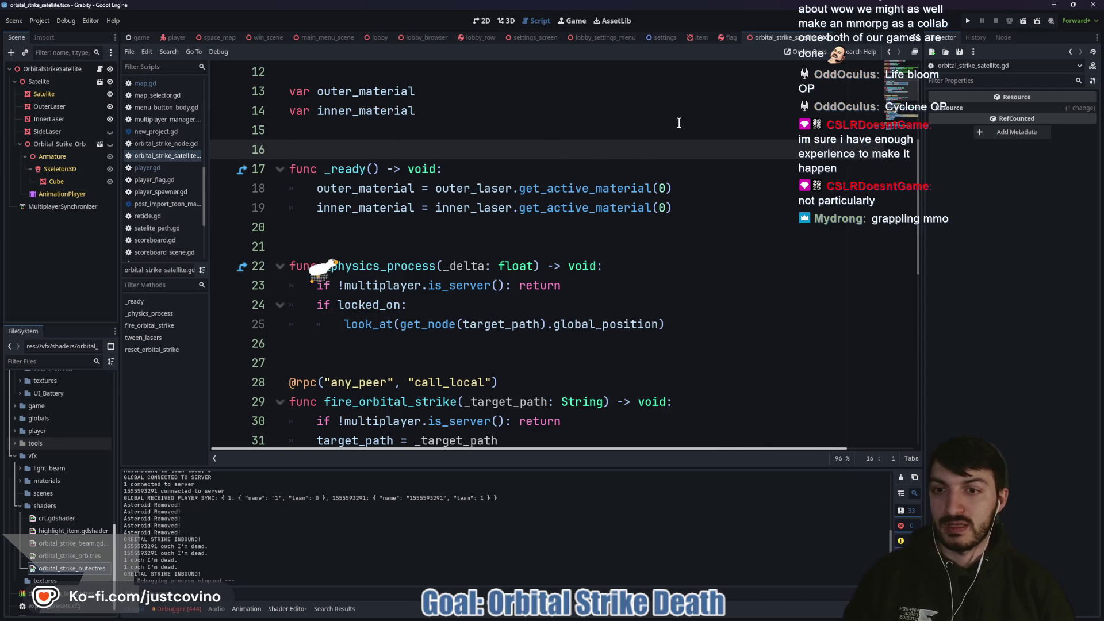
Step: Show the satellite's AnimationPlayer with its Charge_Up animation tracks
scroll(808, 282, "down", 3)
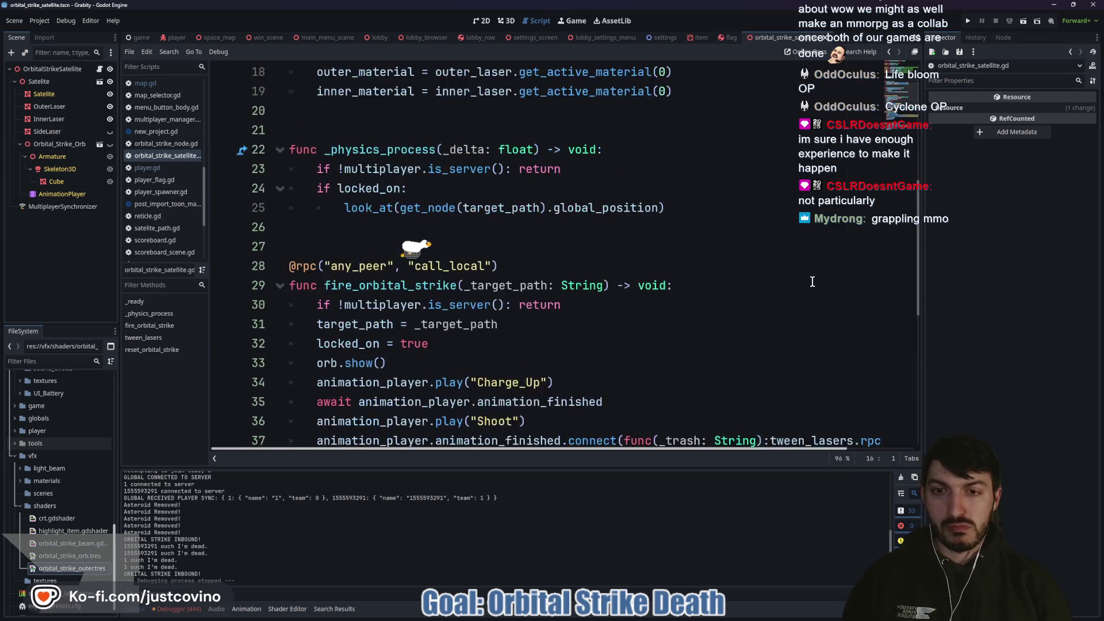
scroll(809, 290, "down", 5)
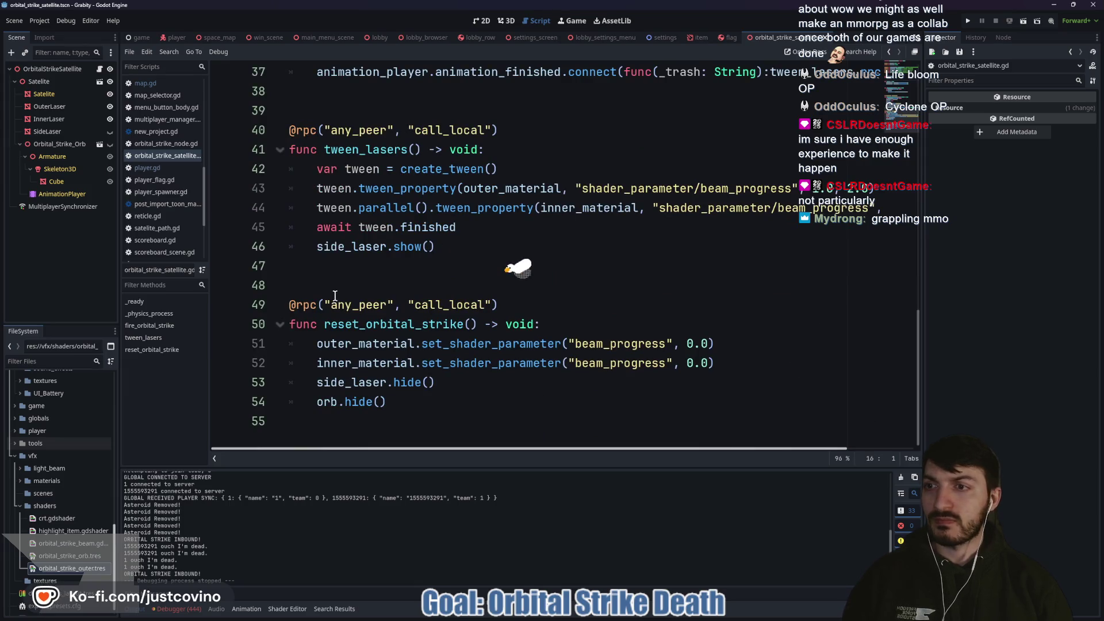
left_click(62, 194)
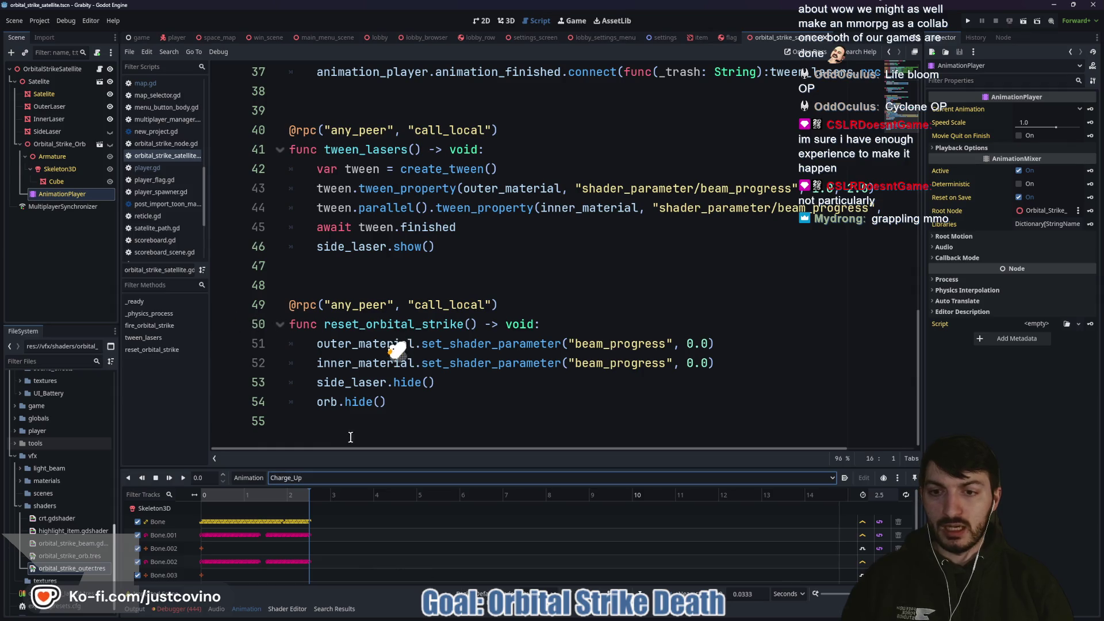
Step: Add animation_player.rese on a new line after orb.hide(), browsing completions for a reset method
left_click(506, 403)
type("\\")
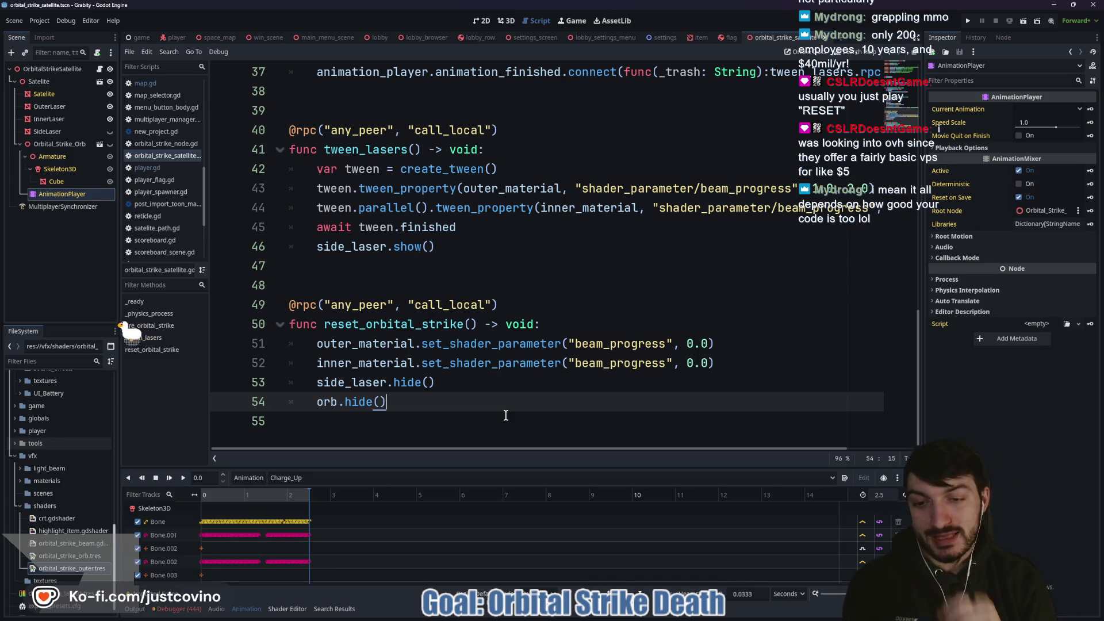
key("Return")
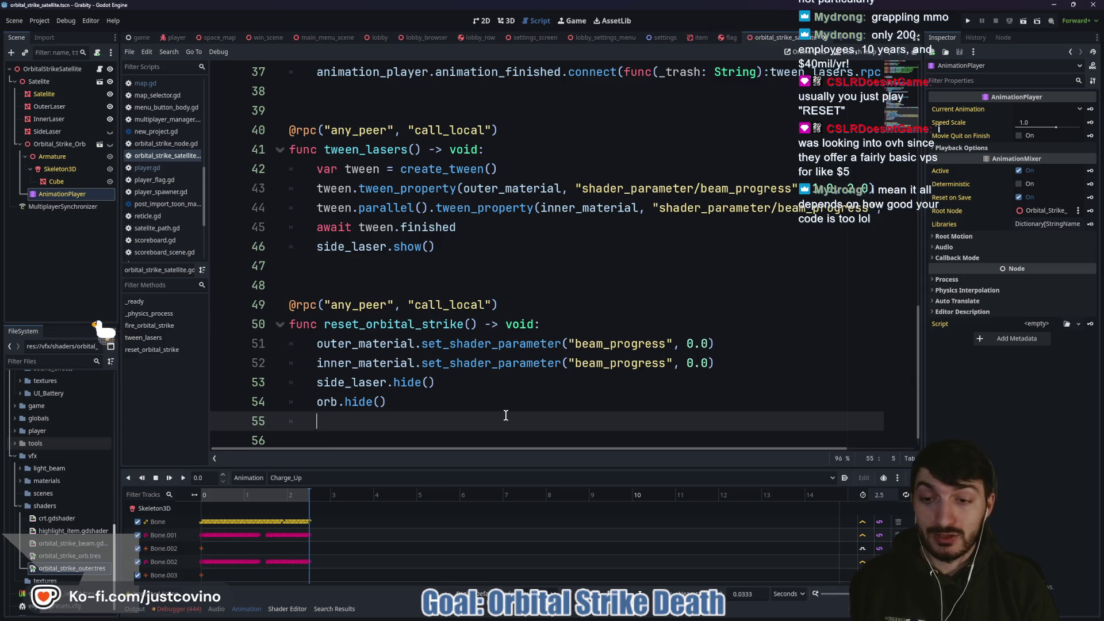
type("anim")
key("Return")
type(".re")
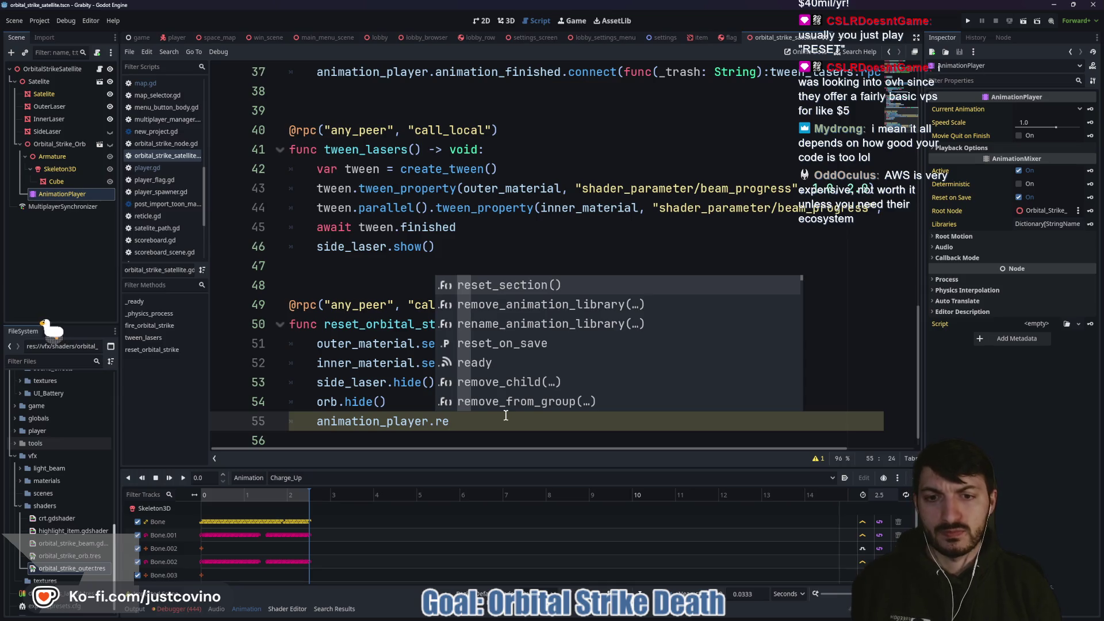
type("se")
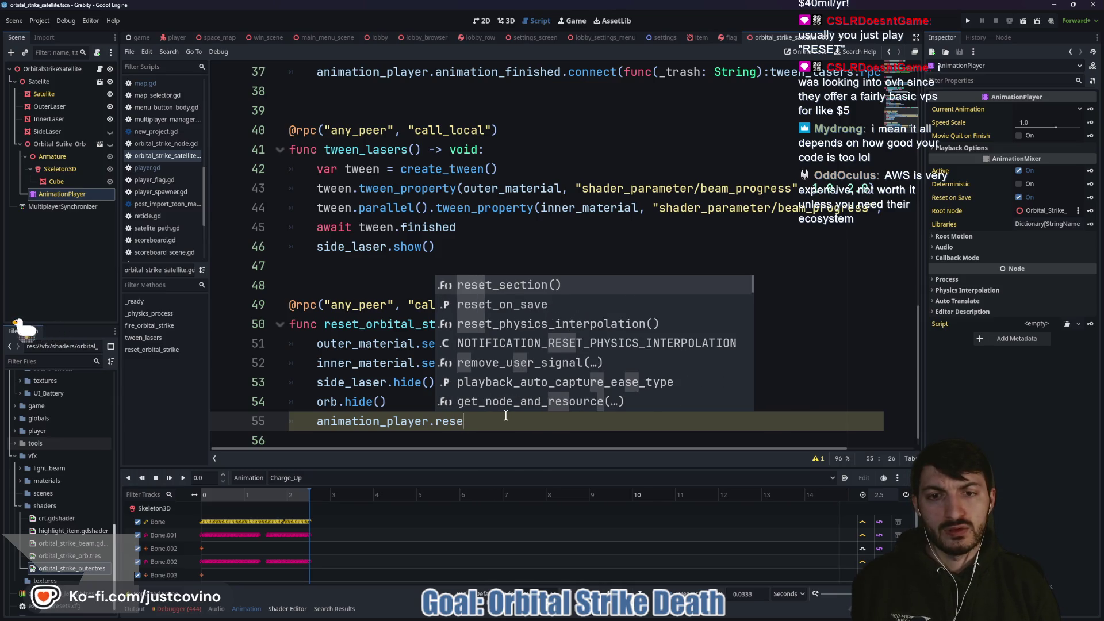
key("Down")
key("Down")
key("Down")
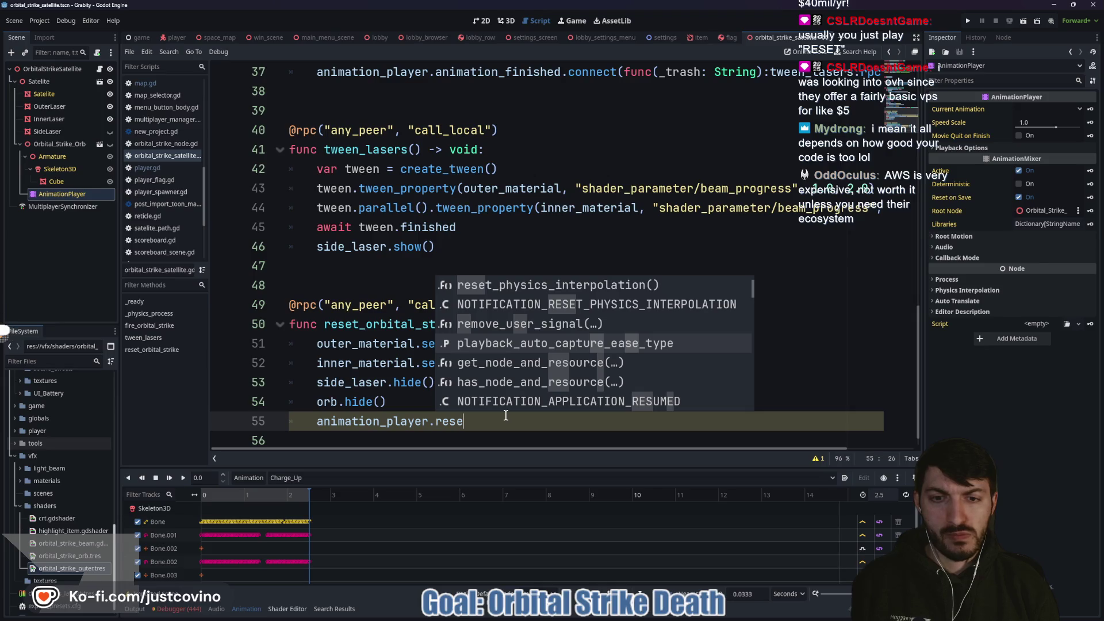
key("Down")
key("Down")
key("Down")
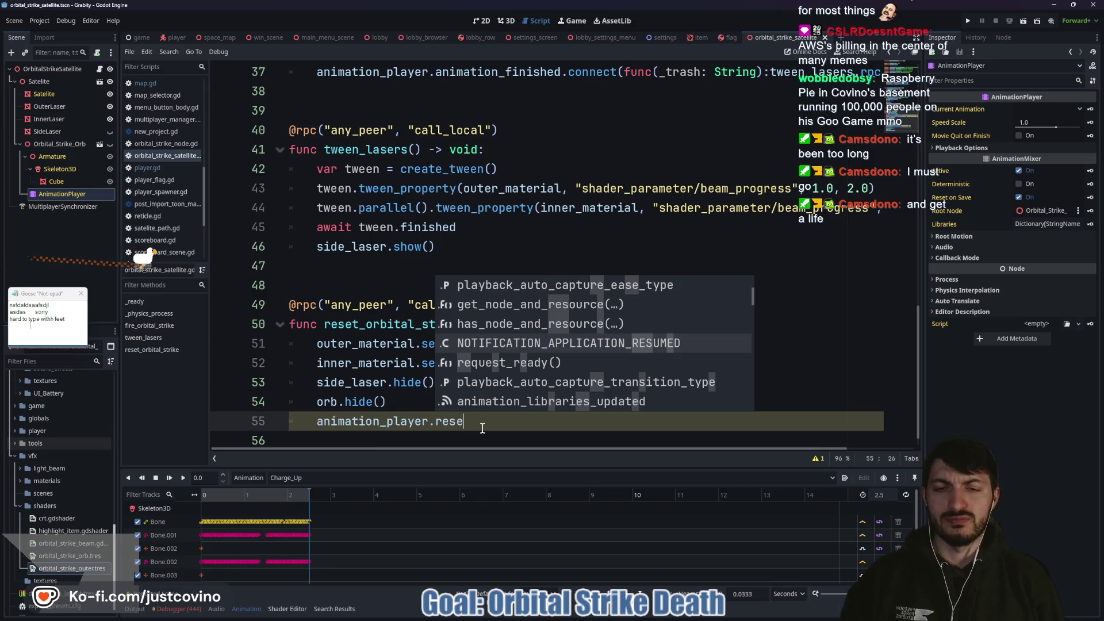
Step: Trim the call back to animation_player. and dismiss the pet's note and suggestions
key("BackSpace")
key("BackSpace")
key("BackSpace")
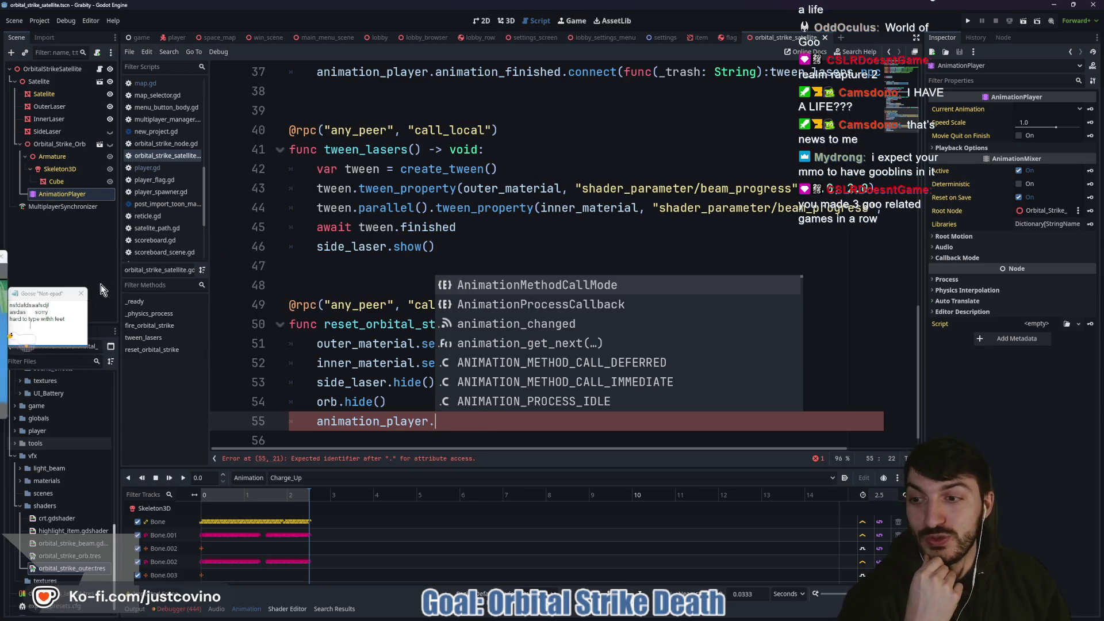
left_click(81, 293)
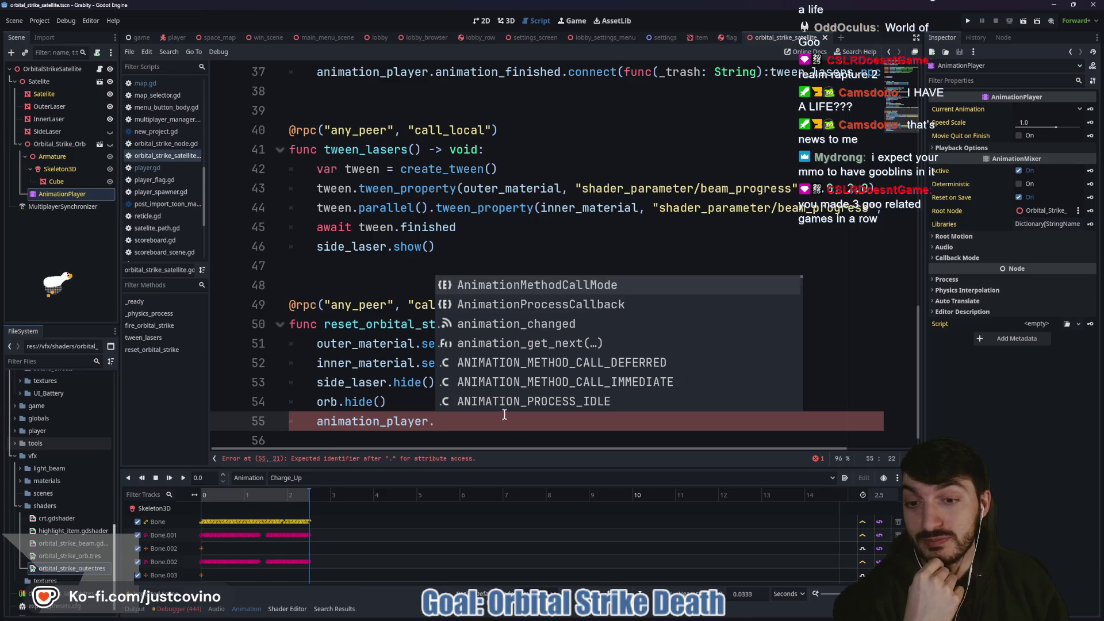
key("Escape")
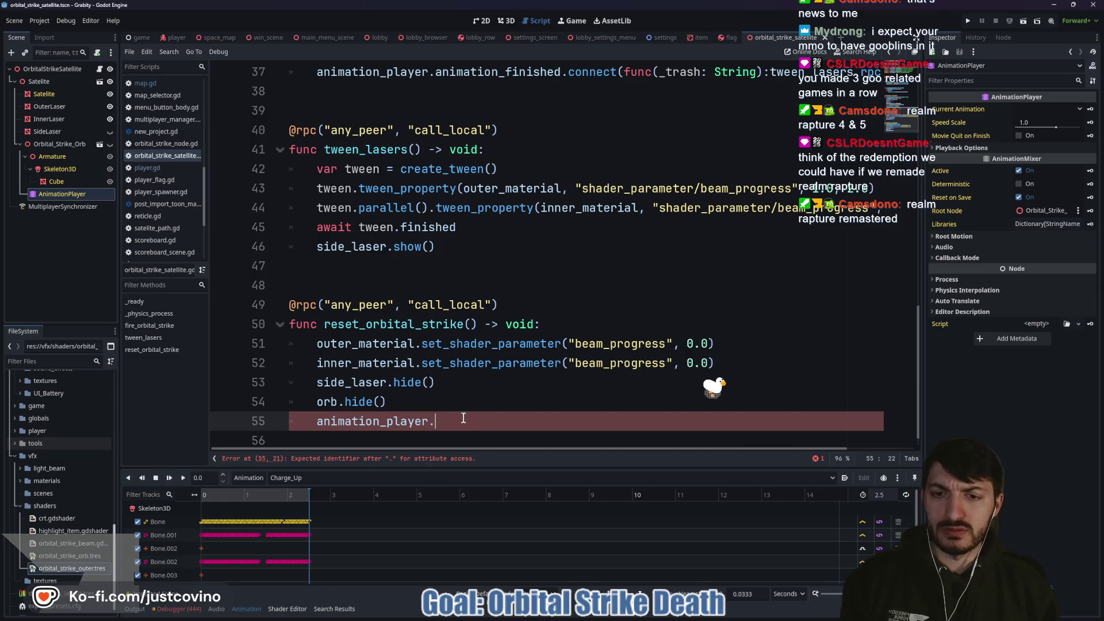
Step: Delete the unfinished animation_player. text on line 55, leaving orb.hide() as the last line
left_click_drag(463, 417, 320, 420)
key("BackSpace")
key("BackSpace")
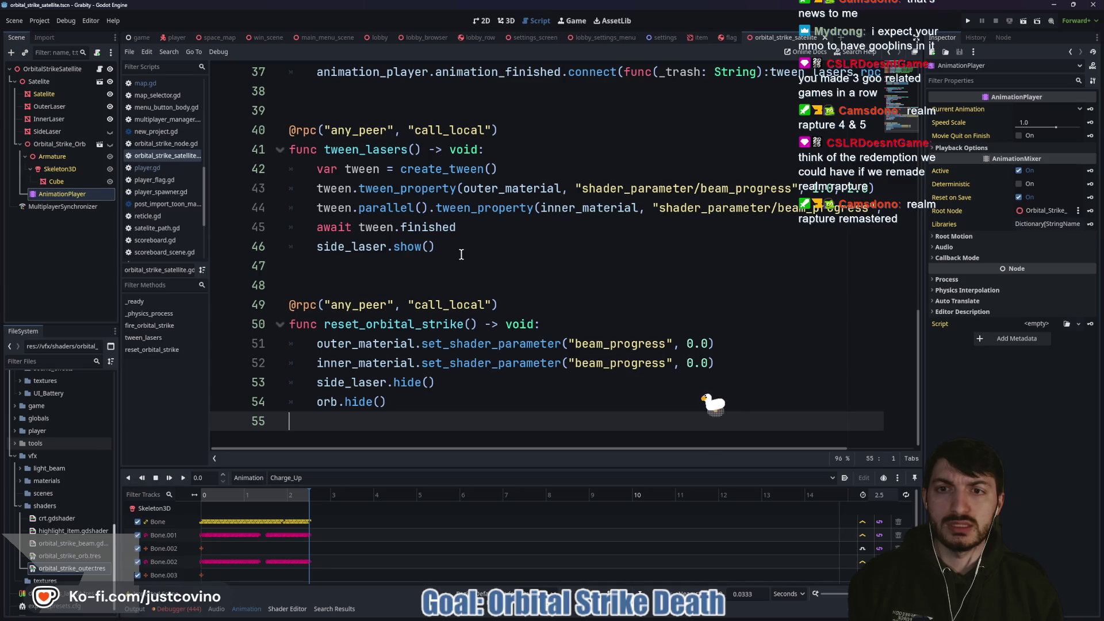
scroll(738, 239, "up", 3)
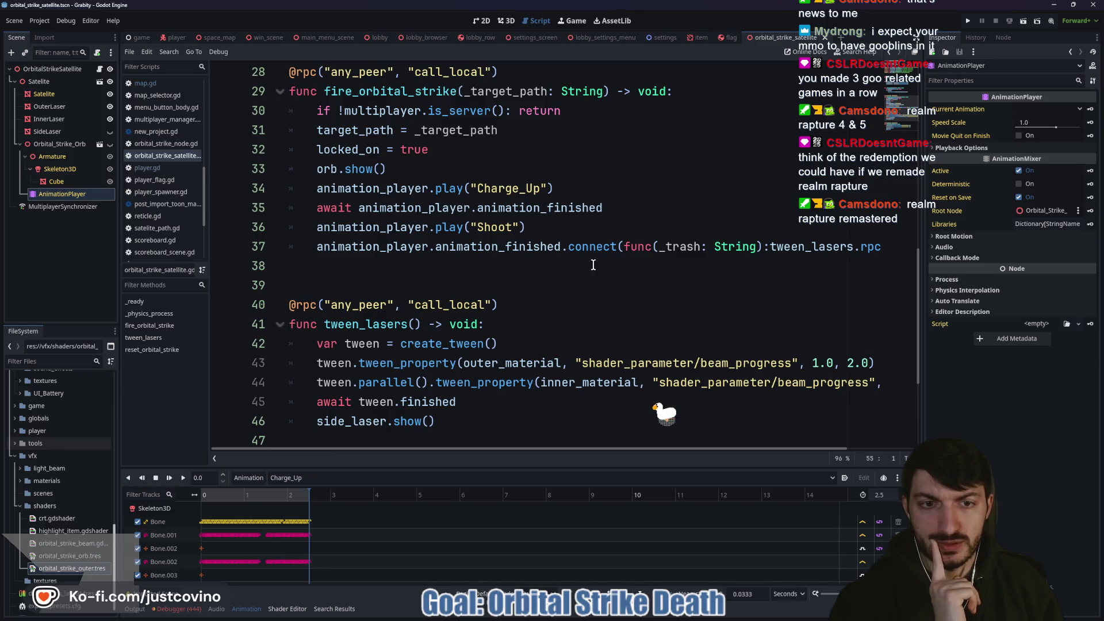
scroll(575, 270, "down", 1)
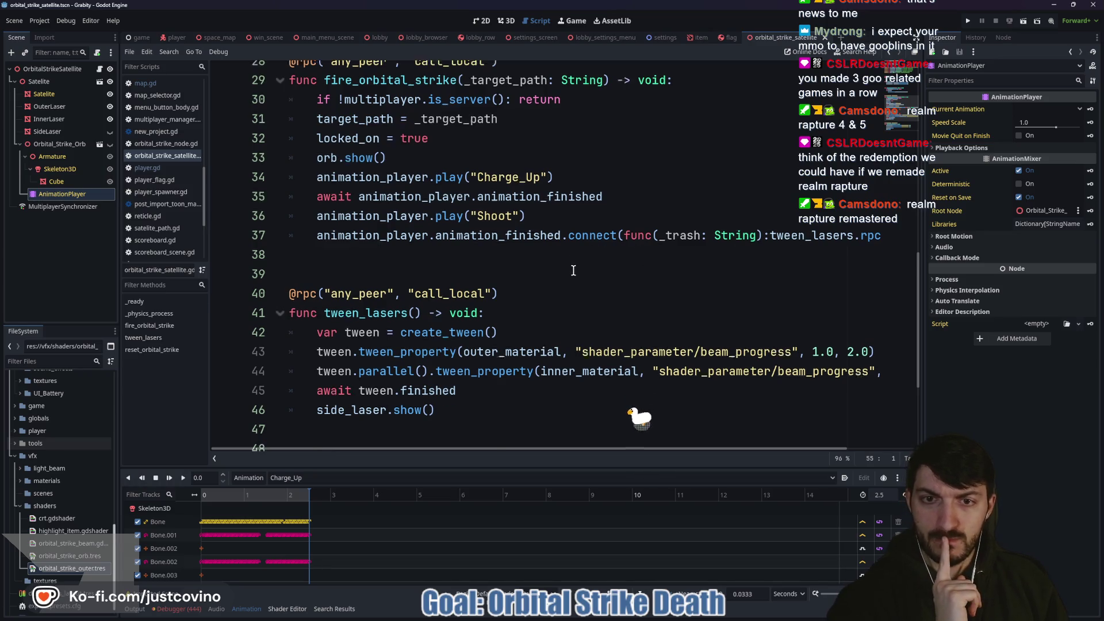
scroll(572, 269, "up", 1)
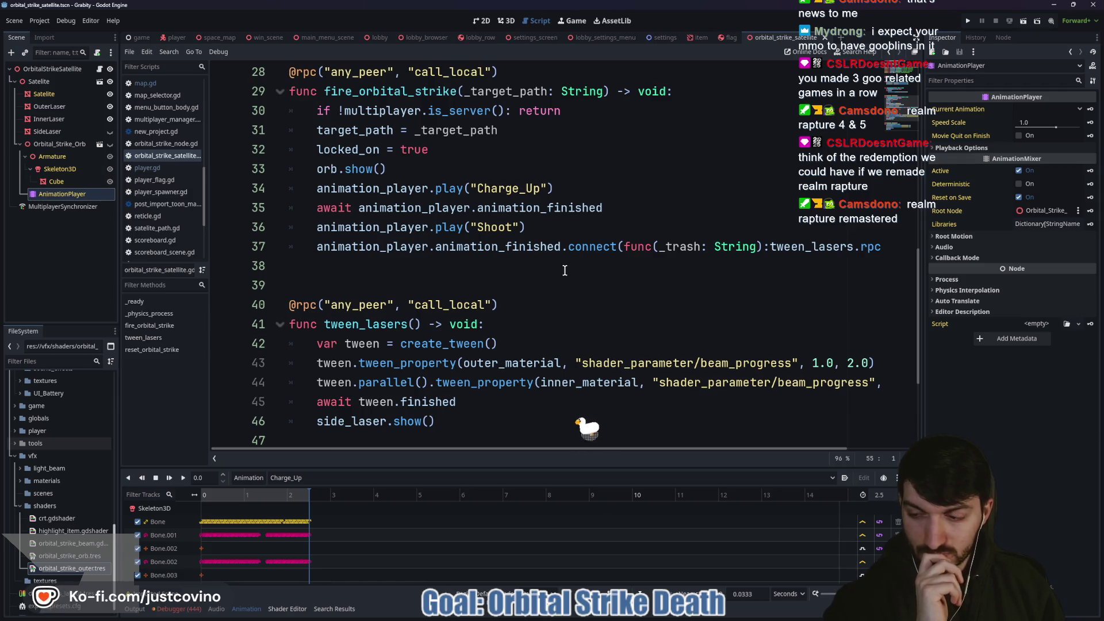
scroll(564, 271, "down", 3)
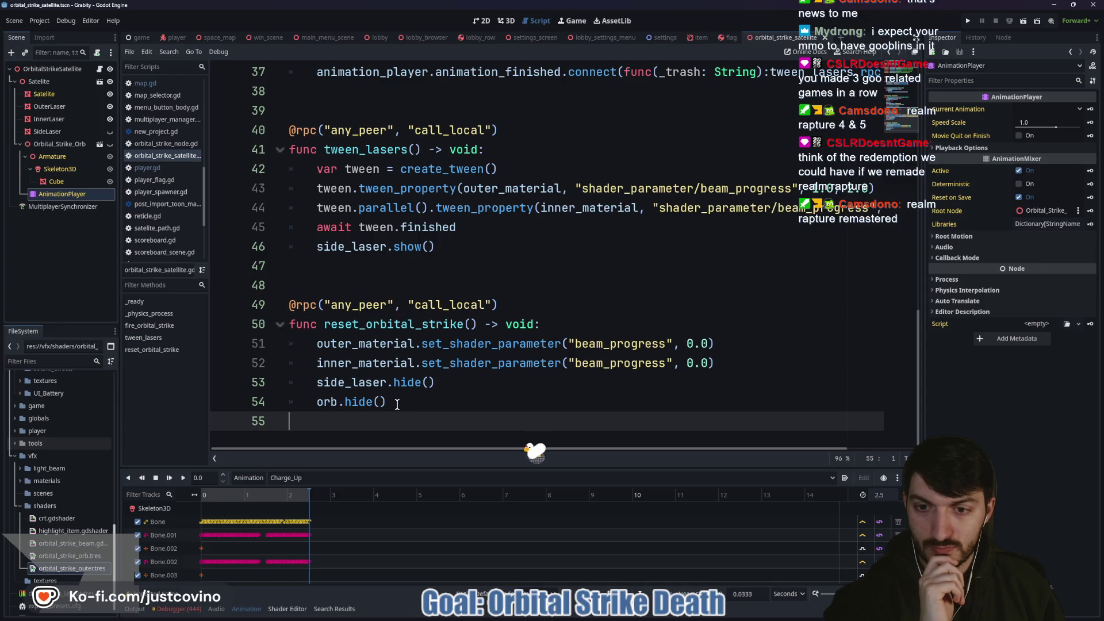
left_click(398, 401)
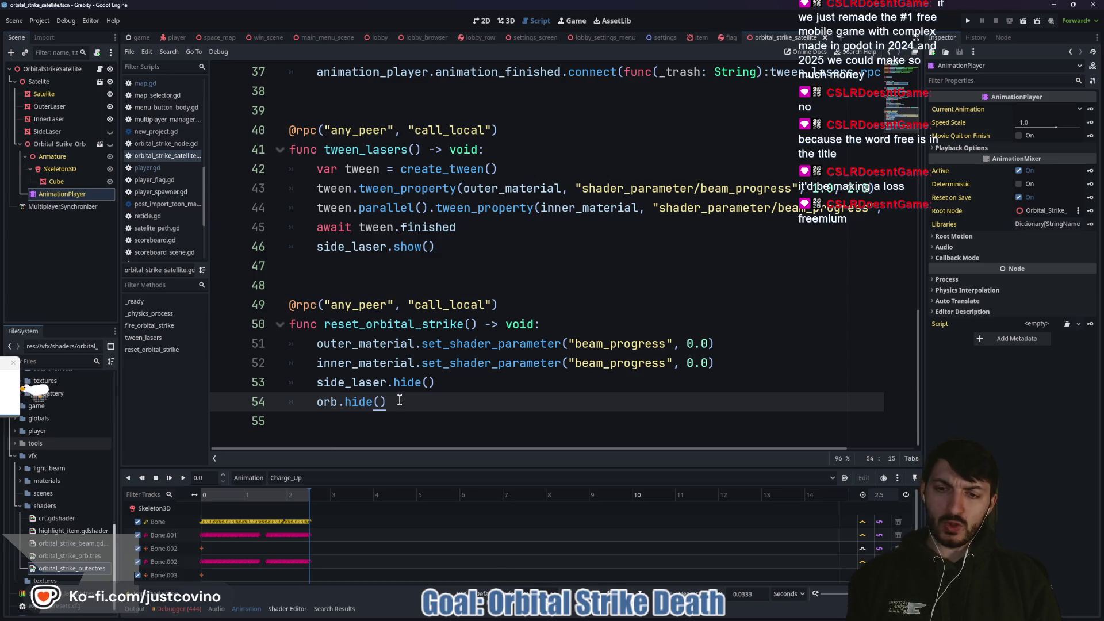
Step: Add animation_player.reset_section() after orb.hide() and view its AnimationPlayer documentation
key("Return")
type("animati")
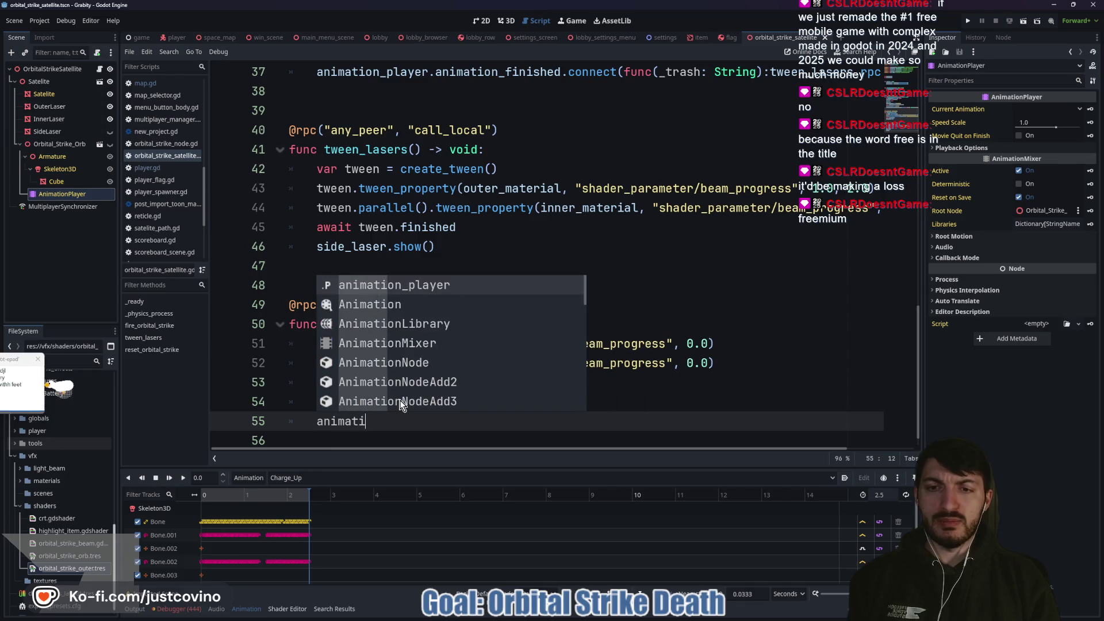
key("Return")
type(".pla")
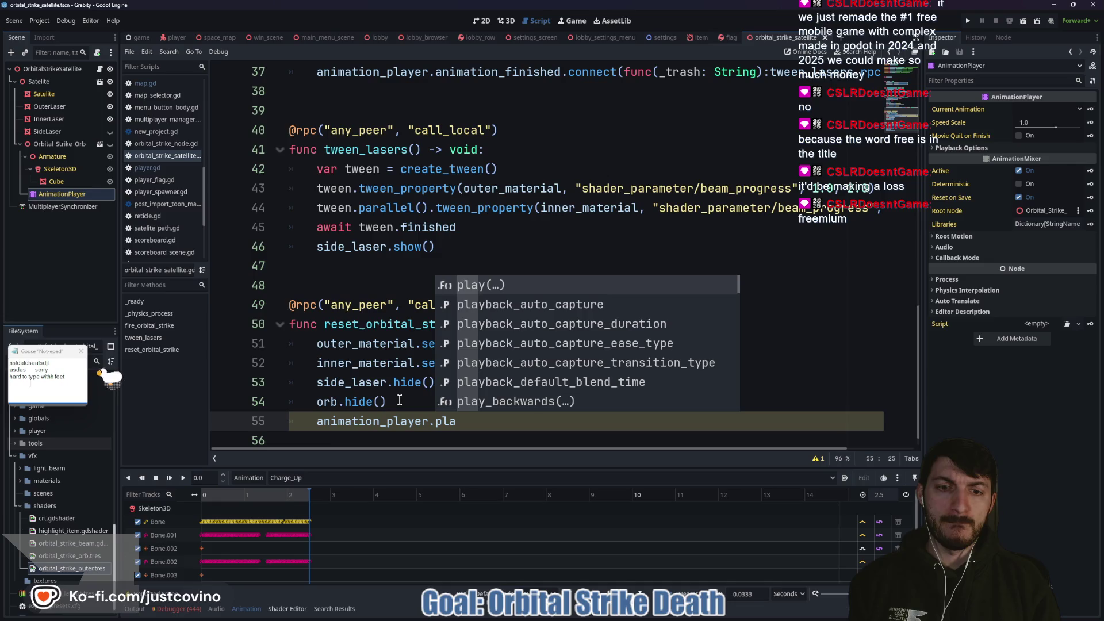
key("BackSpace")
key("BackSpace")
key("BackSpace")
type("paus")
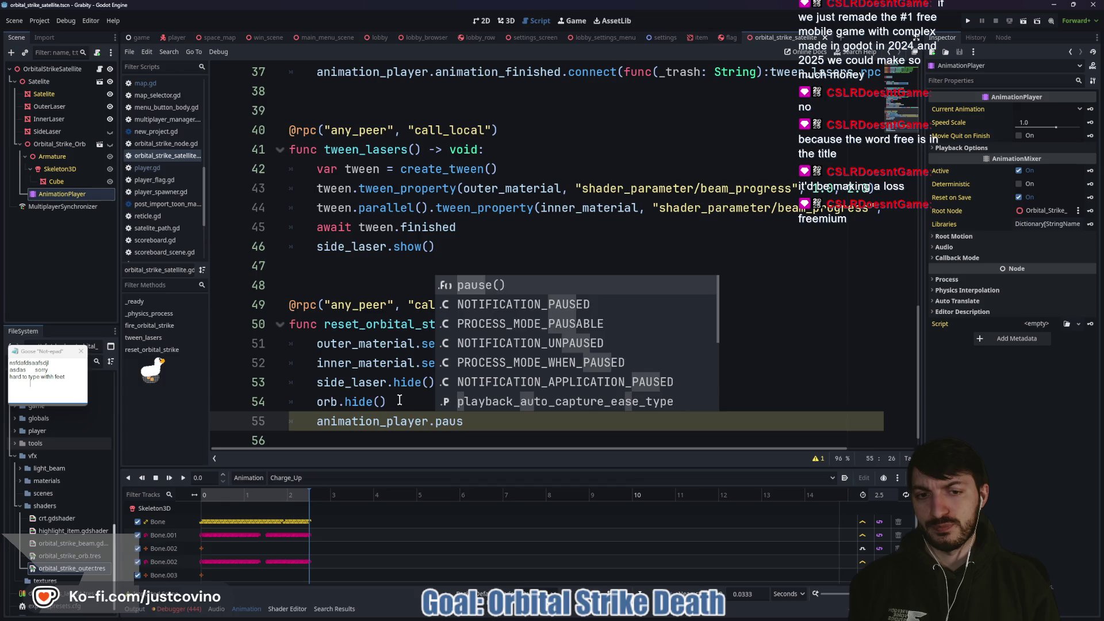
key("BackSpace")
key("BackSpace")
key("BackSpace")
key("BackSpace")
type("re")
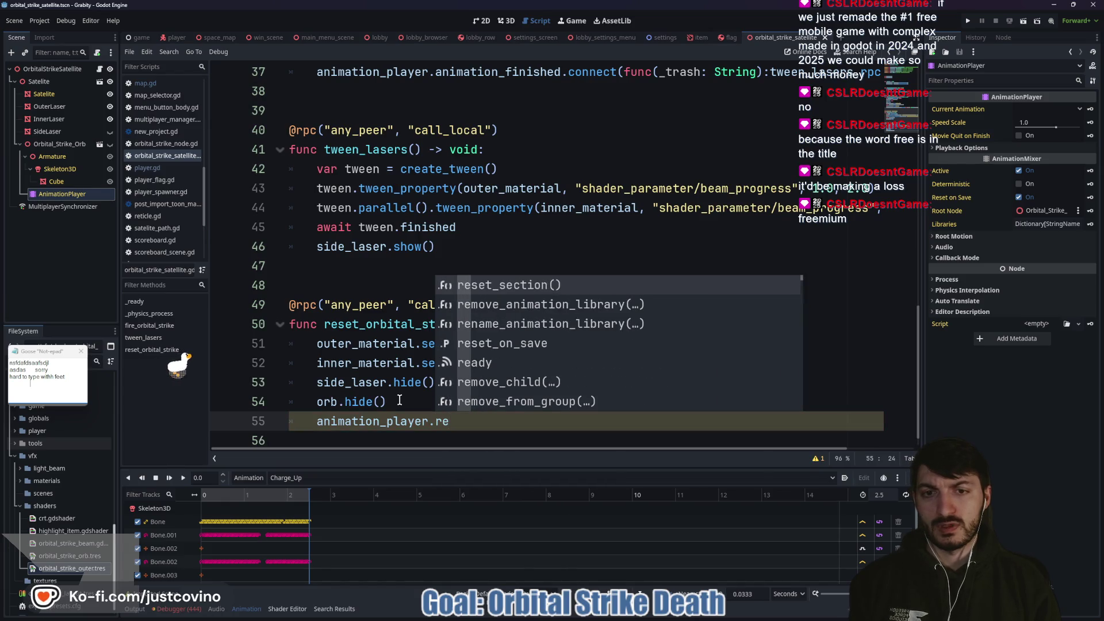
key("Return")
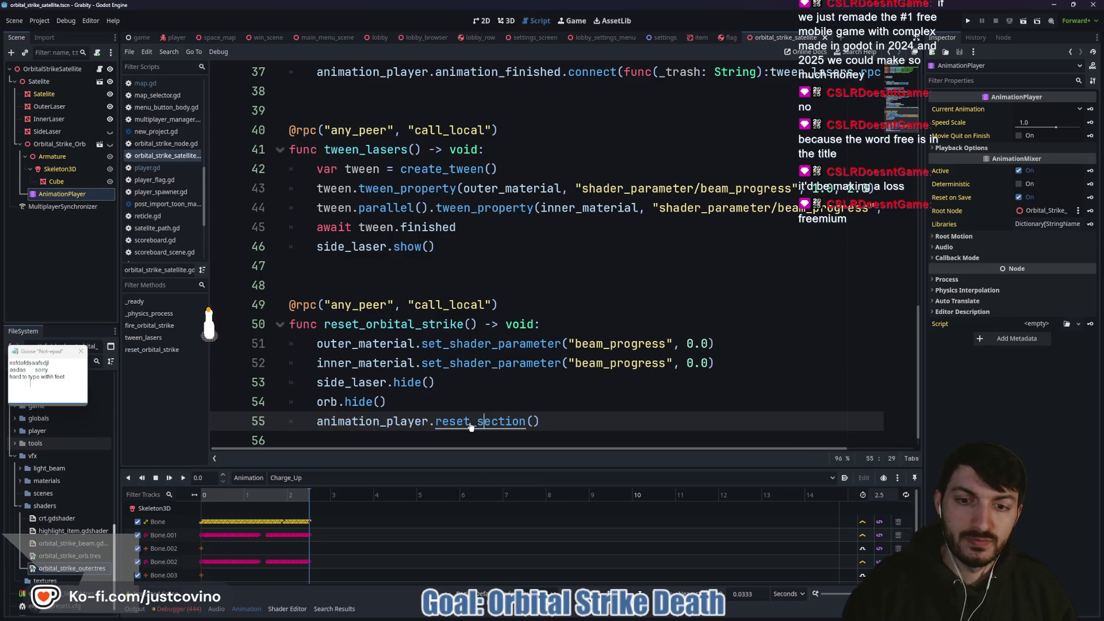
left_click(485, 422, "ctrl")
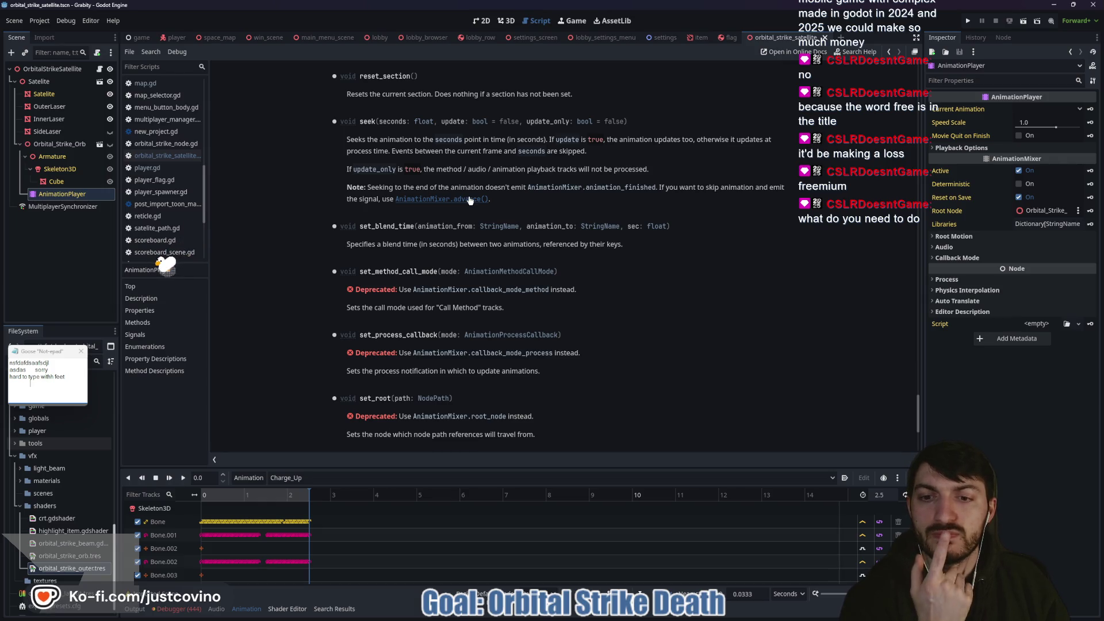
Step: Back in the satellite script, delete the reset_section() call on line 55
left_click(100, 70)
left_click_drag(540, 421, 288, 421)
key("BackSpace")
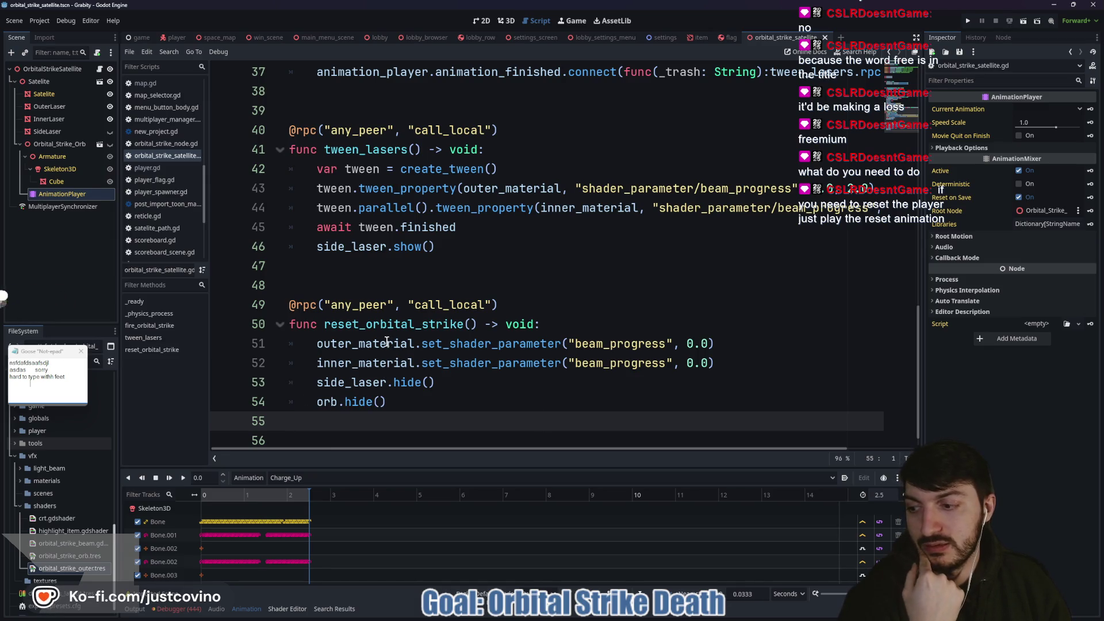
Step: Check the Charge_Up animation list and make Orbital_Strike_Orb visible in the 3D view
left_click(311, 478)
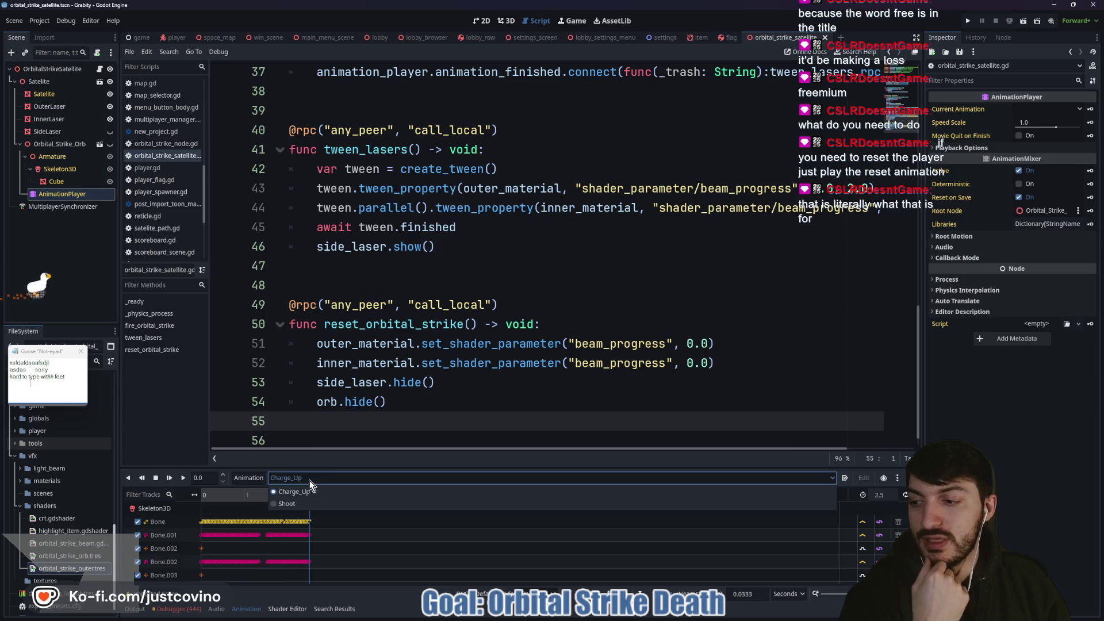
left_click(309, 479)
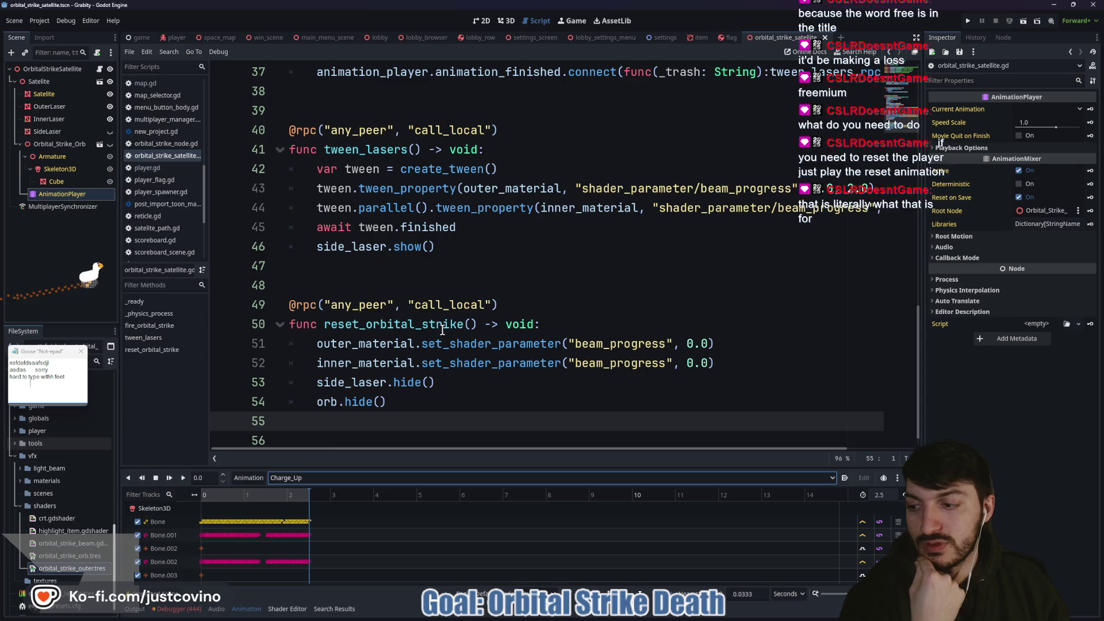
left_click(506, 21)
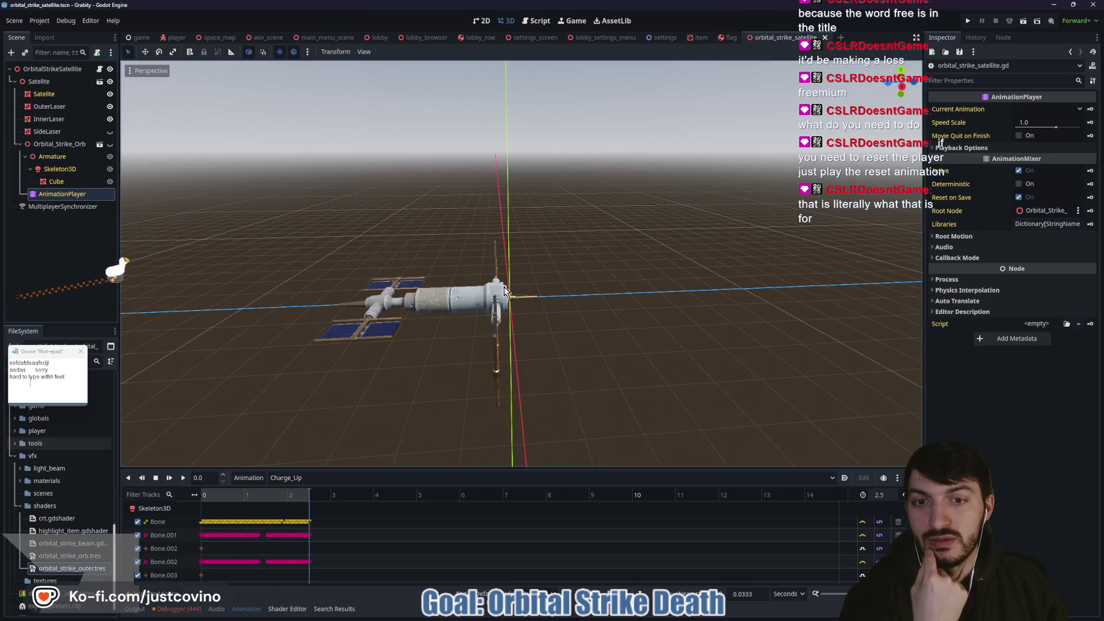
left_click(111, 141)
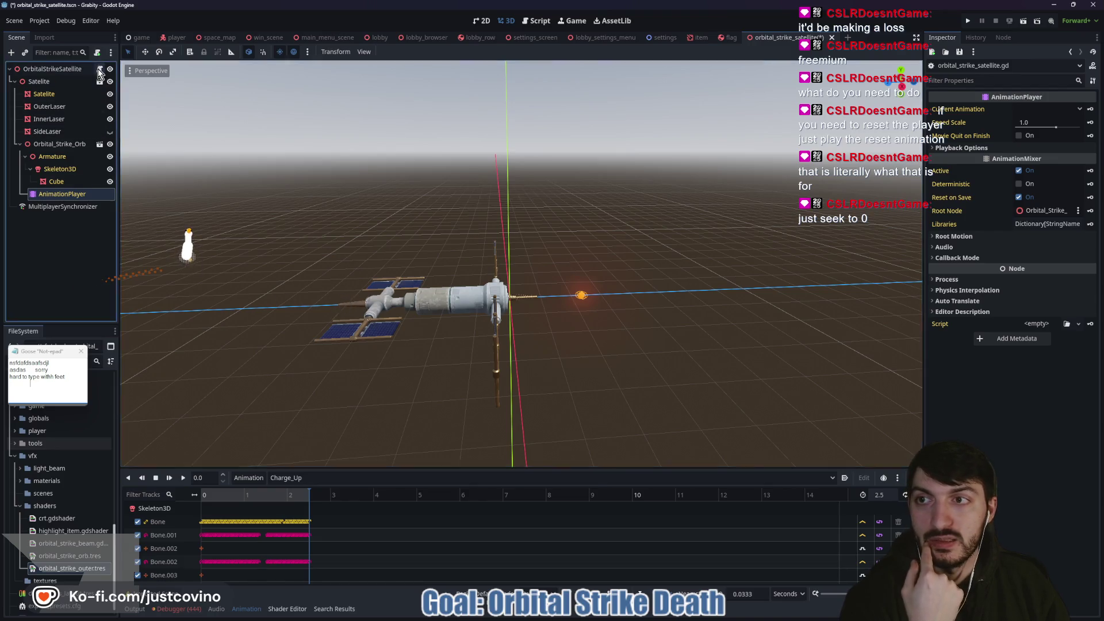
key("ctrl+F3")
Step: On line 55 write animation_player.play("Charge_Up")
key("Tab")
type("animat")
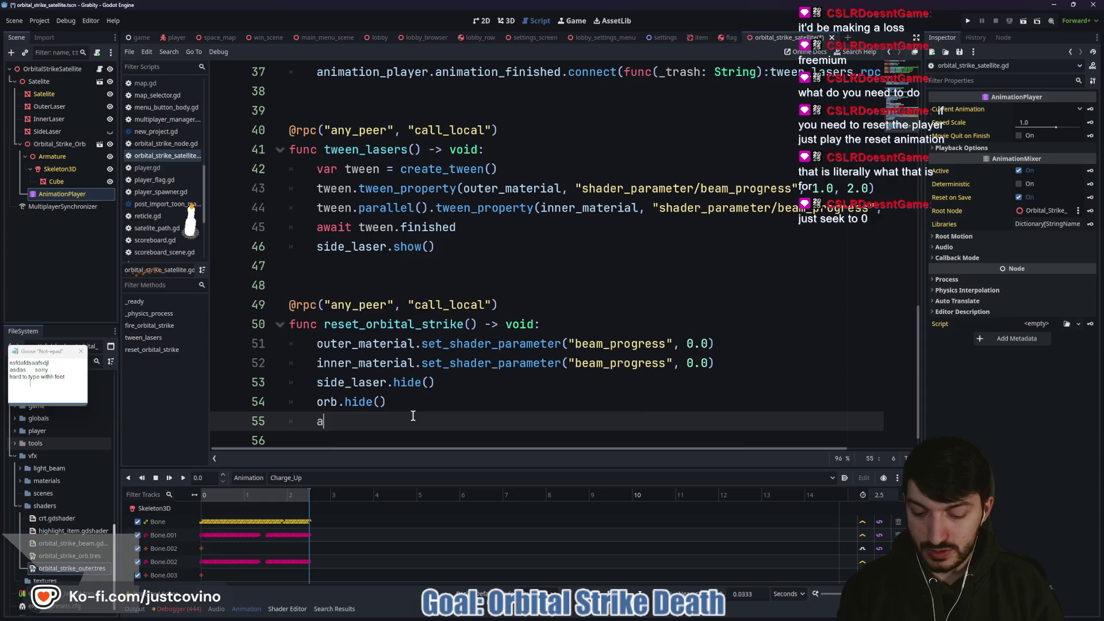
key("Return")
type(".pl")
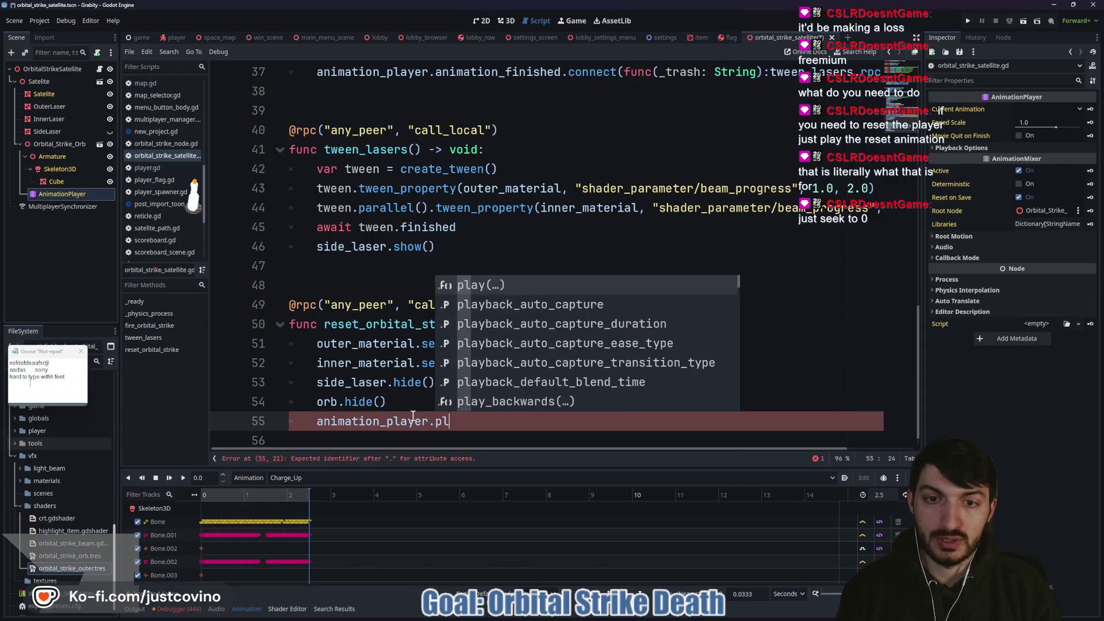
key("Return")
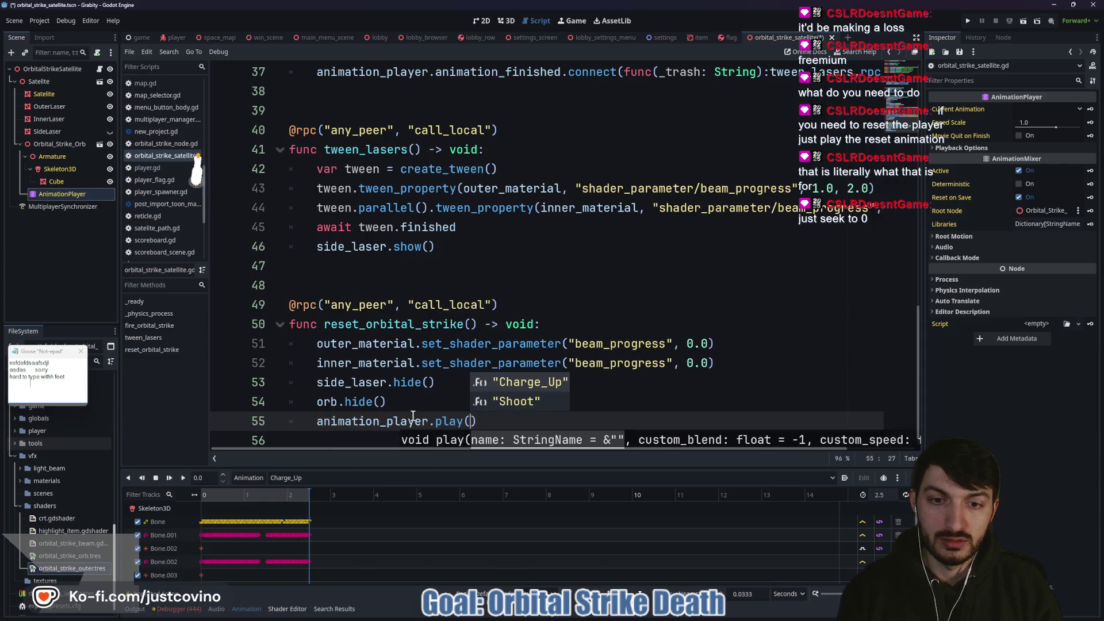
key("Return")
key("End")
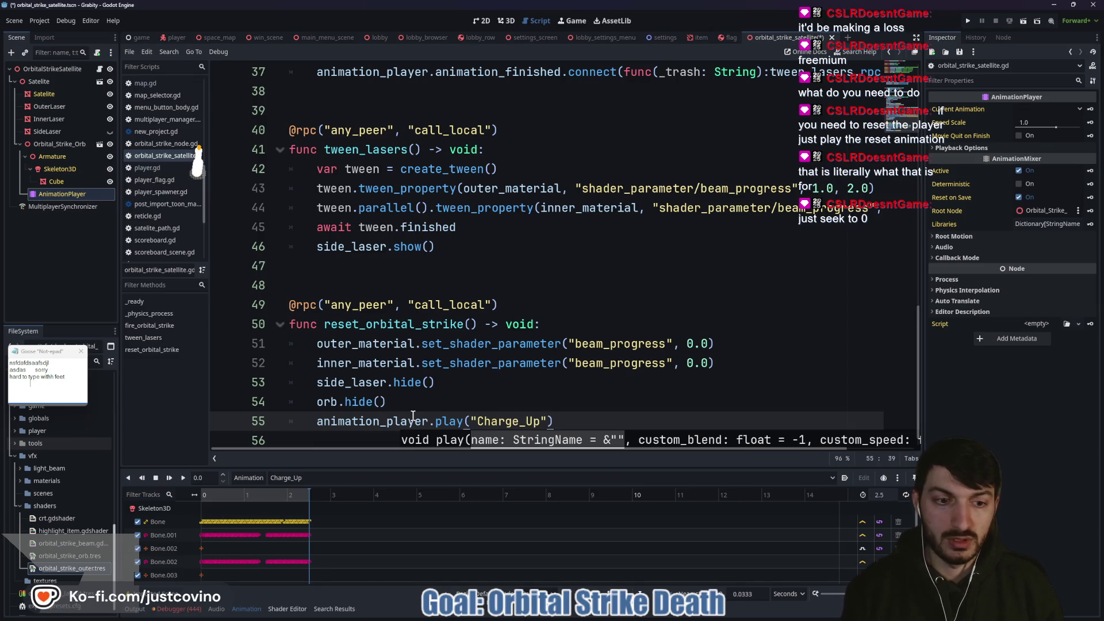
left_click(556, 421)
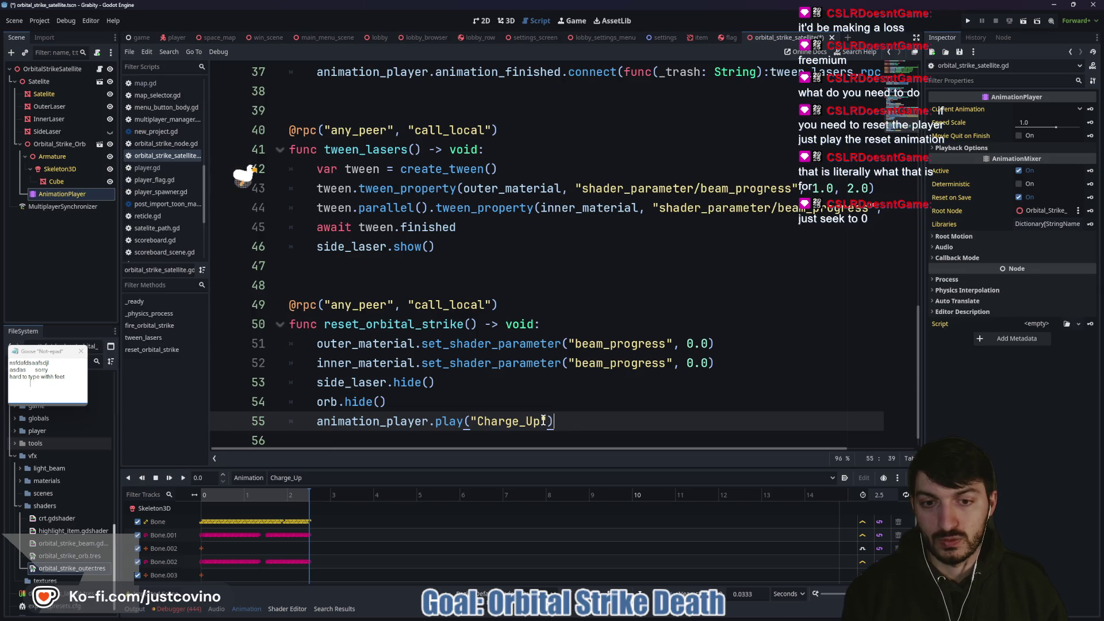
Step: Replace the play call with seek(0.0, true) and add a blank line above it
left_click_drag(542, 420, 435, 421)
type("see")
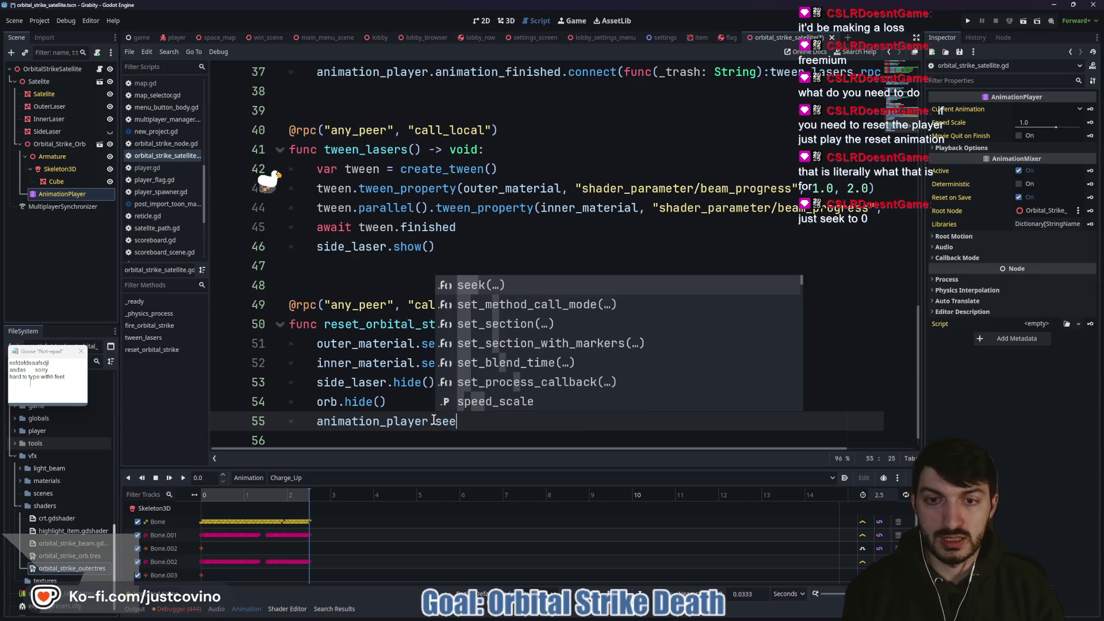
key("Return")
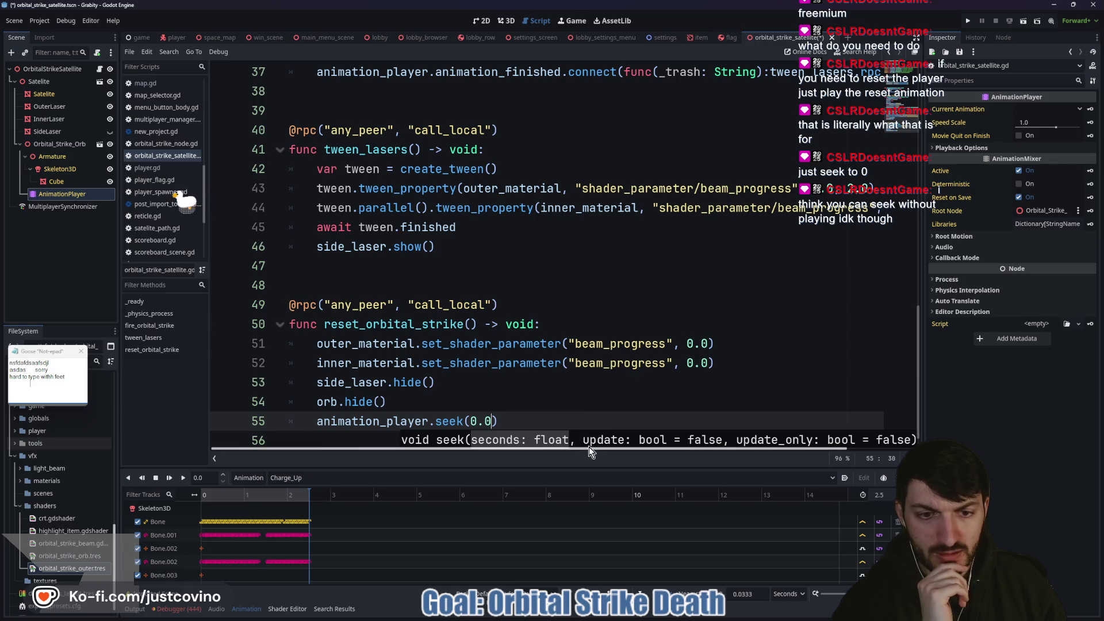
scroll(588, 448, "right", 3)
scroll(523, 451, "left", 3)
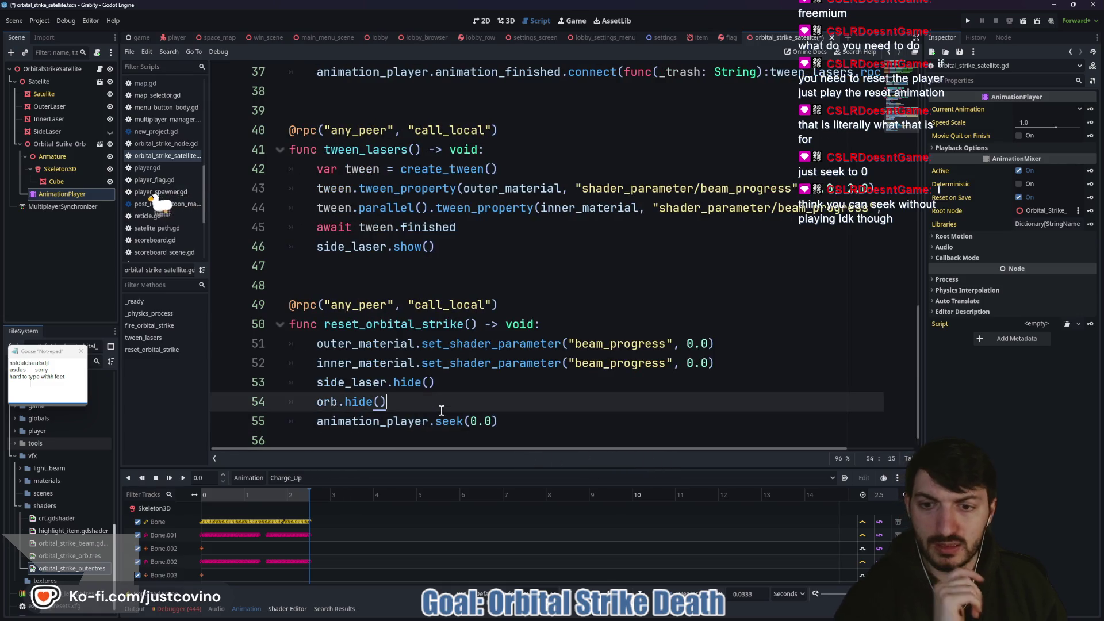
key("ctrl+shift+Return")
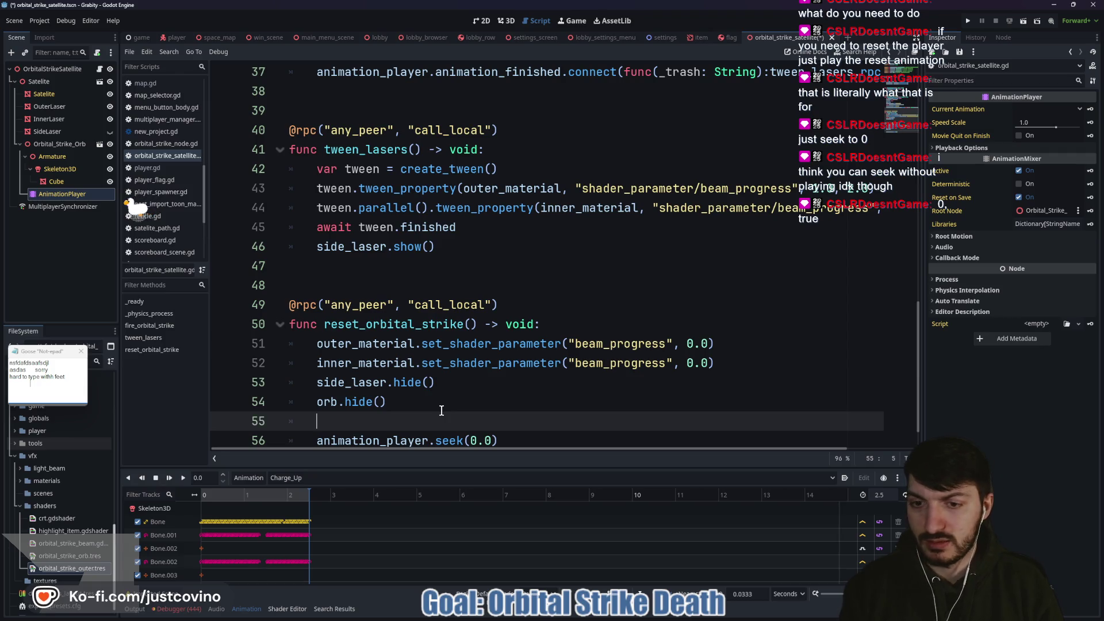
scroll(562, 392, "down", 1)
left_click(563, 393)
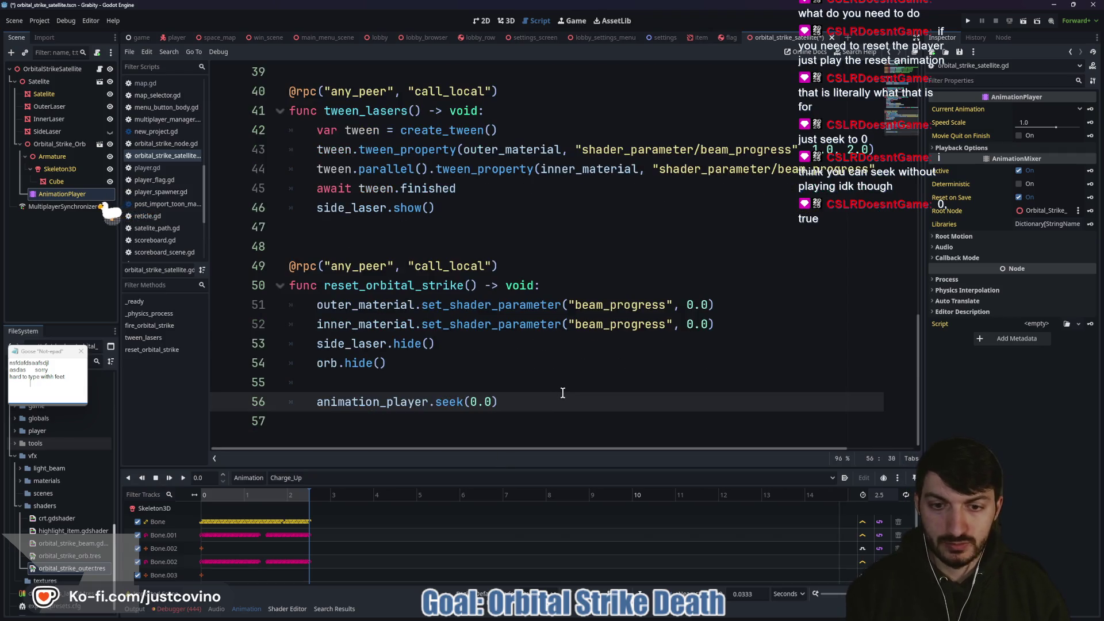
type(", true")
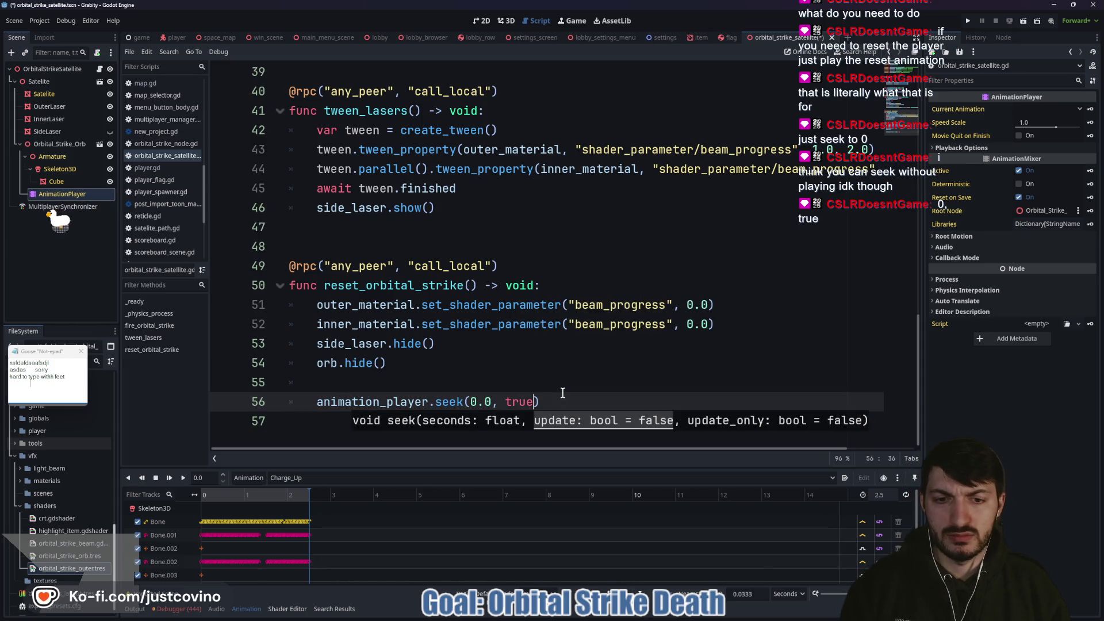
left_click(428, 382)
Step: Add animation_player.play("Charge_Up") on the line above the seek(0.0, true) call
type("aniamti")
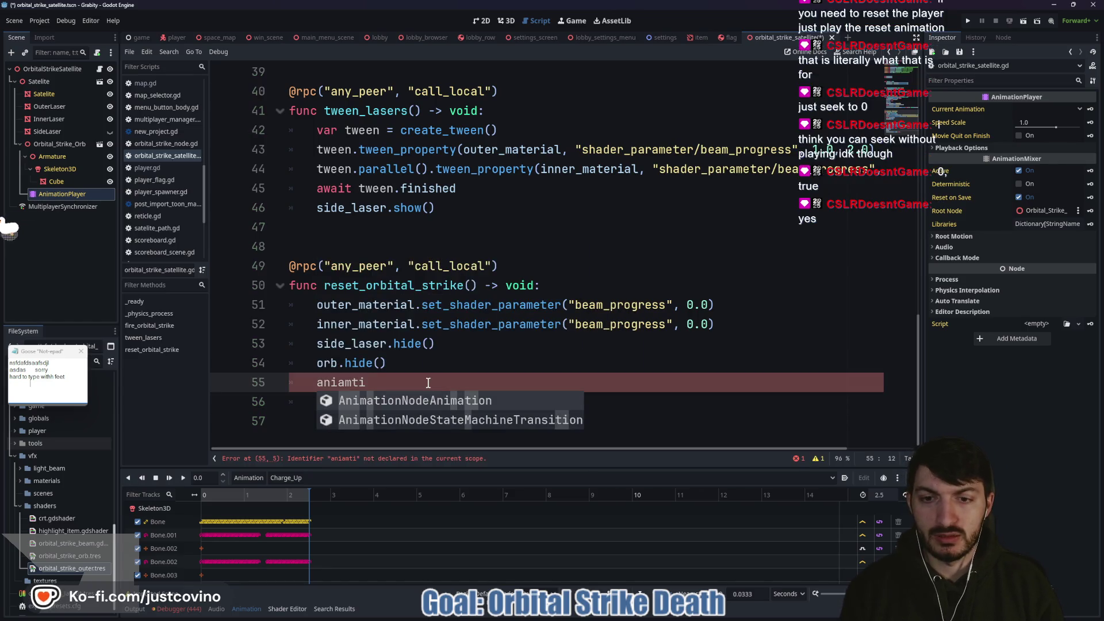
key("BackSpace")
key("BackSpace")
key("BackSpace")
type("imati")
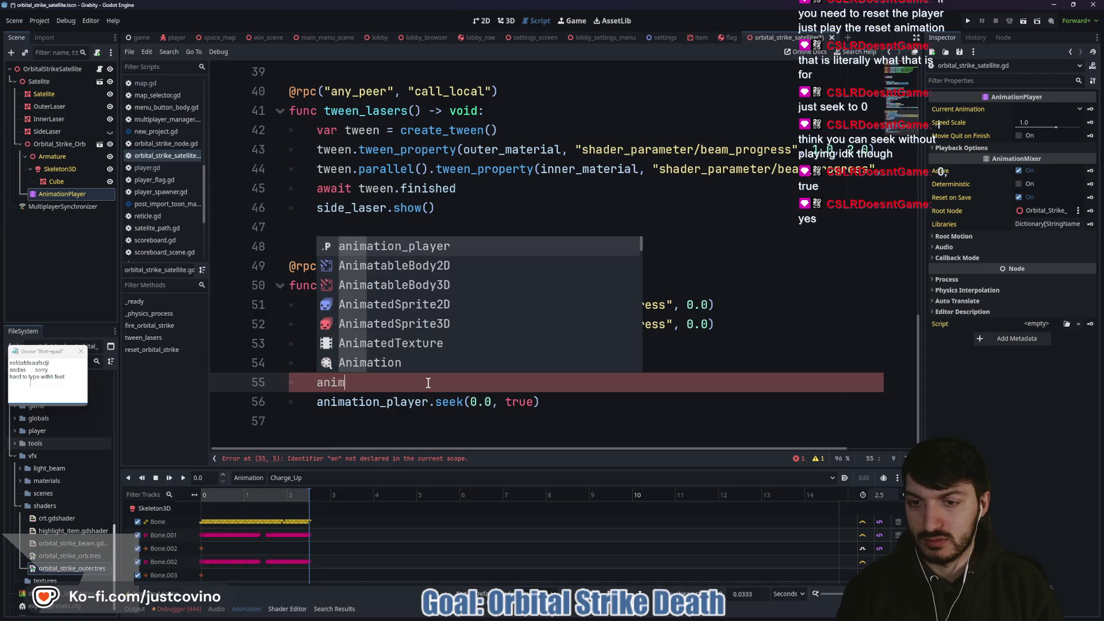
key("Return")
type(".")
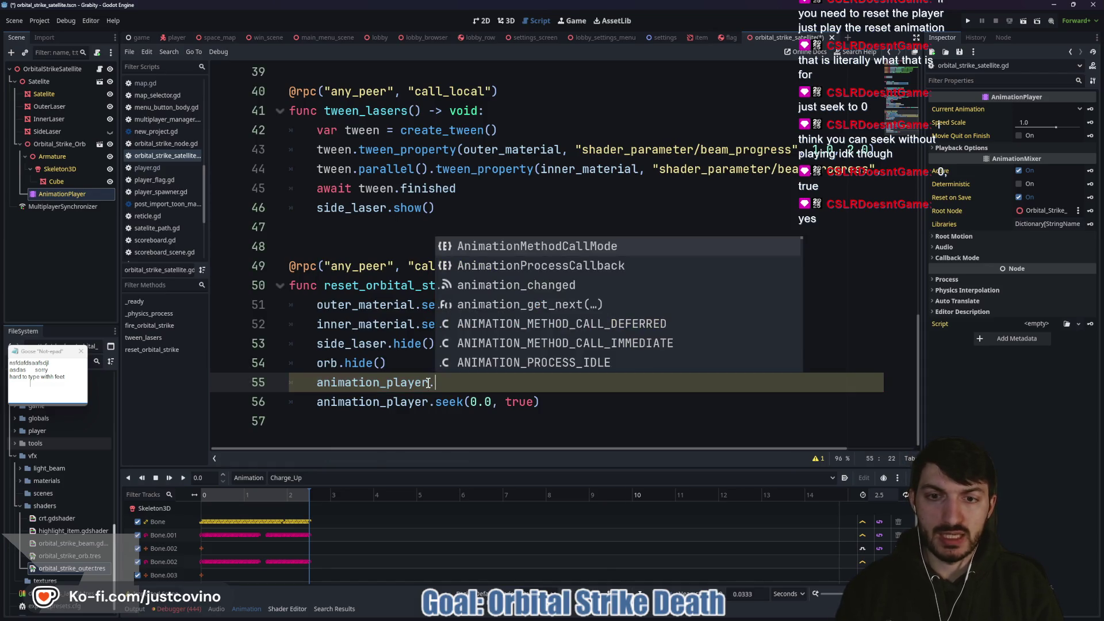
type("set")
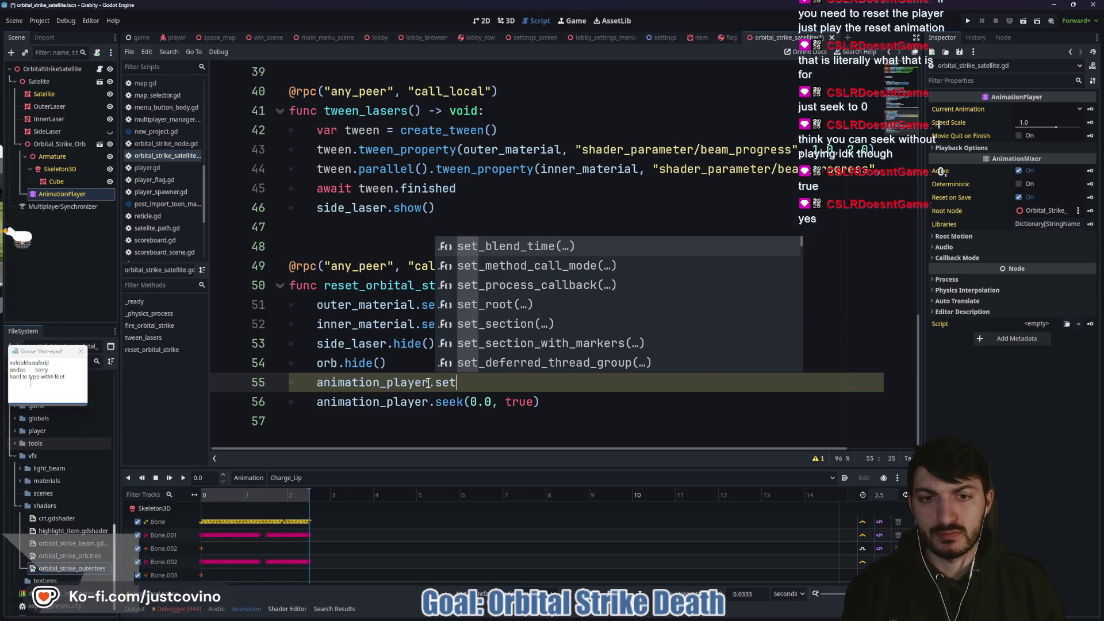
key("BackSpace")
key("BackSpace")
key("BackSpace")
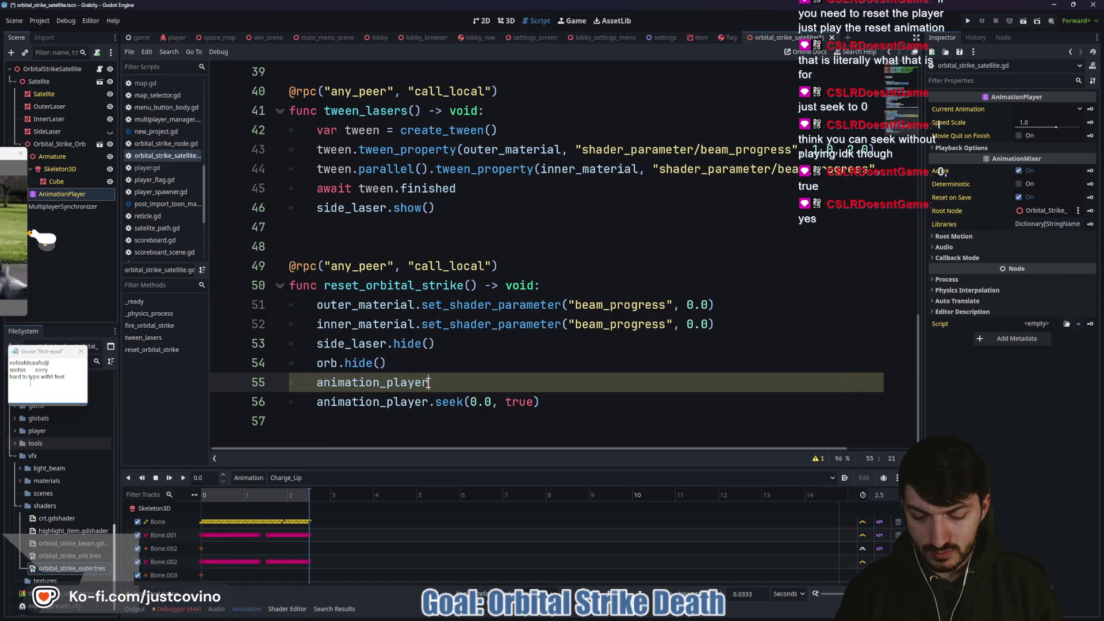
type(".play")
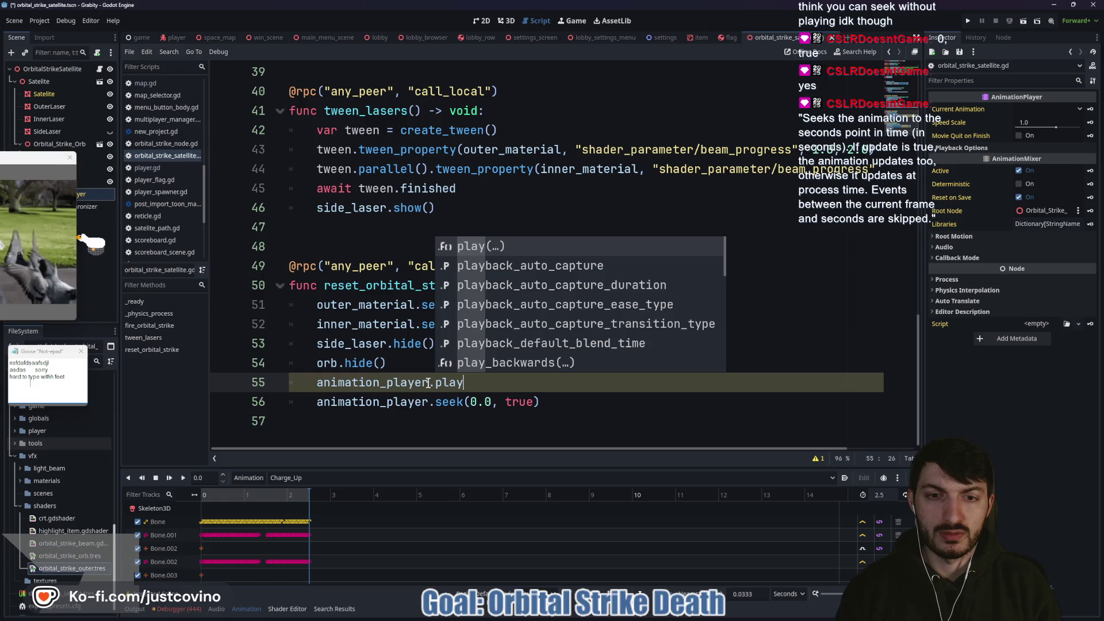
key("Return")
key("Return")
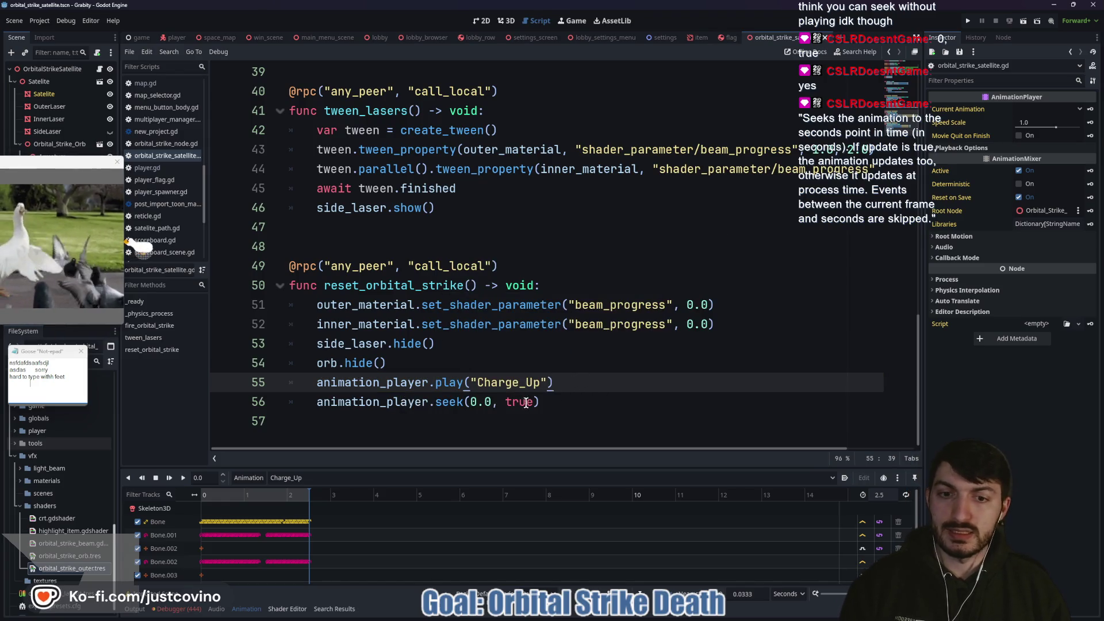
left_click(559, 402)
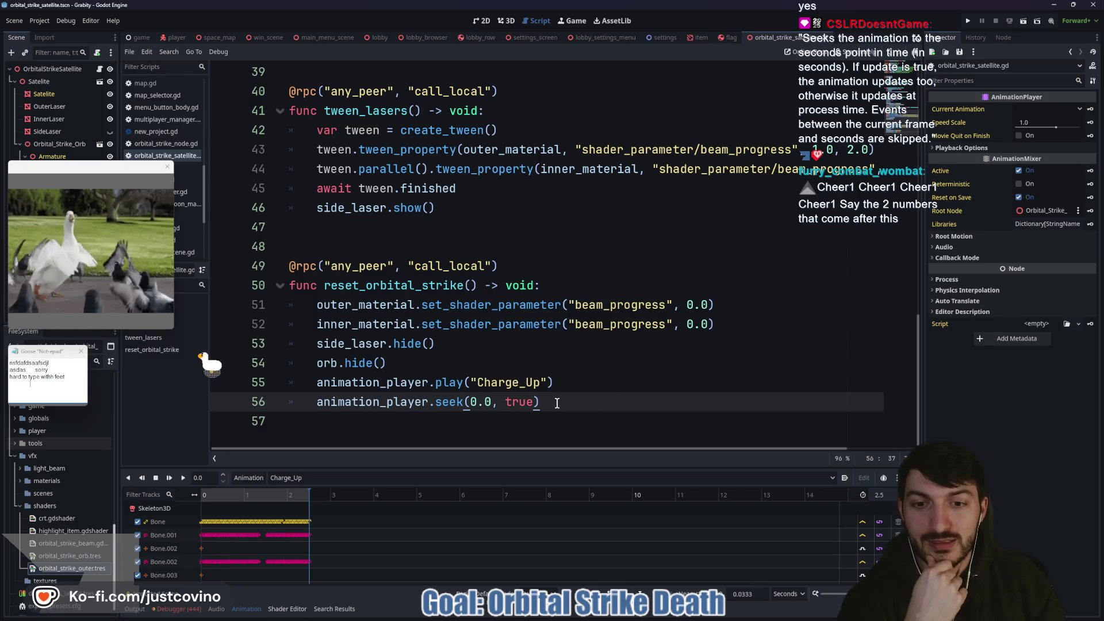
Step: Review reset_orbital_strike and place the caret on empty line 48
scroll(555, 401, "up", 2)
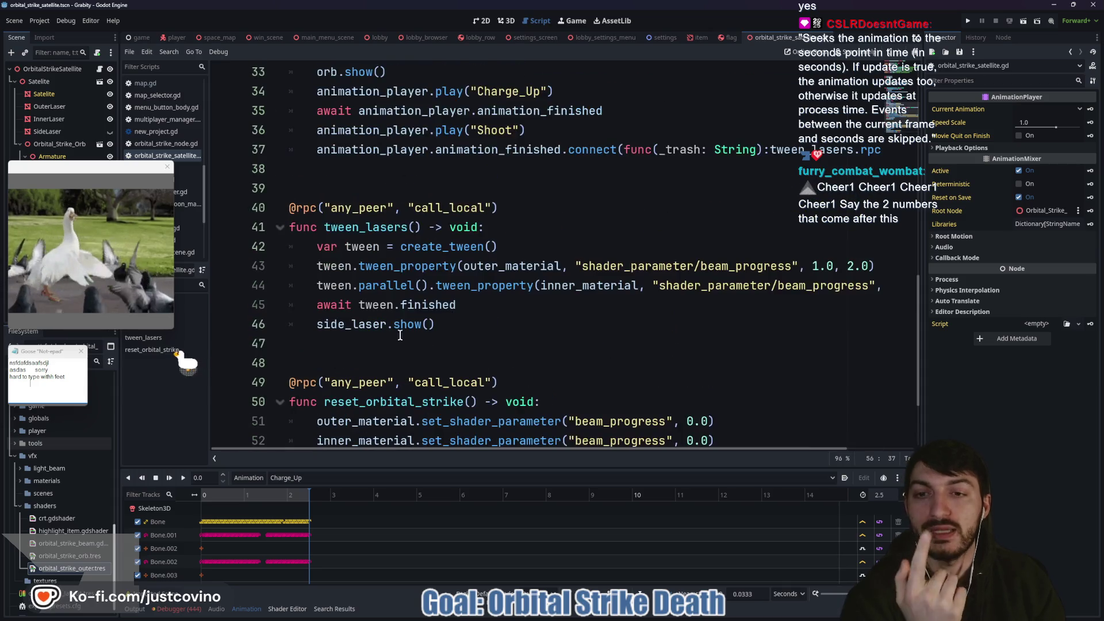
scroll(397, 371, "up", 1)
scroll(397, 371, "down", 2)
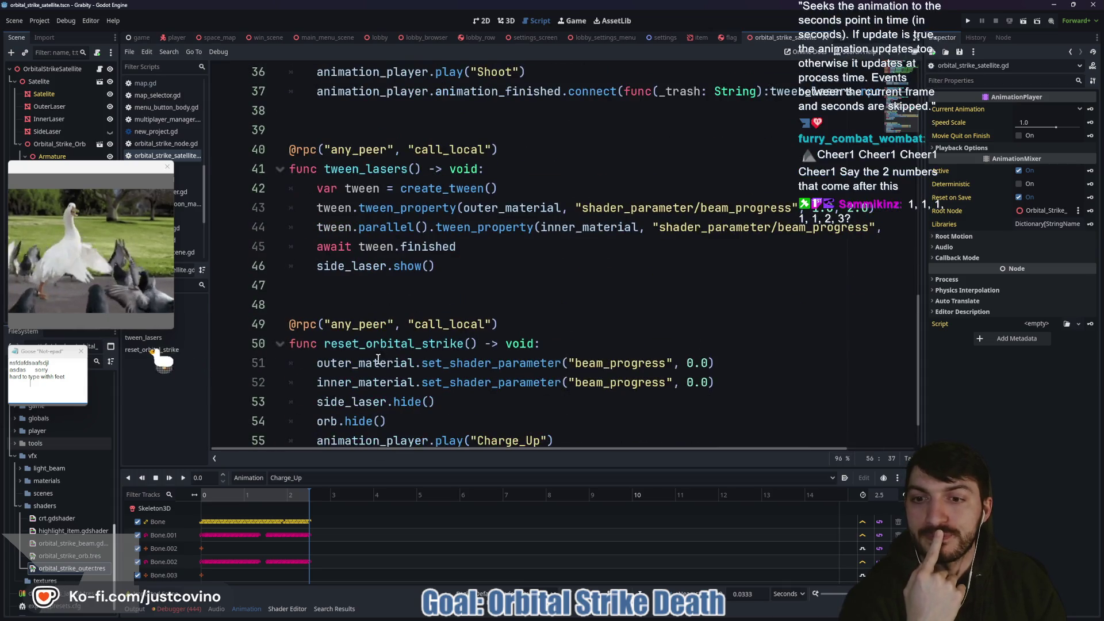
double_click(364, 345)
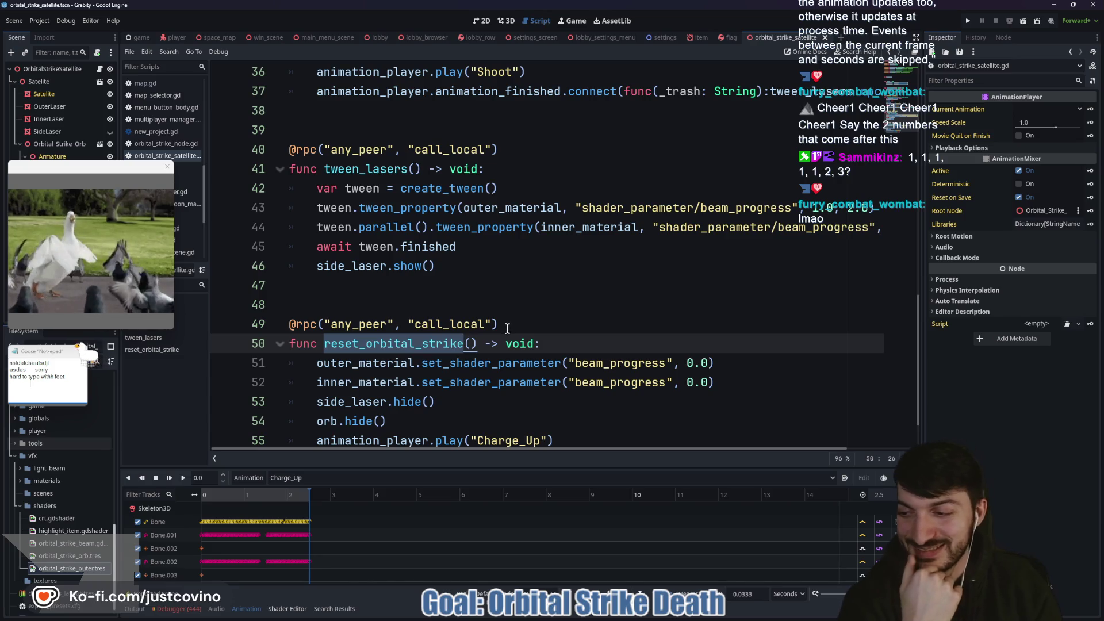
left_click(551, 325)
scroll(517, 310, "down", 1)
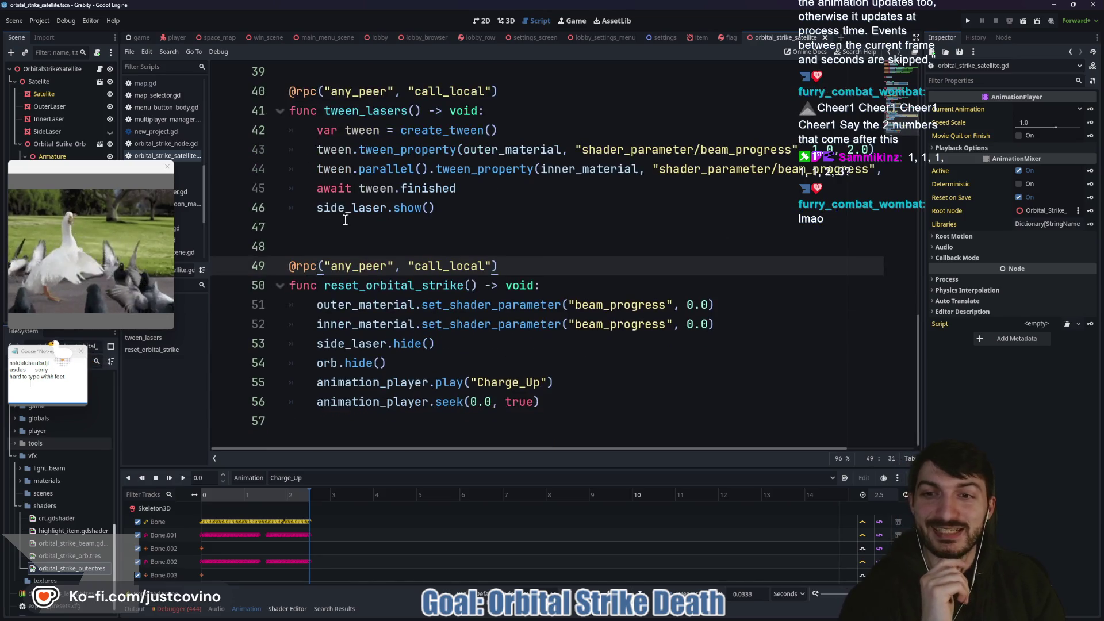
left_click(361, 253)
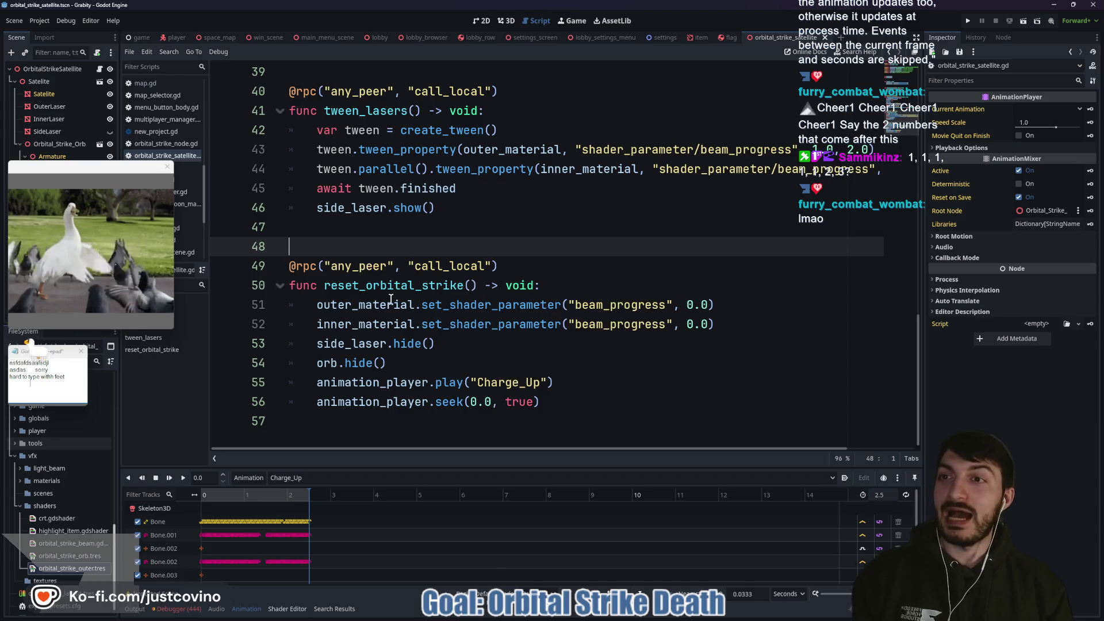
Step: In the space_map tab's map.gd, delete the line setting the satellite's locked_on to false
left_click(215, 38)
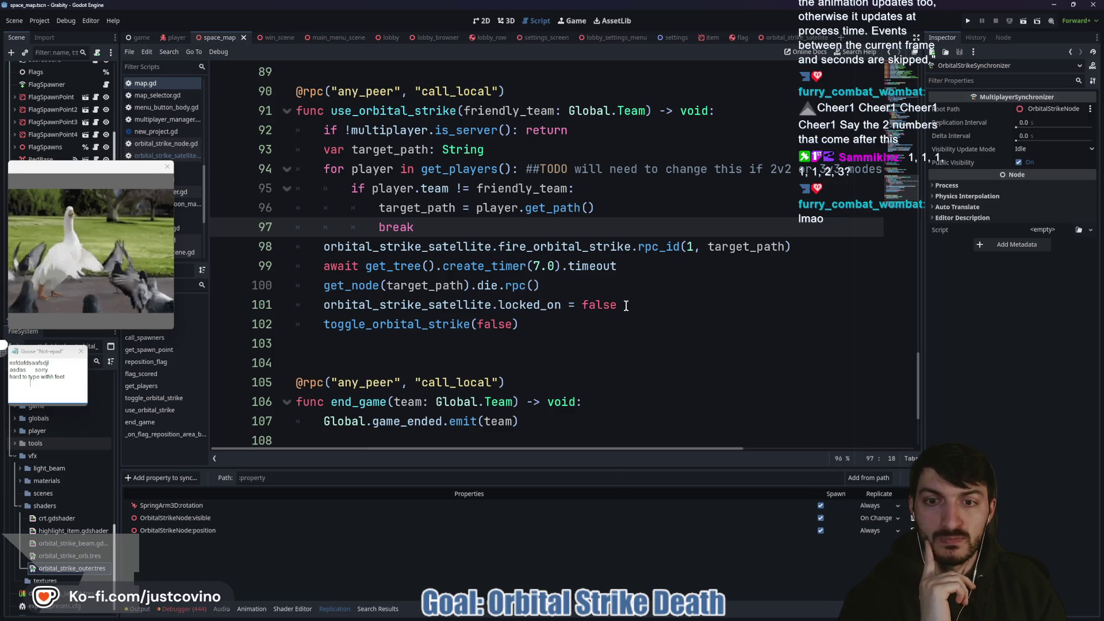
mouse_move(628, 304)
left_mouse_down()
mouse_move(323, 285)
mouse_move(323, 304)
left_mouse_up()
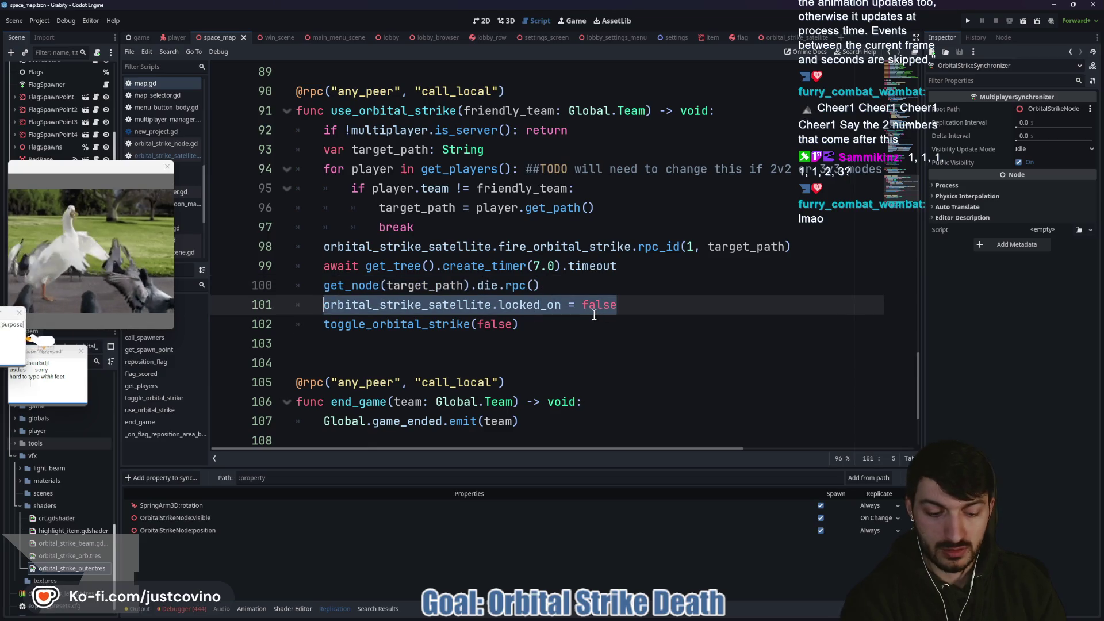
key("BackSpace")
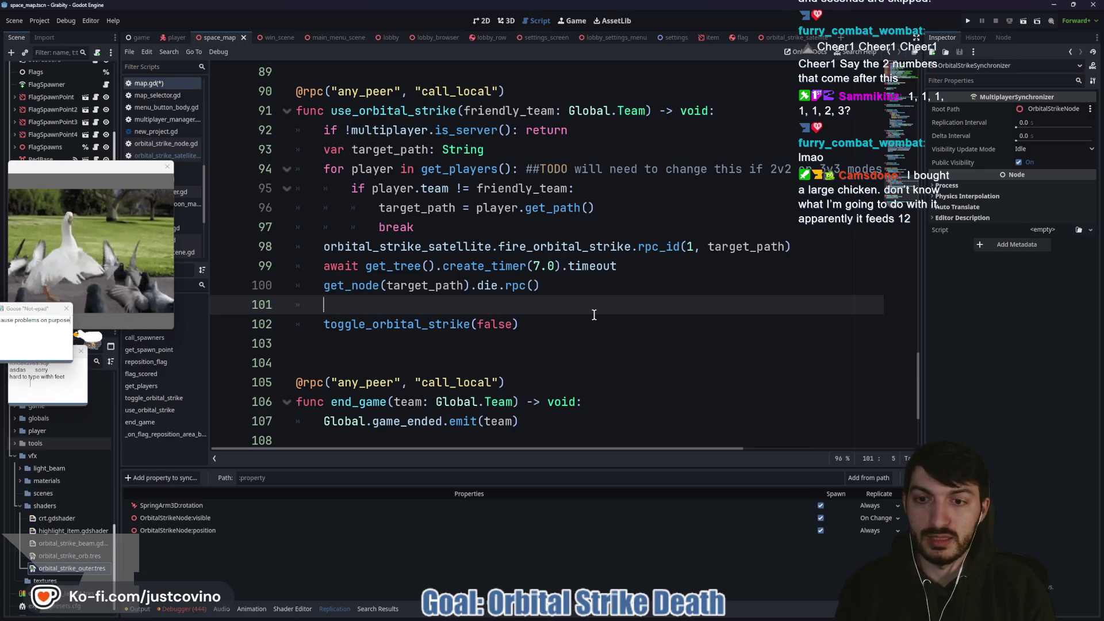
Step: Type orbital_strike_satellite.reset_orbital_strike.rpc() in its place after the target's die.rpc()
type("orbit")
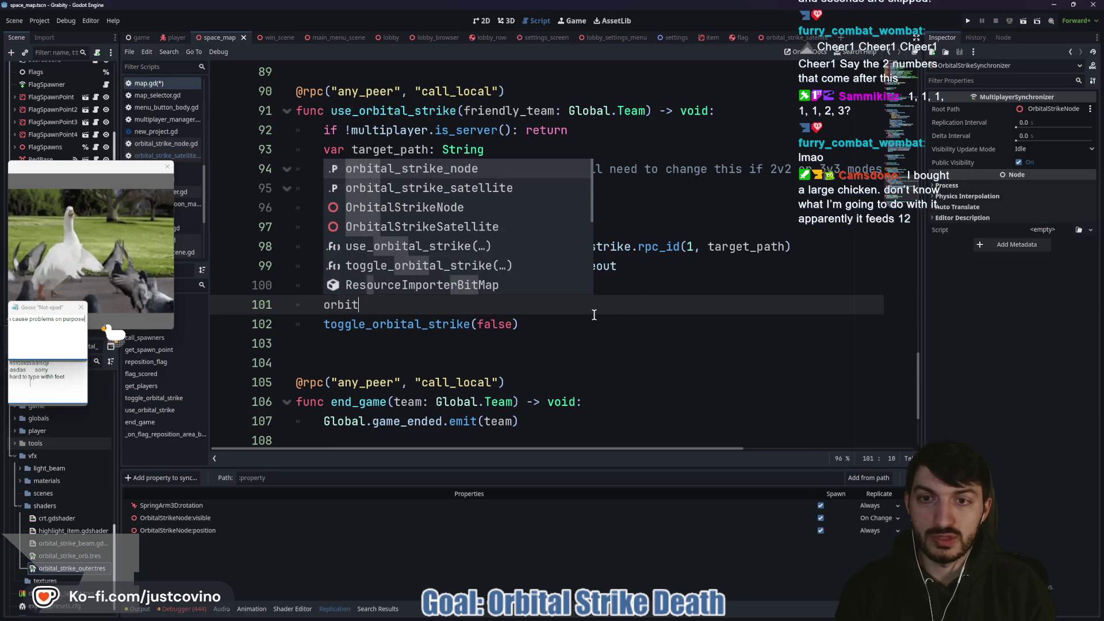
key("Down")
key("Return")
type(".re")
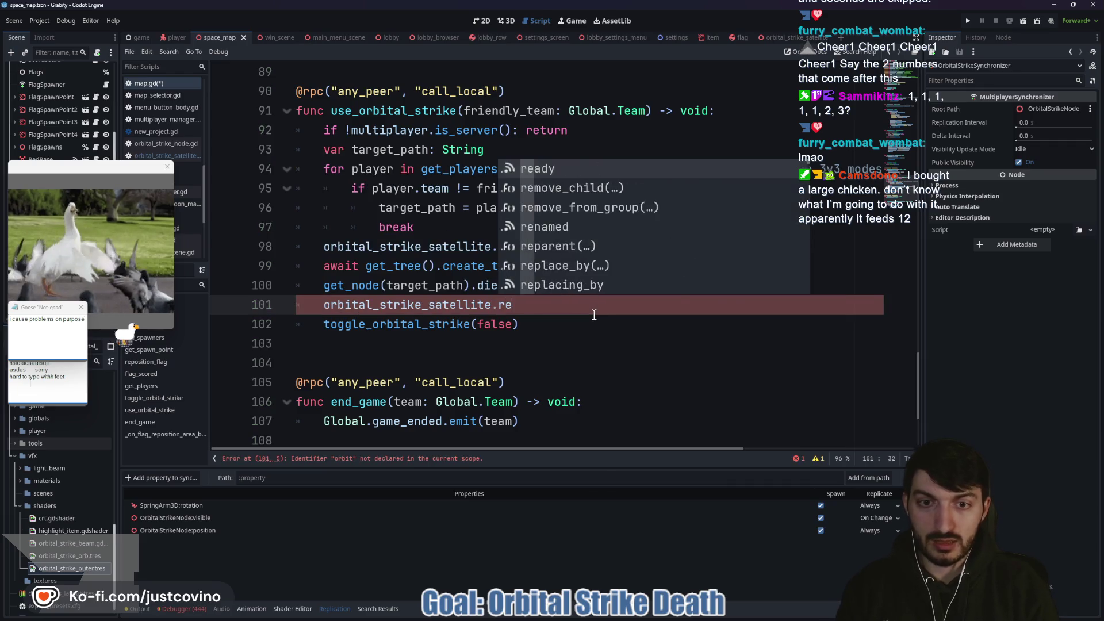
type("set_orbital")
key("Return")
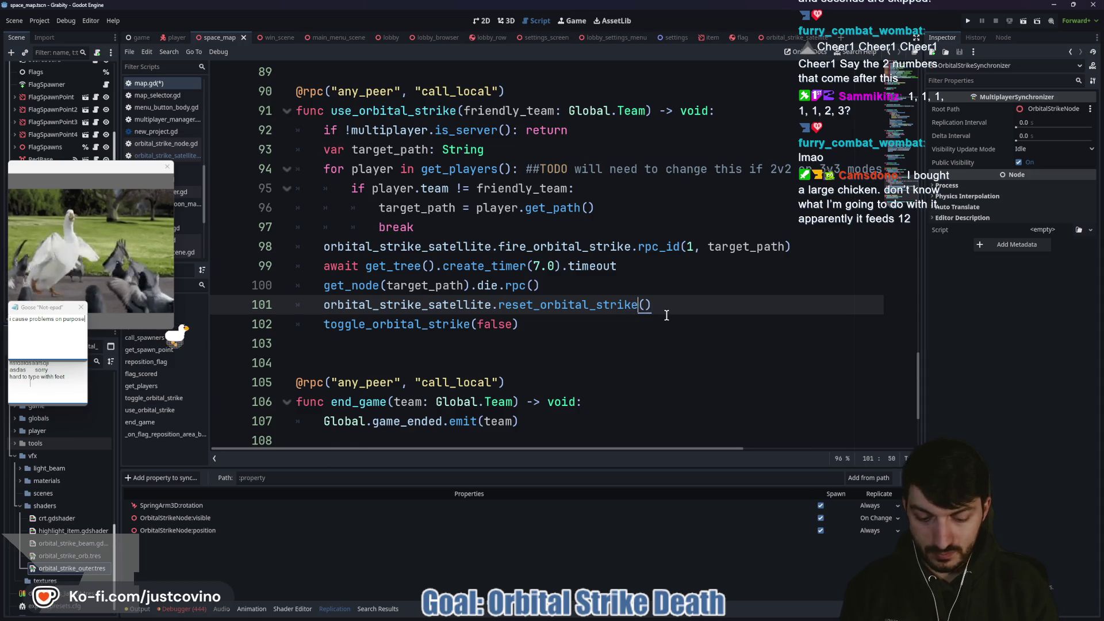
type(".rpc")
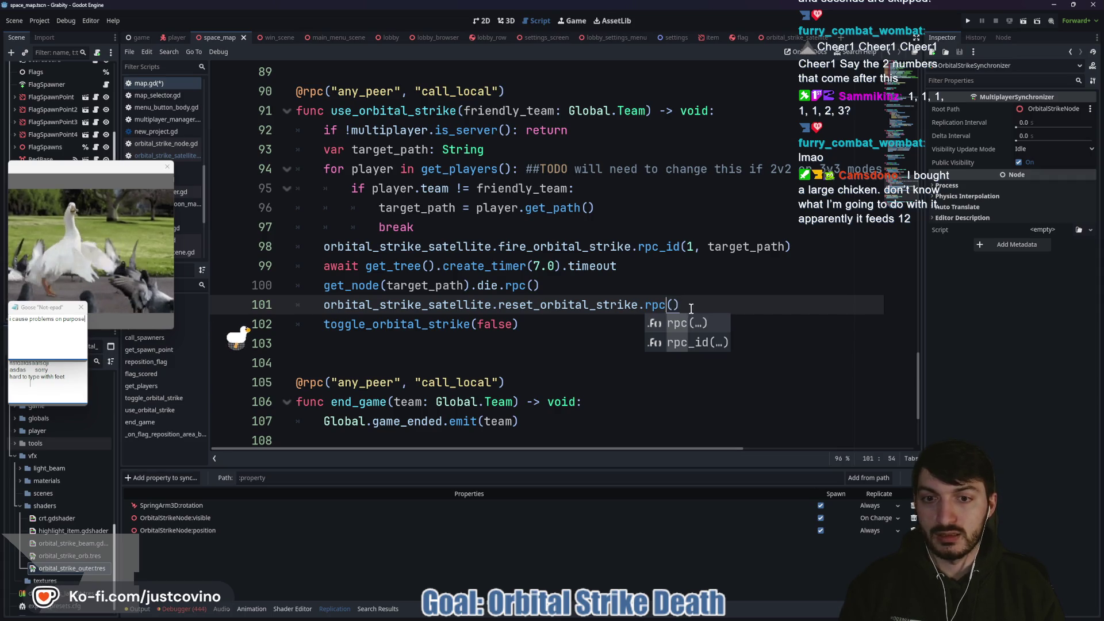
mouse_move(690, 309)
left_mouse_down()
mouse_move(702, 310)
mouse_move(318, 303)
left_mouse_up()
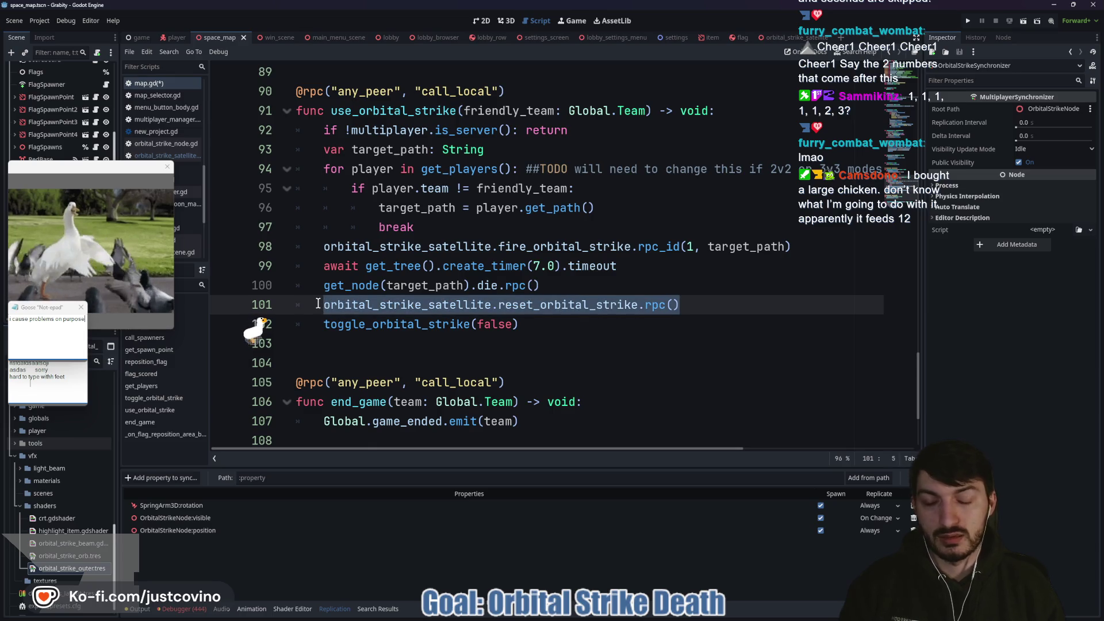
left_click(567, 323)
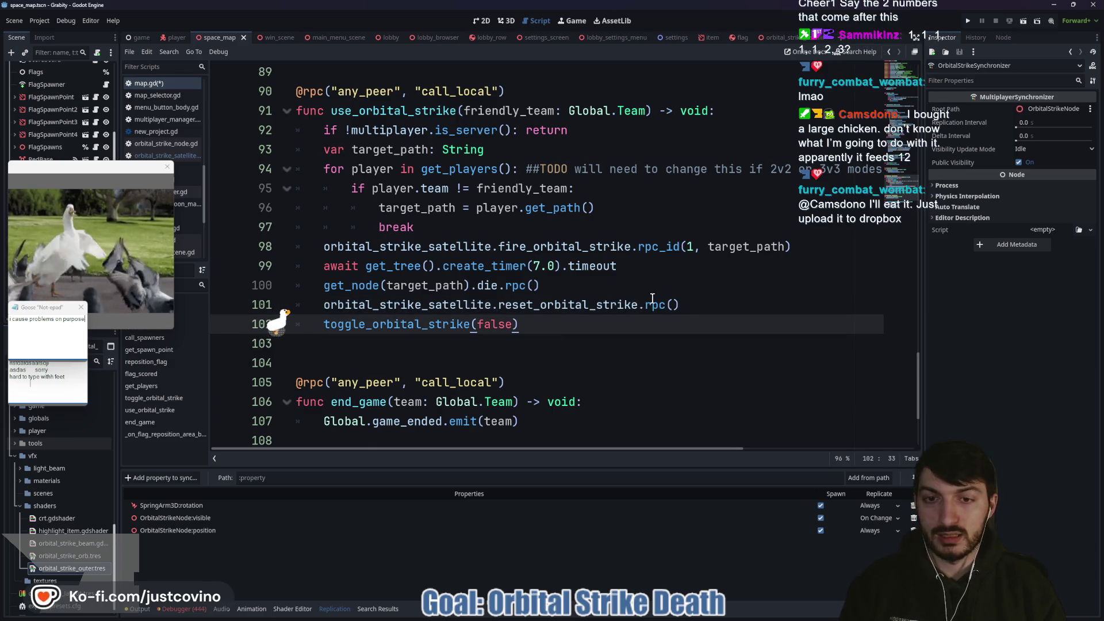
Step: In the satellite script, make locked_on = false the first line of reset_orbital_strike and save
left_click(767, 37)
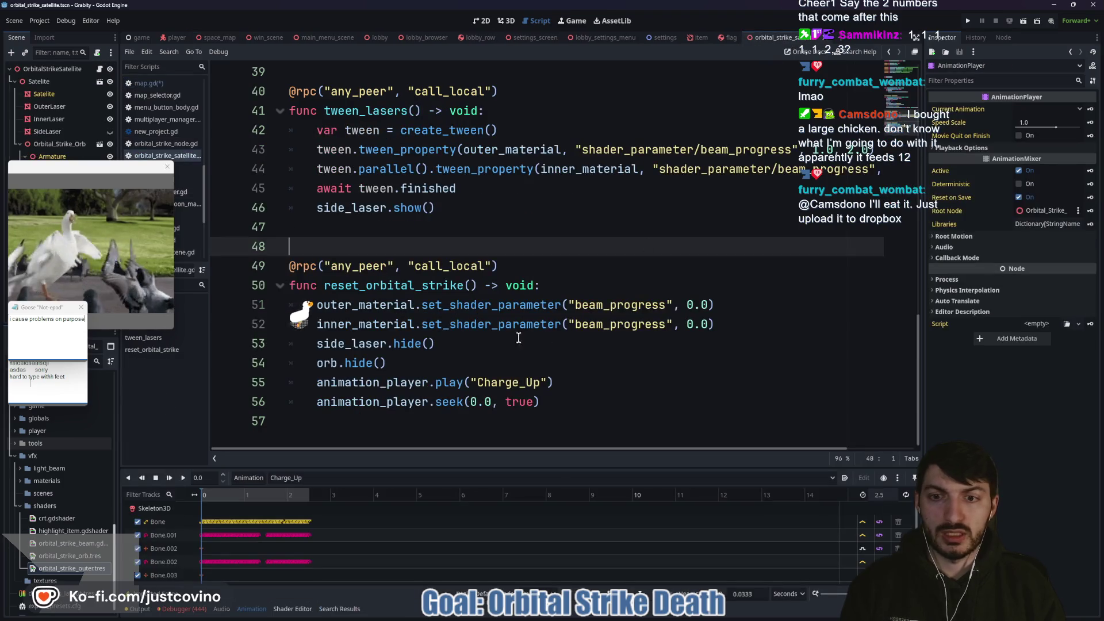
left_click(561, 284)
key("Return")
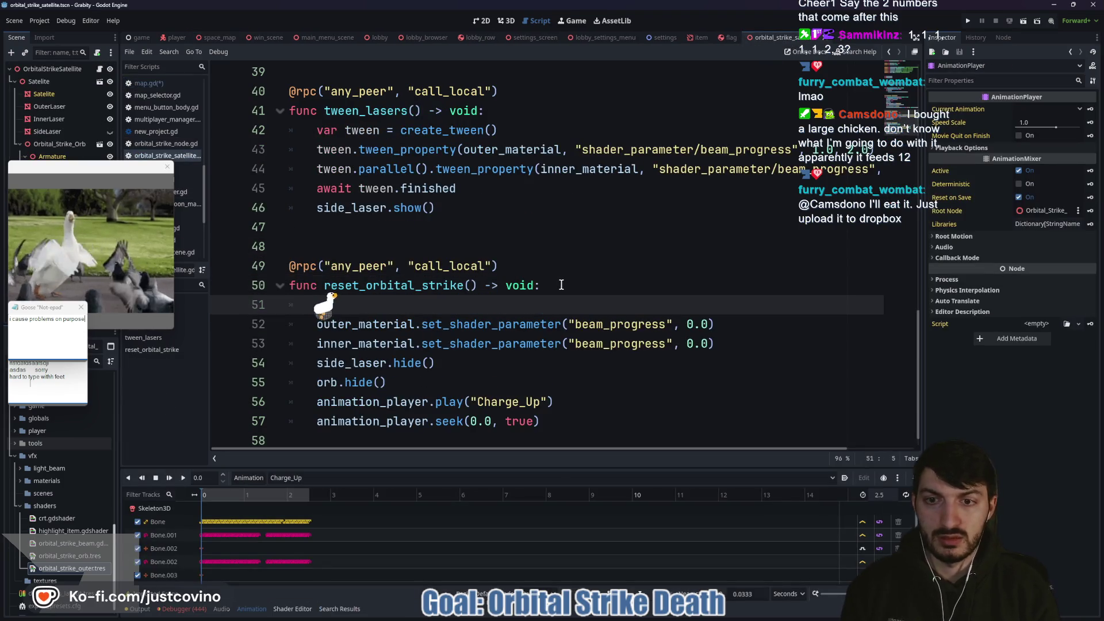
type("loaded_on = false")
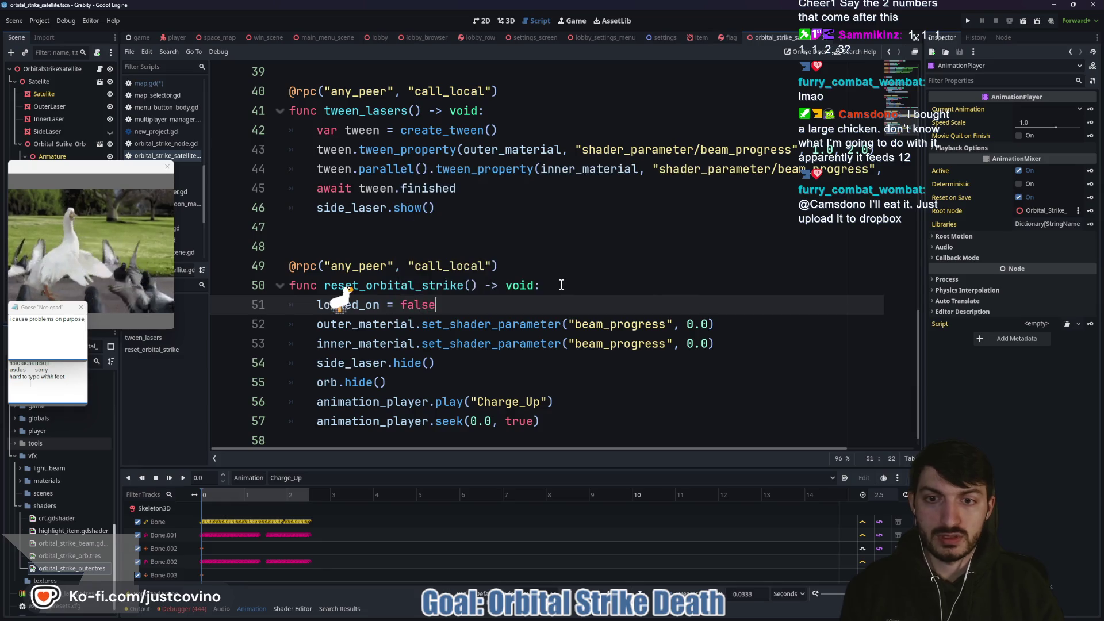
key("ctrl+s")
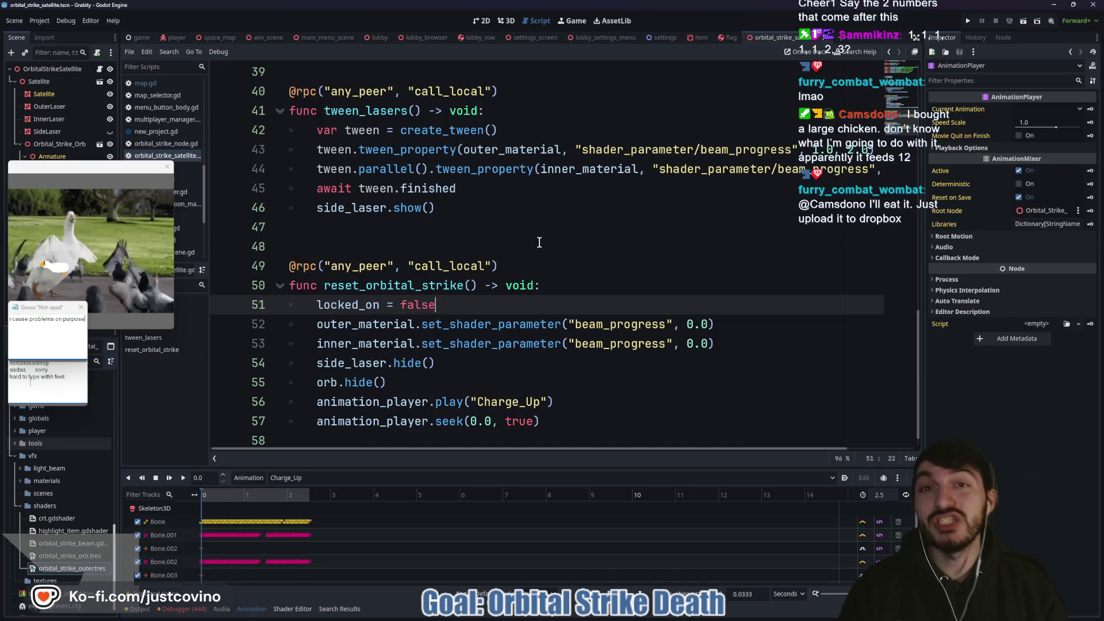
Step: Dismiss the desktop goose windows and return to the script above the reset function
key("Escape")
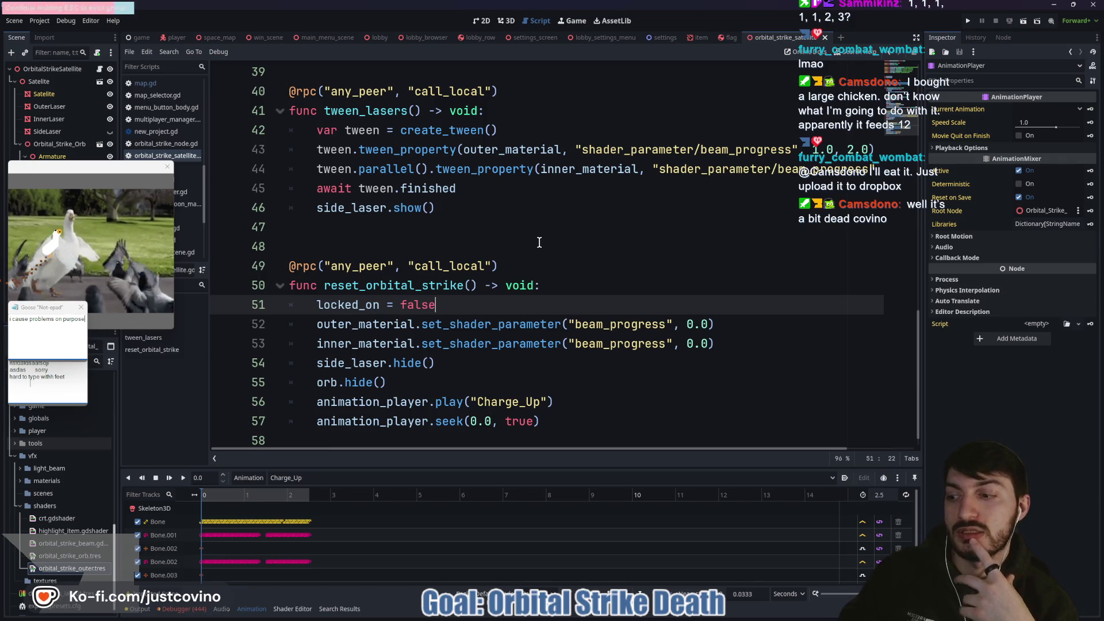
key("Escape")
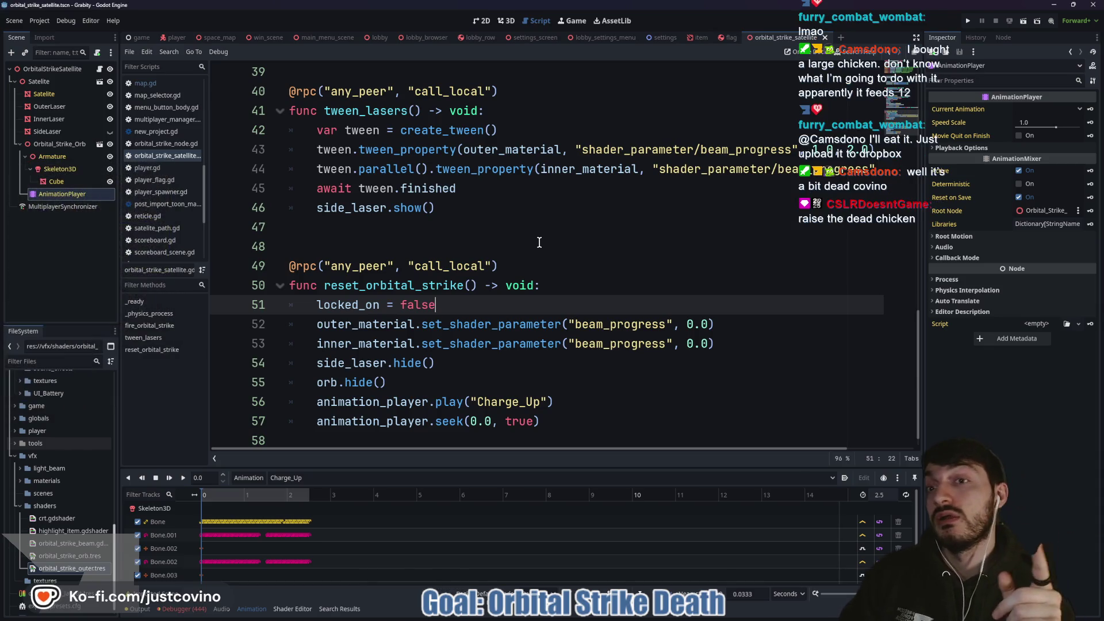
left_click(516, 264)
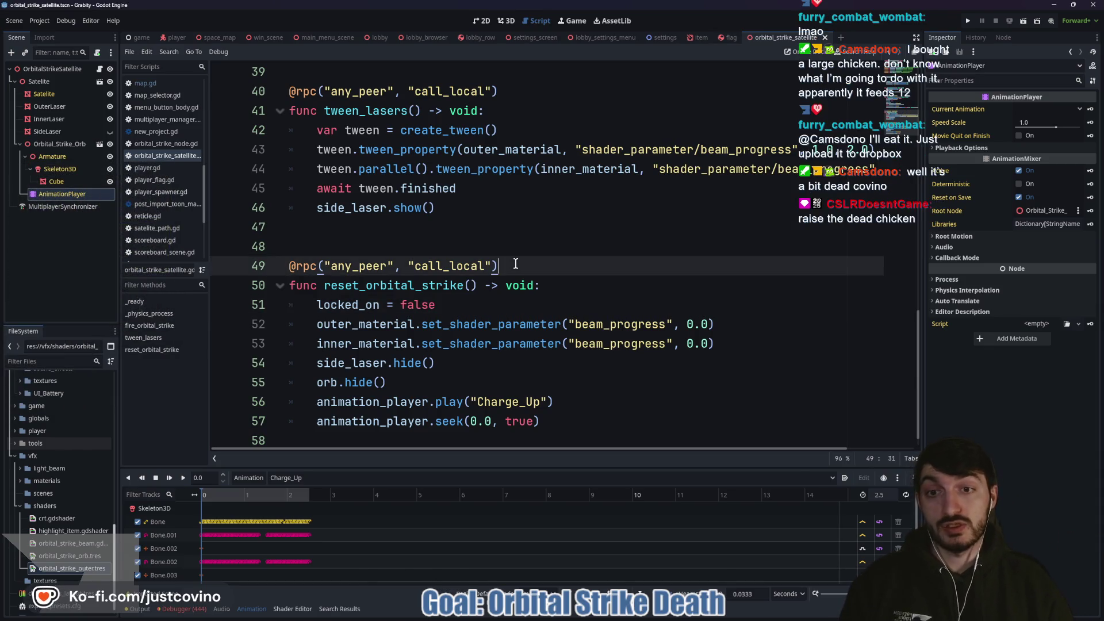
Step: Launch the game and arrange the two debug game windows side by side
left_click(962, 22)
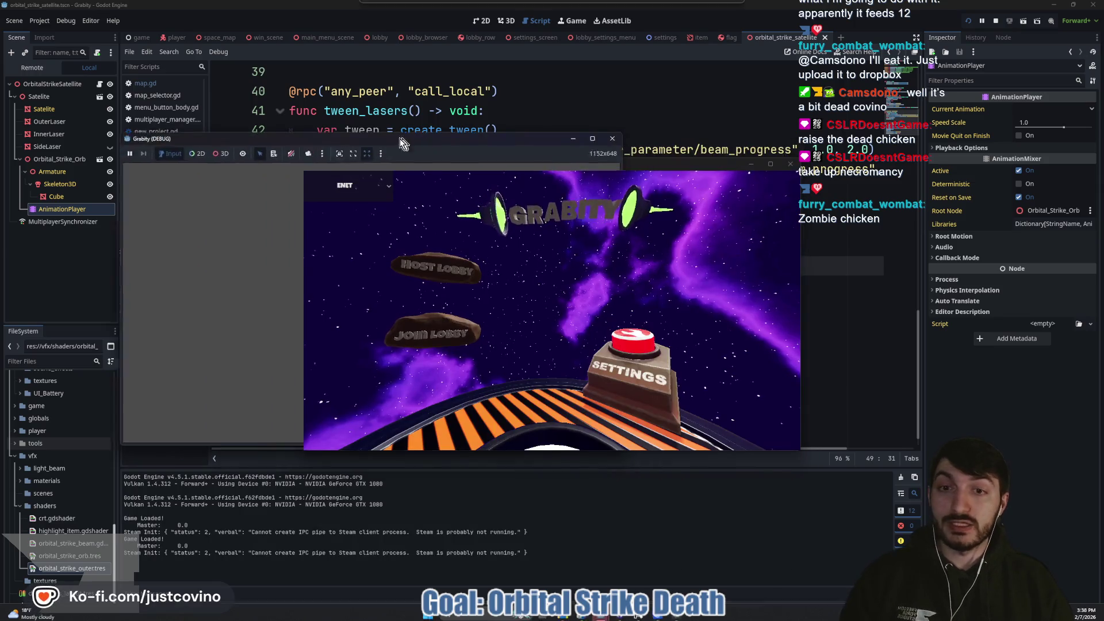
left_click_drag(584, 146, 314, 140)
left_click_drag(559, 164, 801, 144)
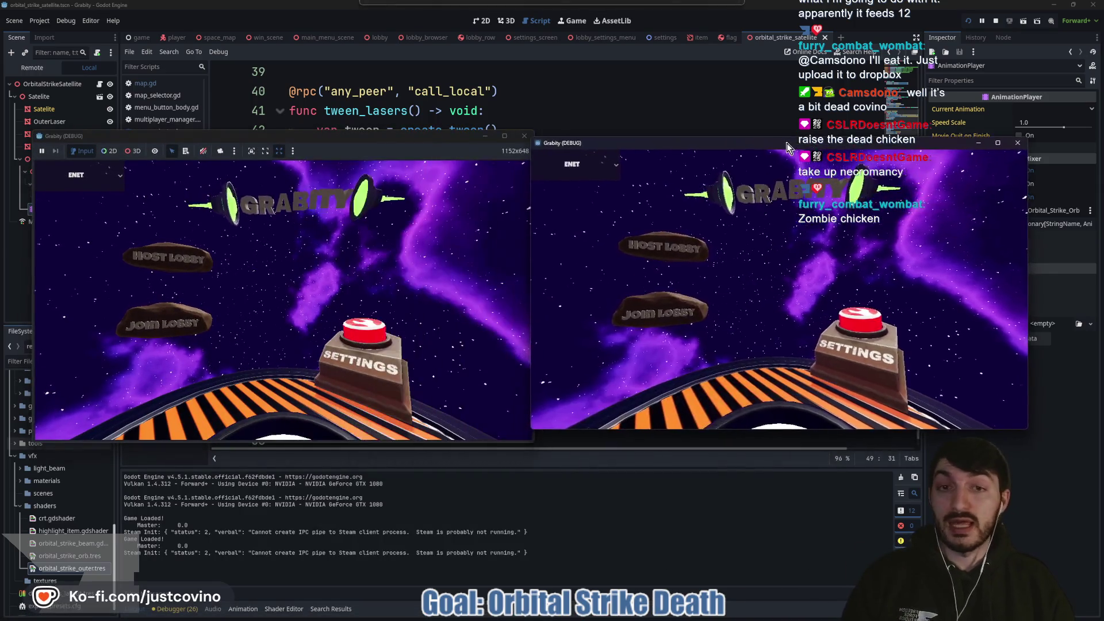
left_click_drag(401, 136, 385, 134)
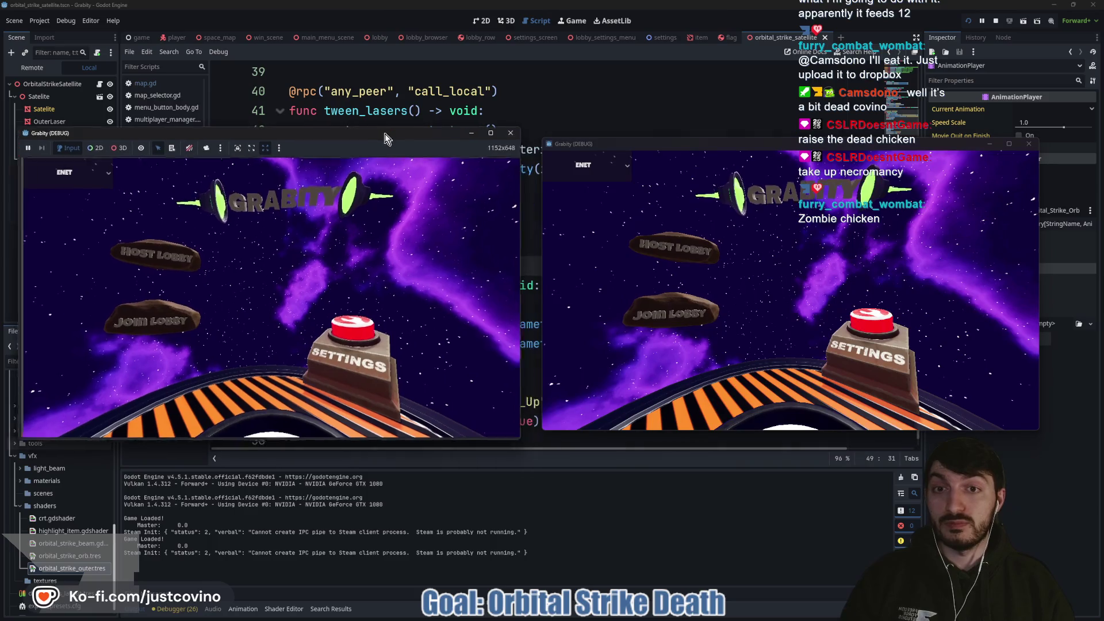
Step: Host a lobby on the left, join it from the right, ready both players and start
left_click(144, 251)
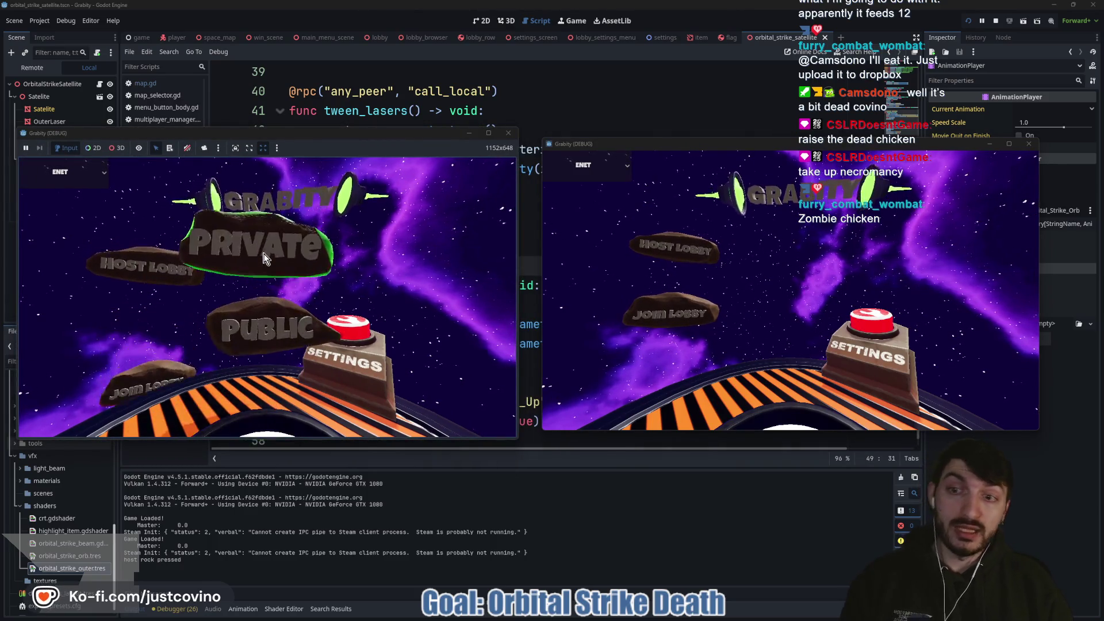
left_click(660, 328)
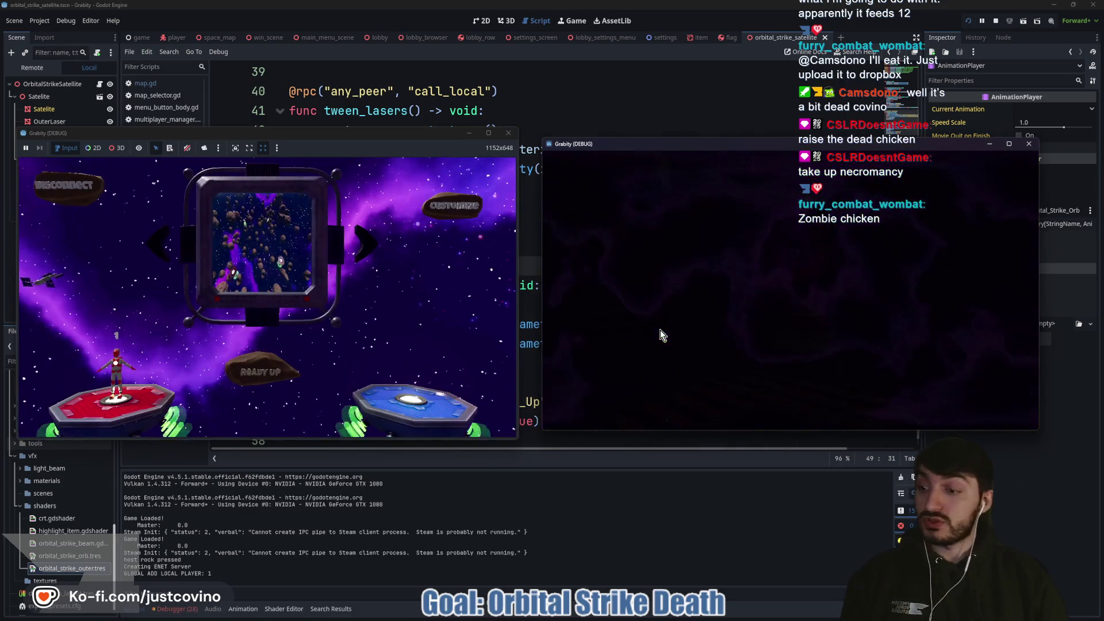
left_click(751, 244)
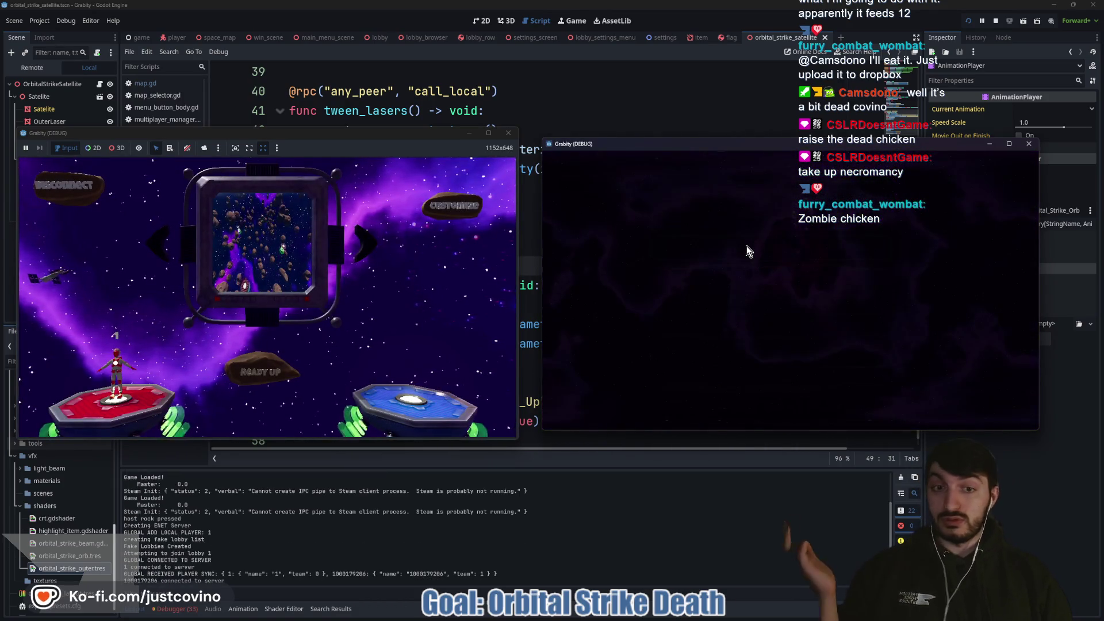
left_click(770, 372)
left_click(276, 373)
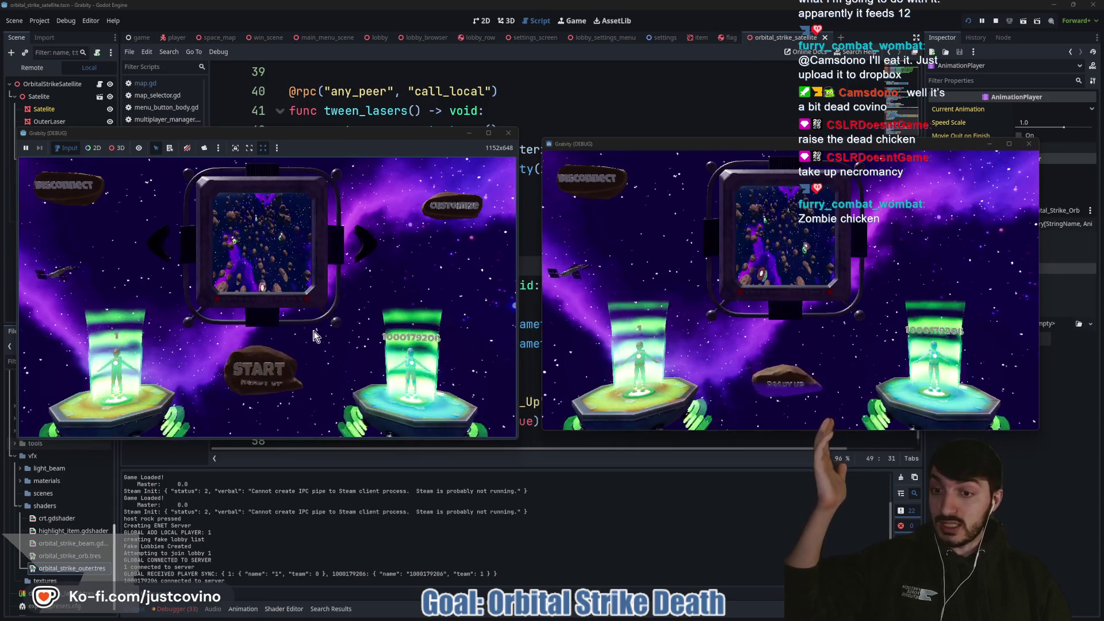
left_click(284, 366)
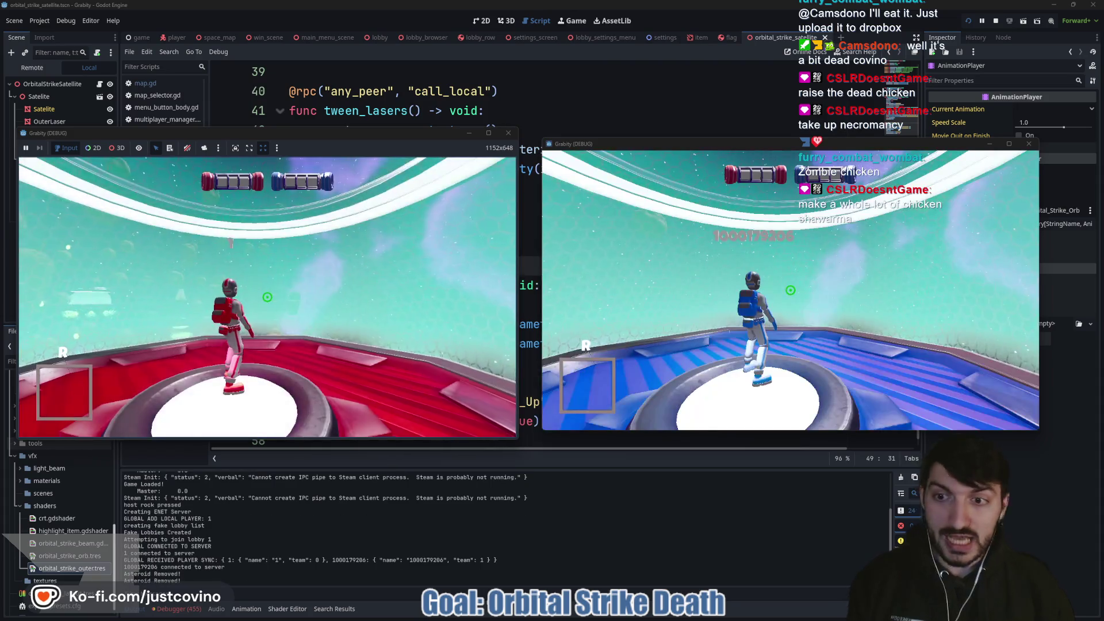
Step: Fly the red player forward off the pad through the asteroid field
key("super")
key("super")
key("w")
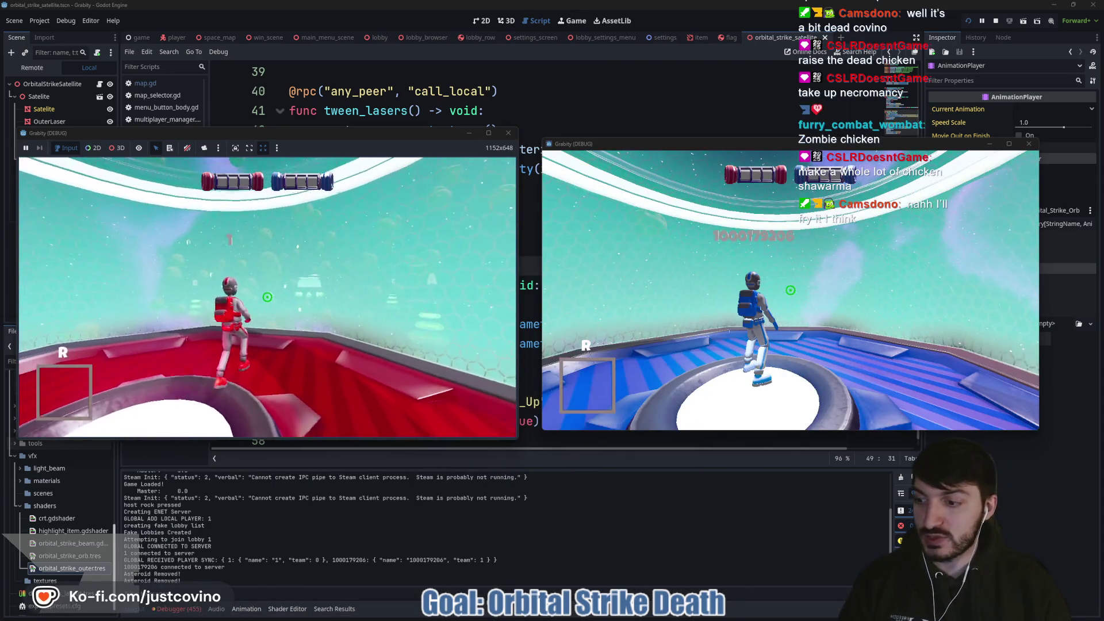
key("space")
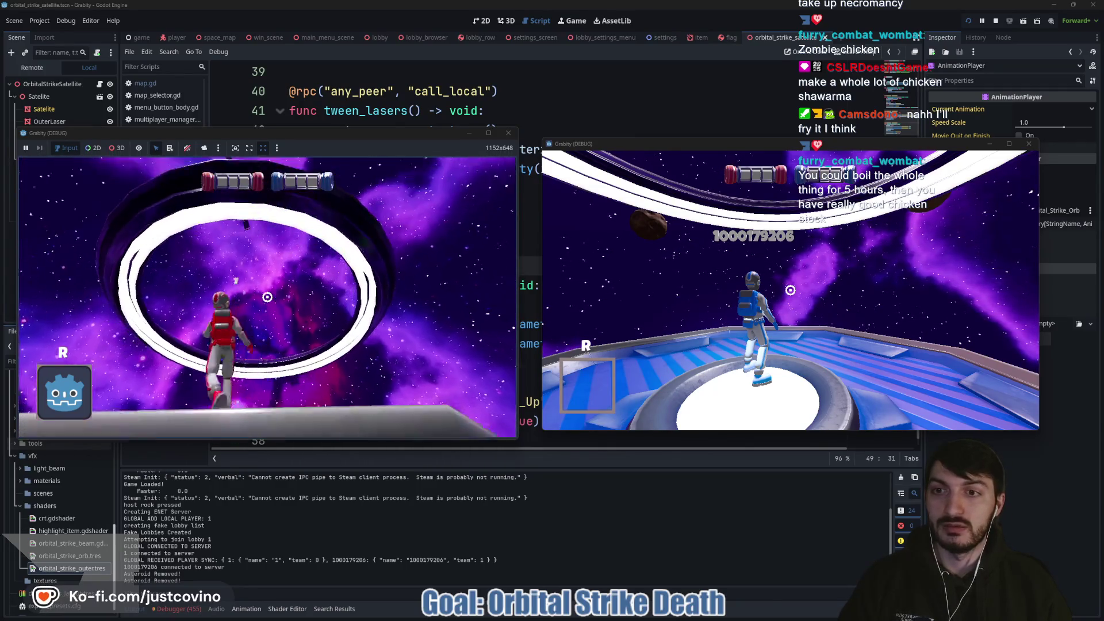
Step: In the right game instance, run the cheat_item orbital command from the development console
mouse_move(647, 615)
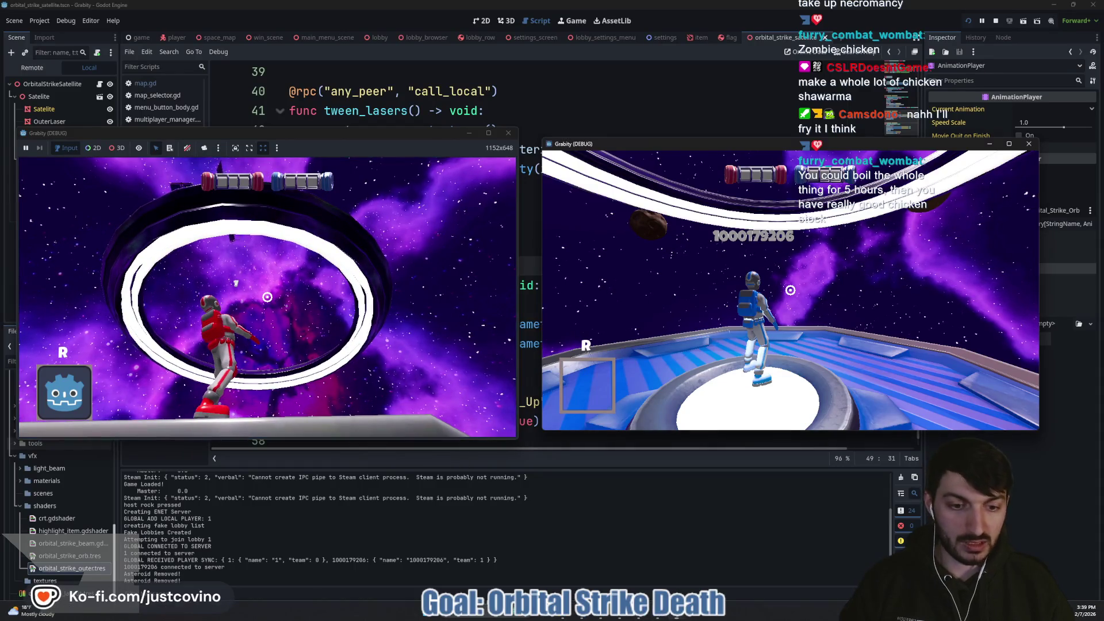
left_click(819, 156)
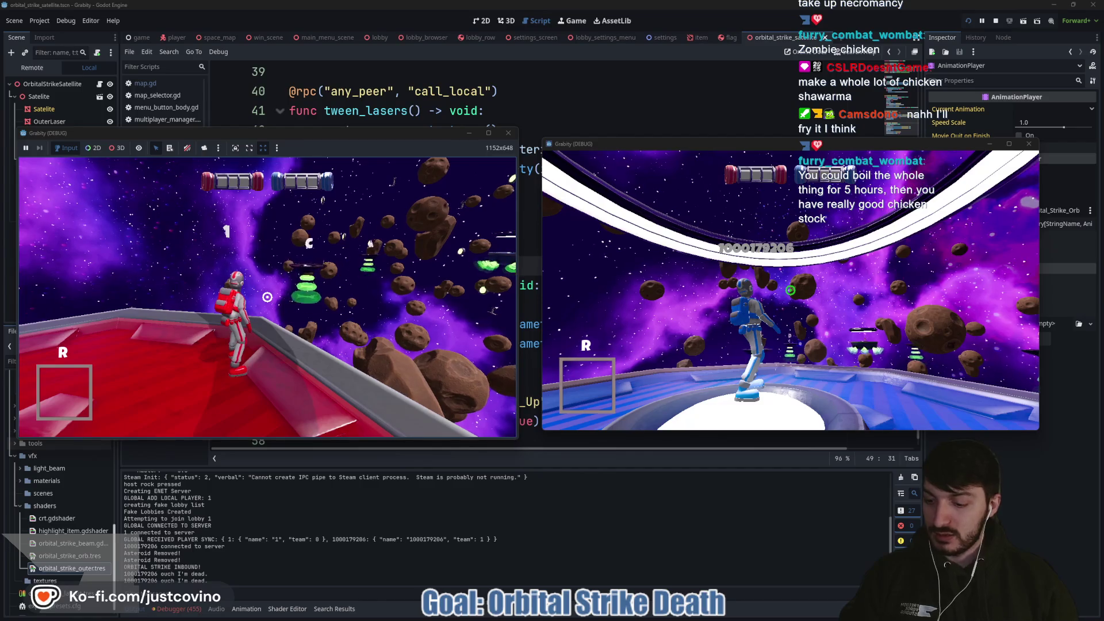
key("grave")
type("cheat_item or")
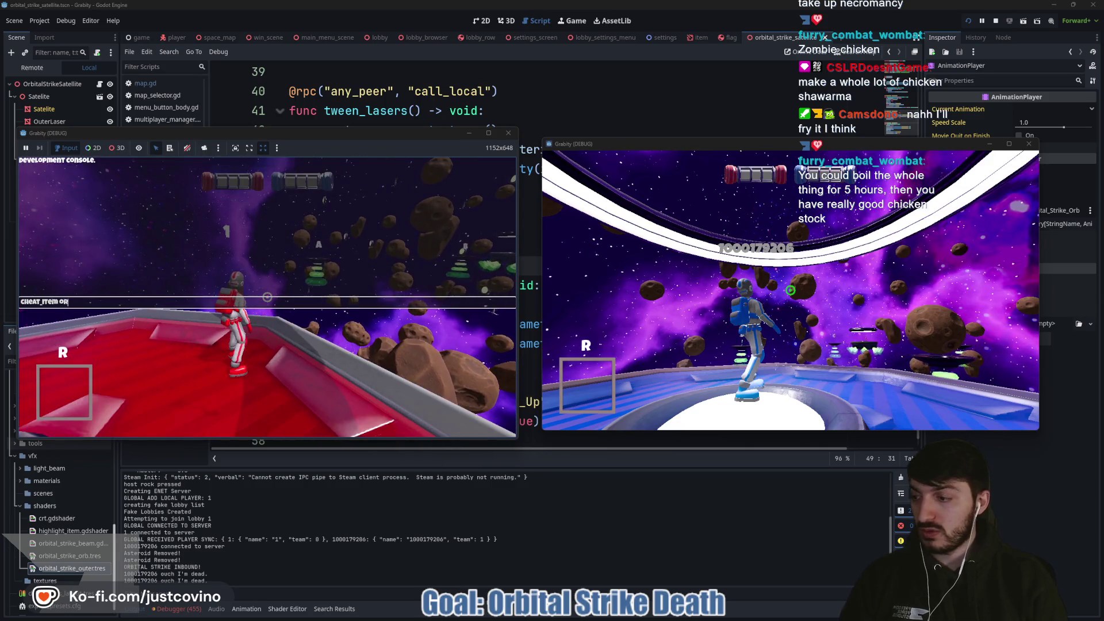
type("bital_stri")
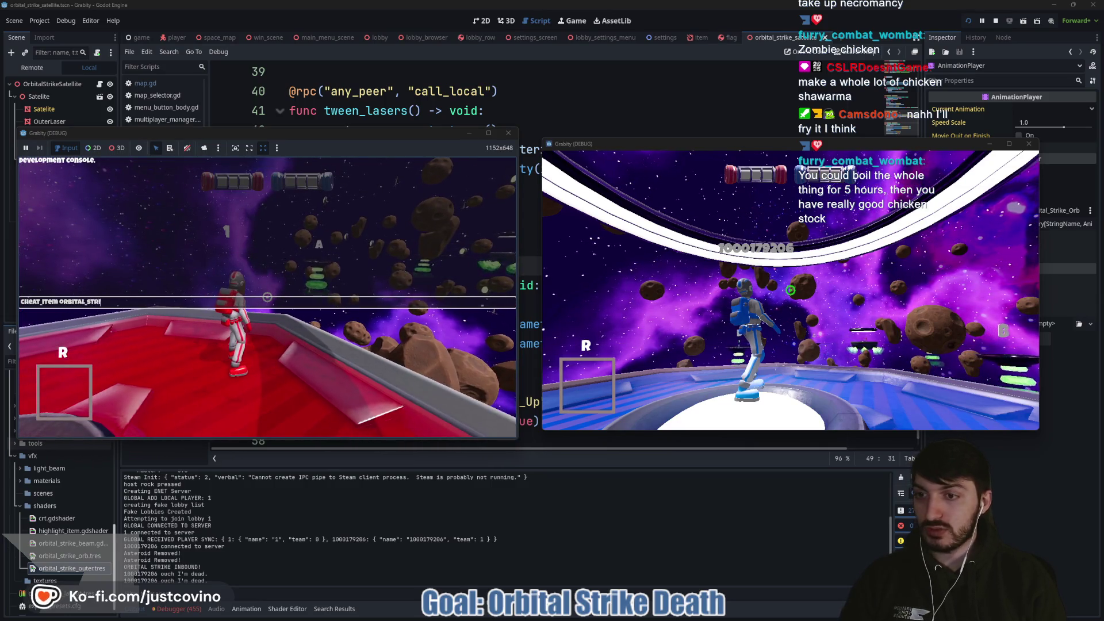
key("Return")
Step: Close the console, fire the orbital strike at the blue player, then stop both instances
key("grave")
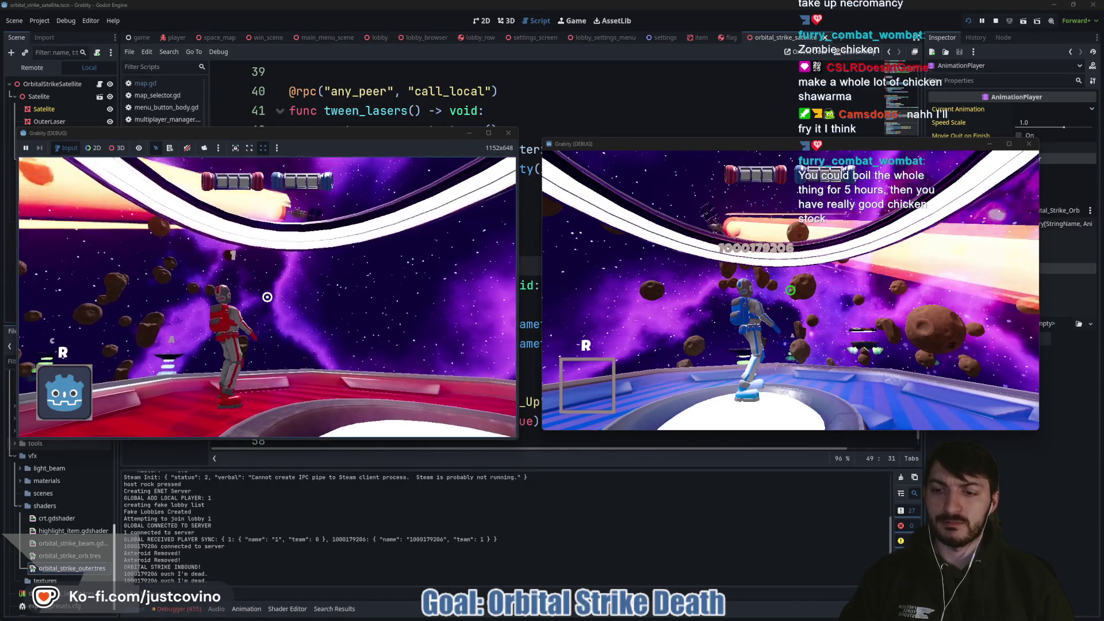
left_click(267, 297)
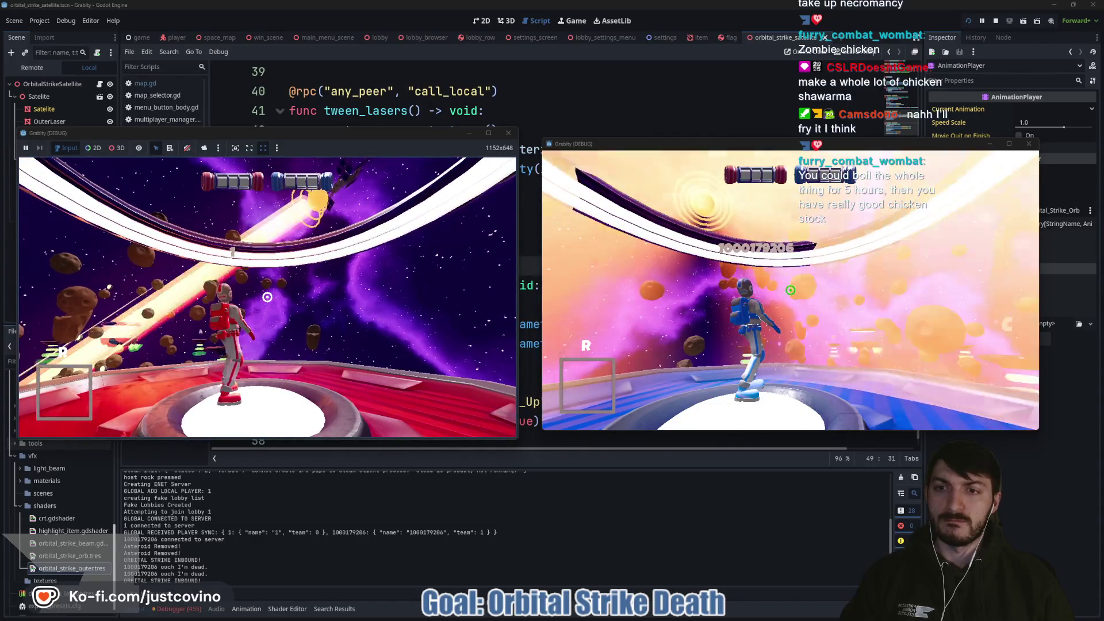
key("F8")
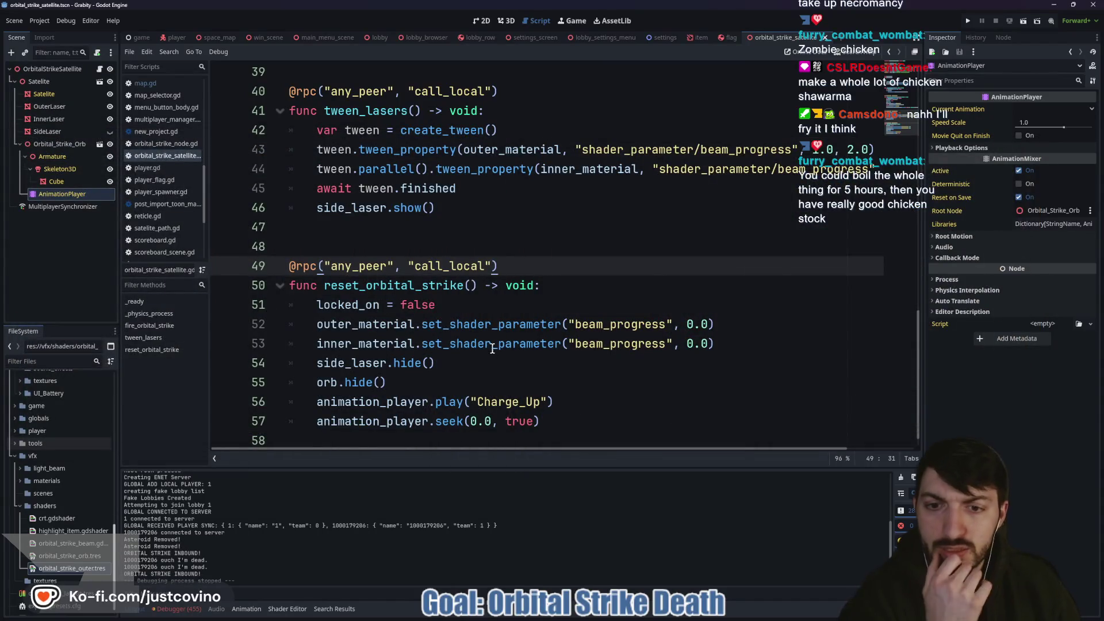
Step: Review the Debugger errors from Session 1 and Session 2, ending back on Session 1
double_click(492, 349)
left_click(179, 609)
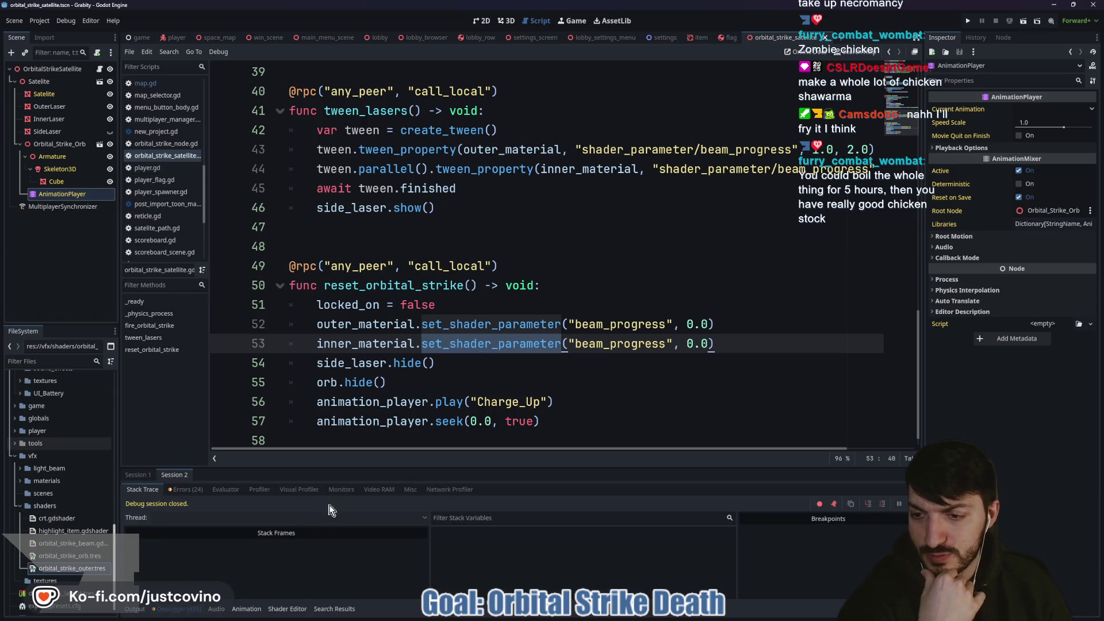
left_click(140, 474)
left_click(181, 490)
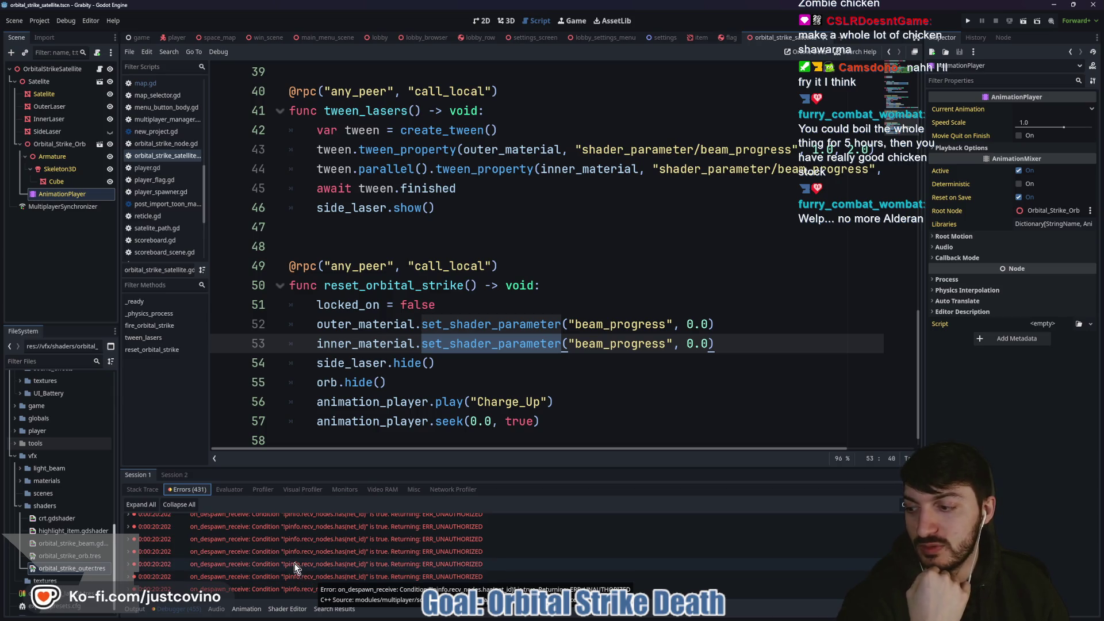
left_click(175, 474)
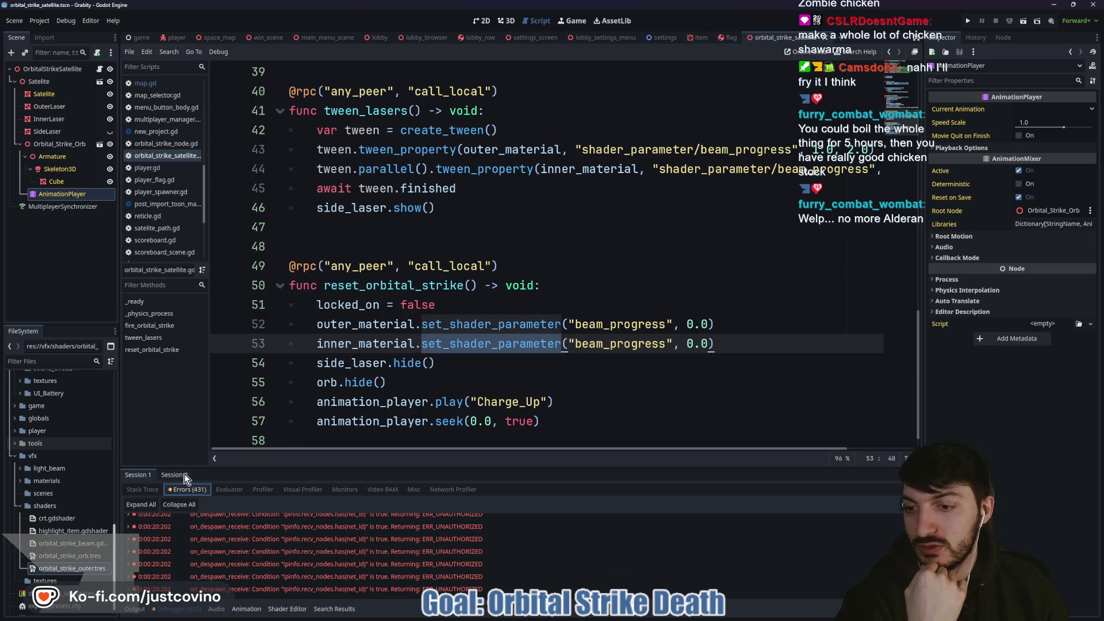
scroll(304, 550, "down", 3)
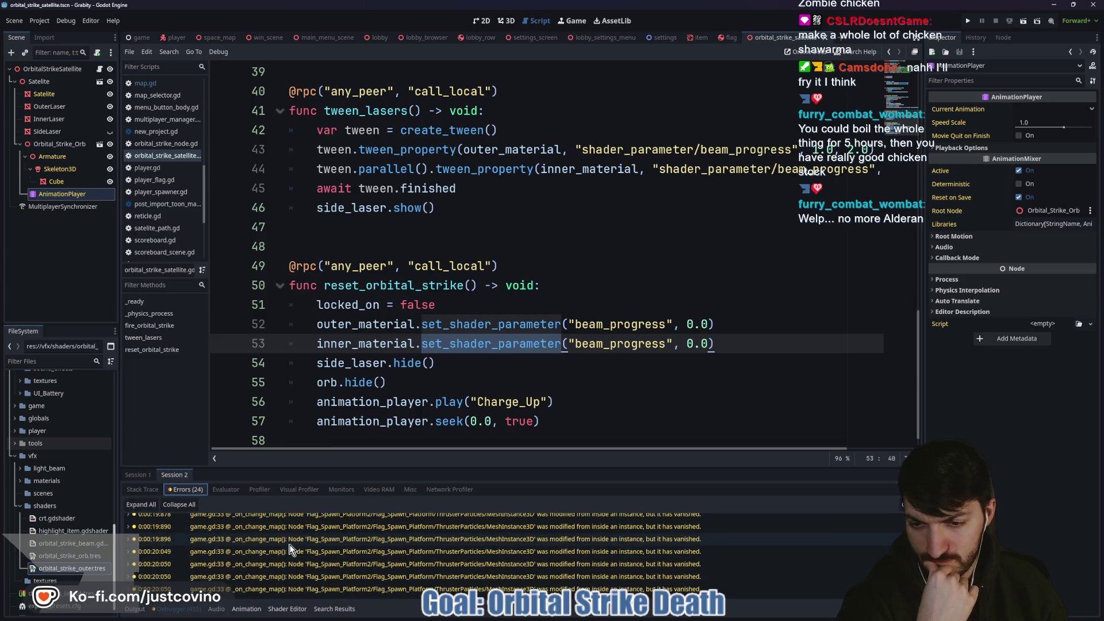
left_click(141, 475)
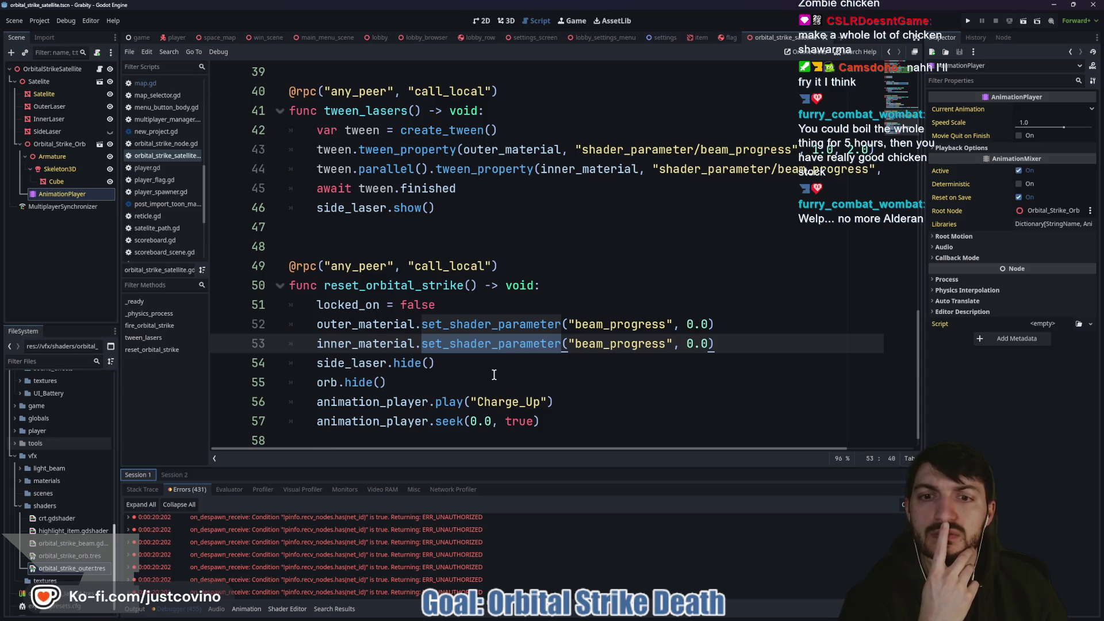
Step: Hide the debugger panel and bring up GitHub pull request #115422 on the NodePath fix
left_click(516, 321)
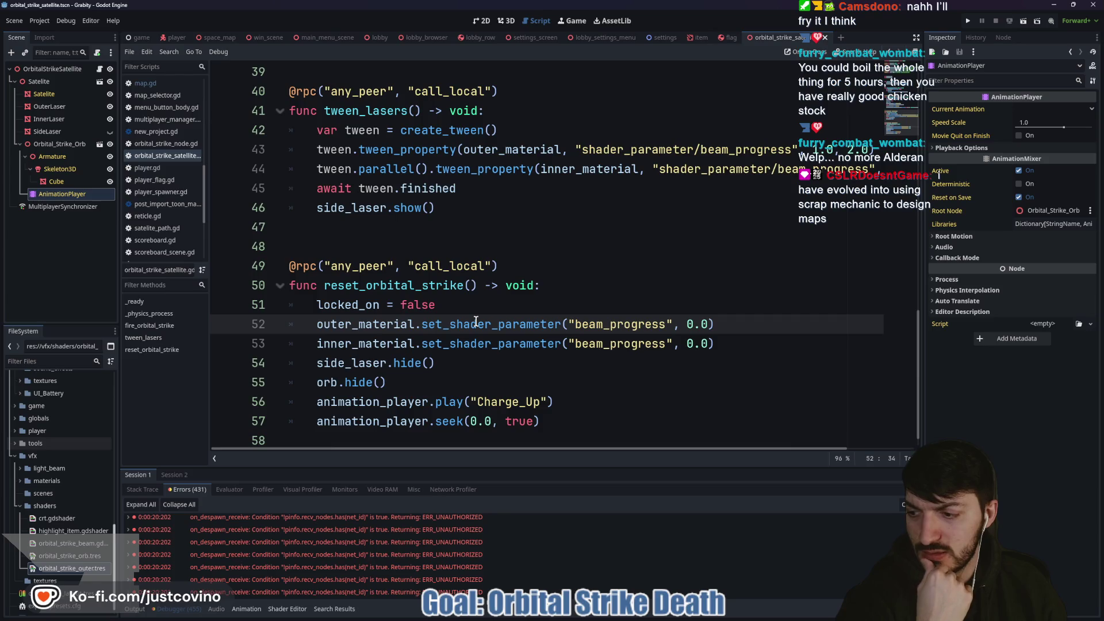
key("ctrl+j")
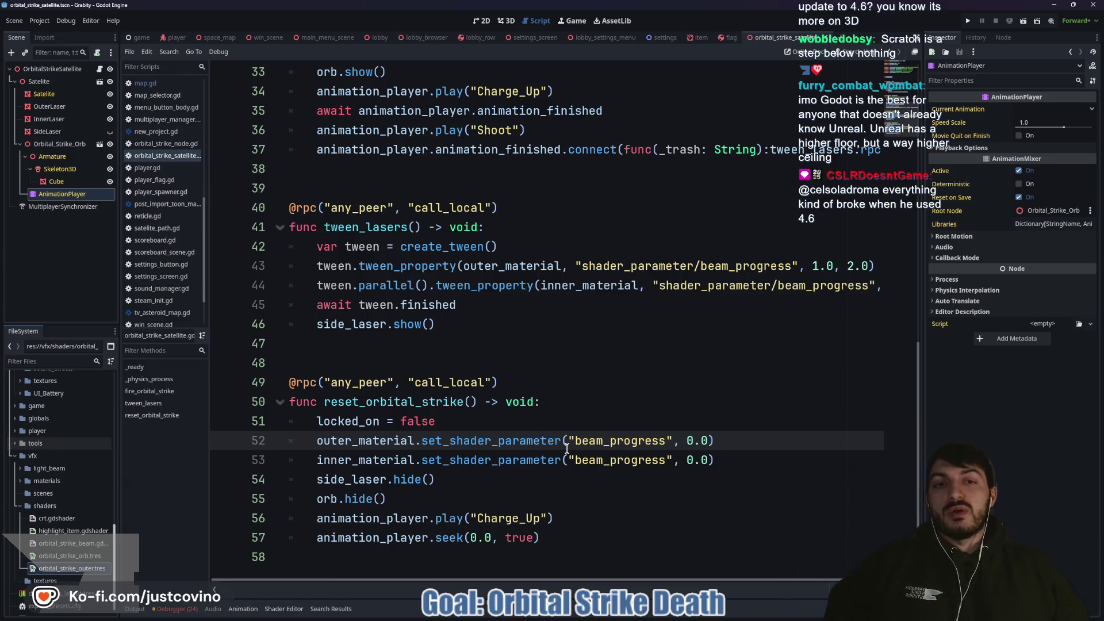
left_click(441, 367)
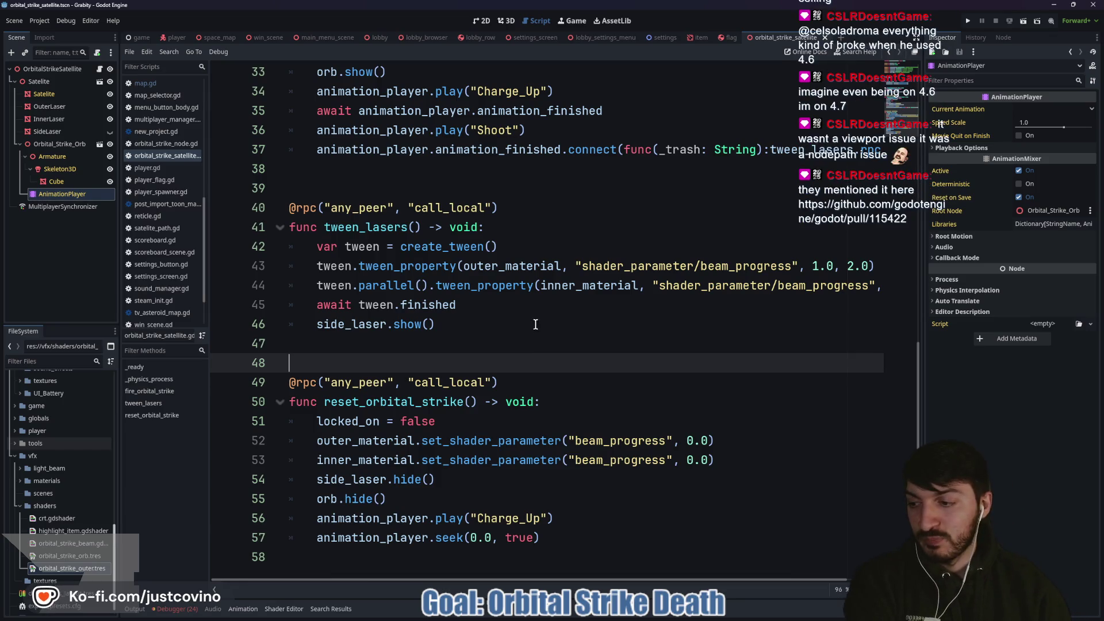
key("F5")
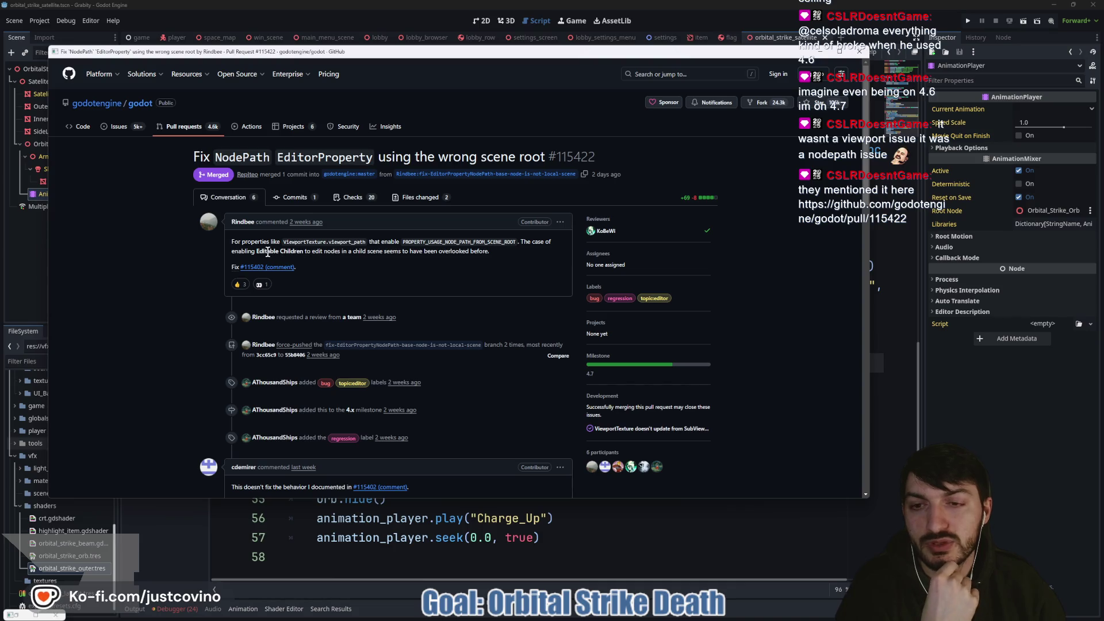
Step: Scroll down PR #115422 and select the 'Cherry-picked for 4.6.1.' comment
scroll(350, 261, "down", 2)
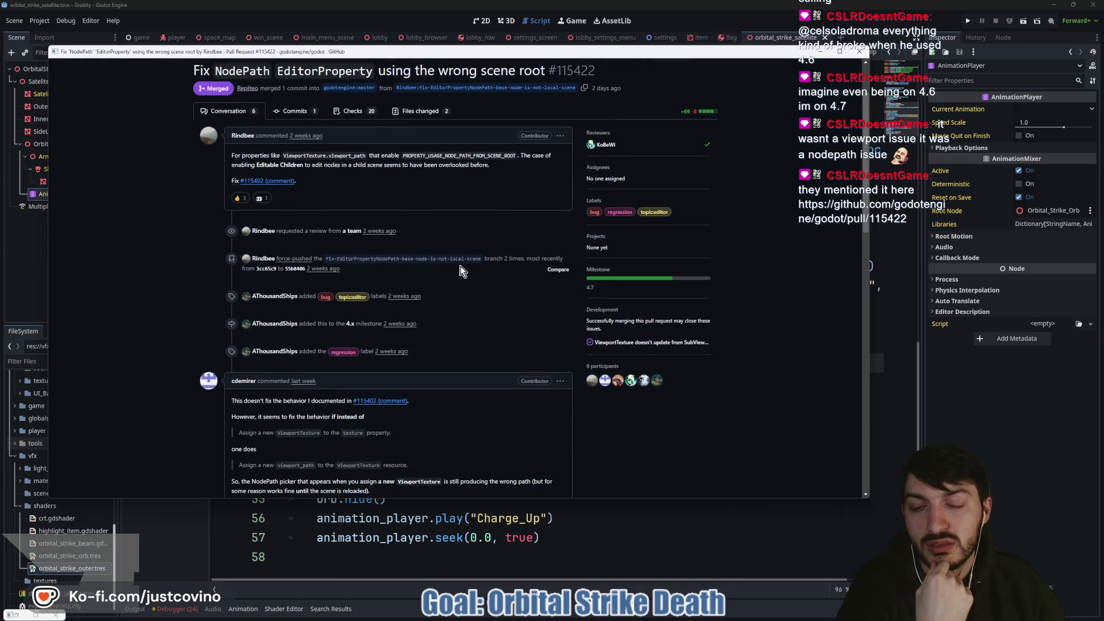
scroll(460, 270, "down", 3)
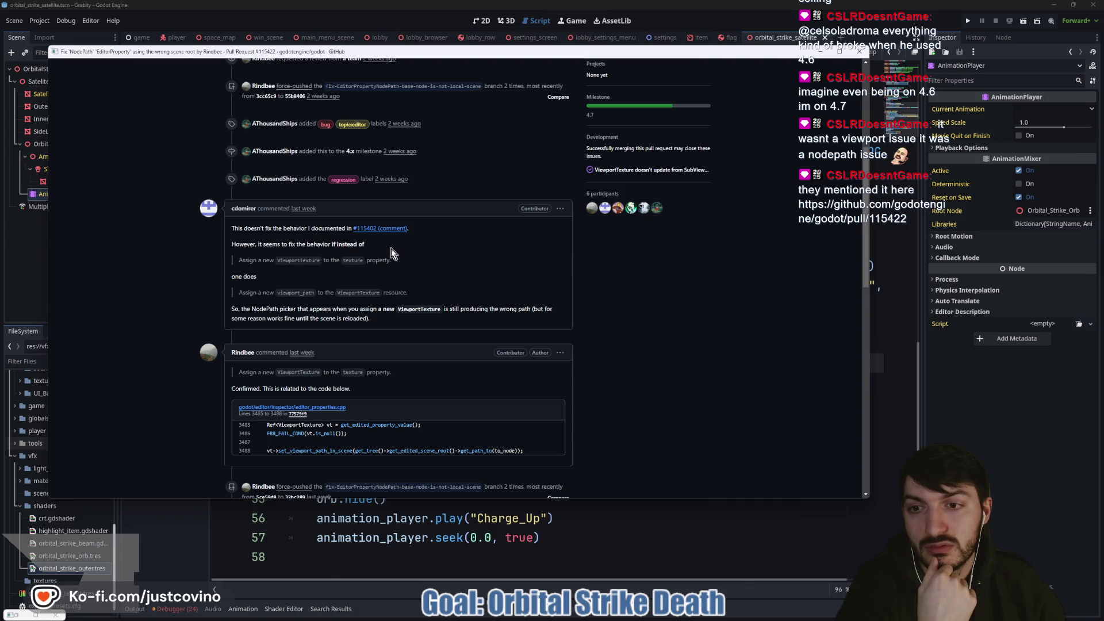
scroll(407, 266, "down", 1)
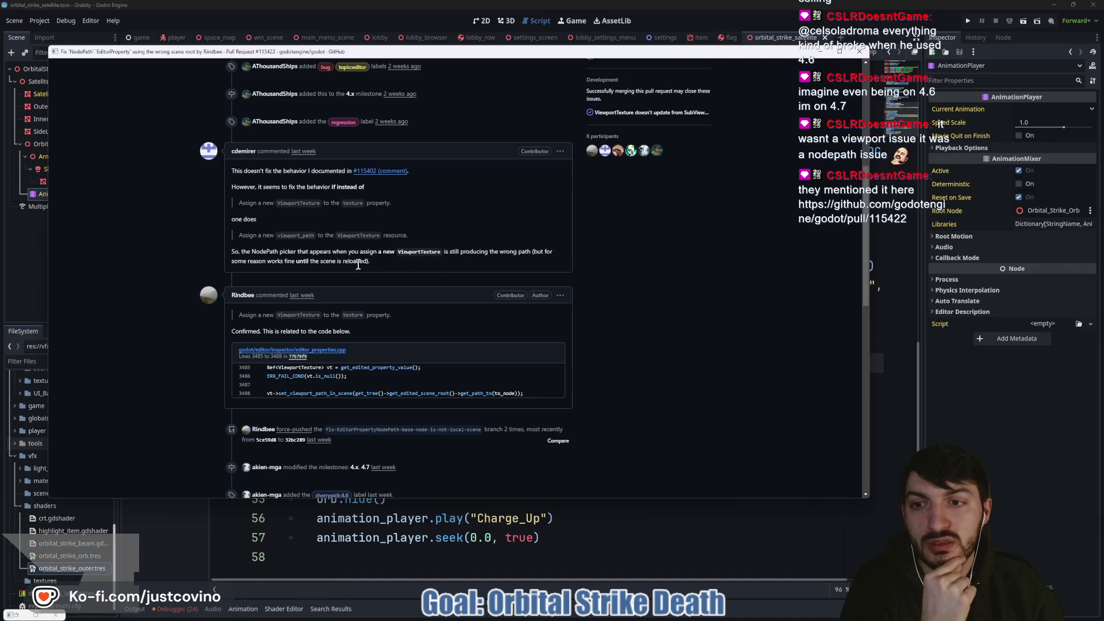
scroll(299, 270, "down", 1)
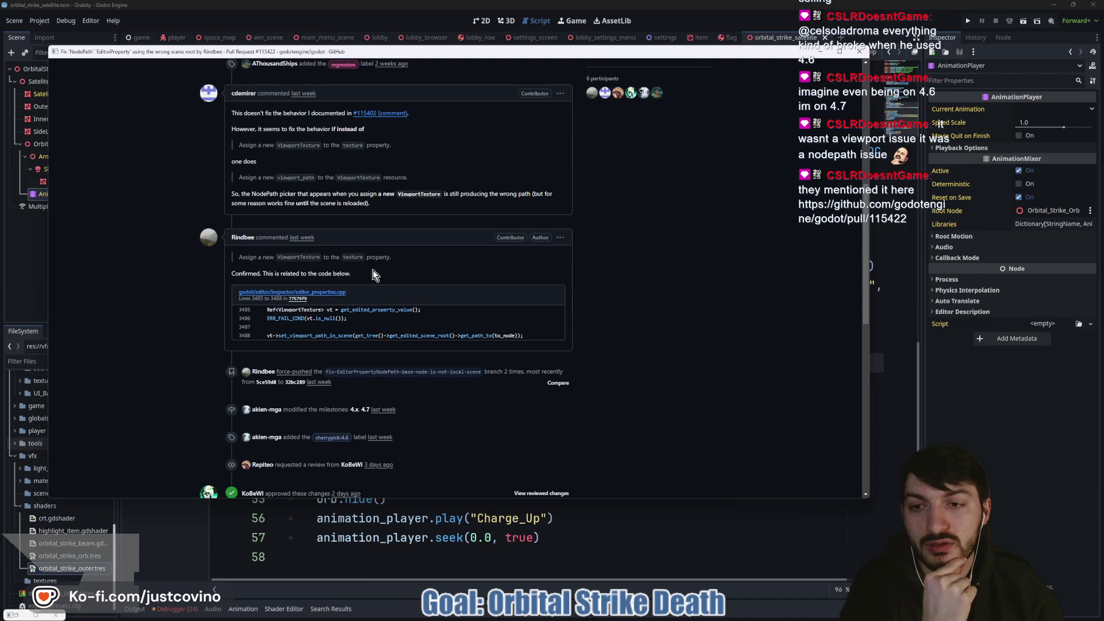
scroll(373, 274, "down", 1)
scroll(352, 282, "down", 4)
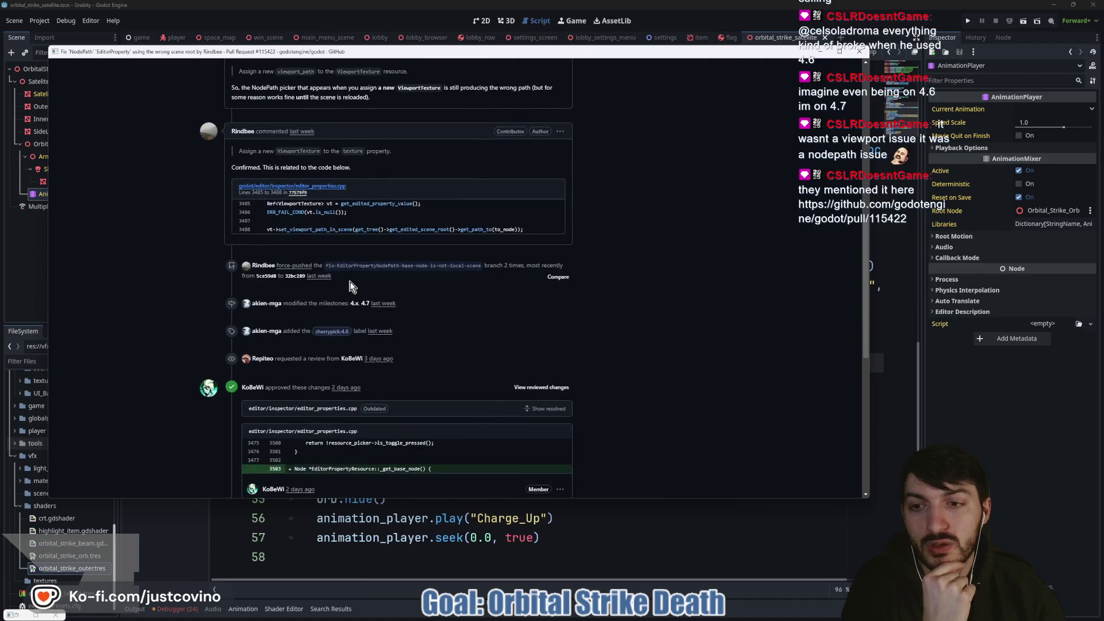
scroll(481, 284, "up", 4)
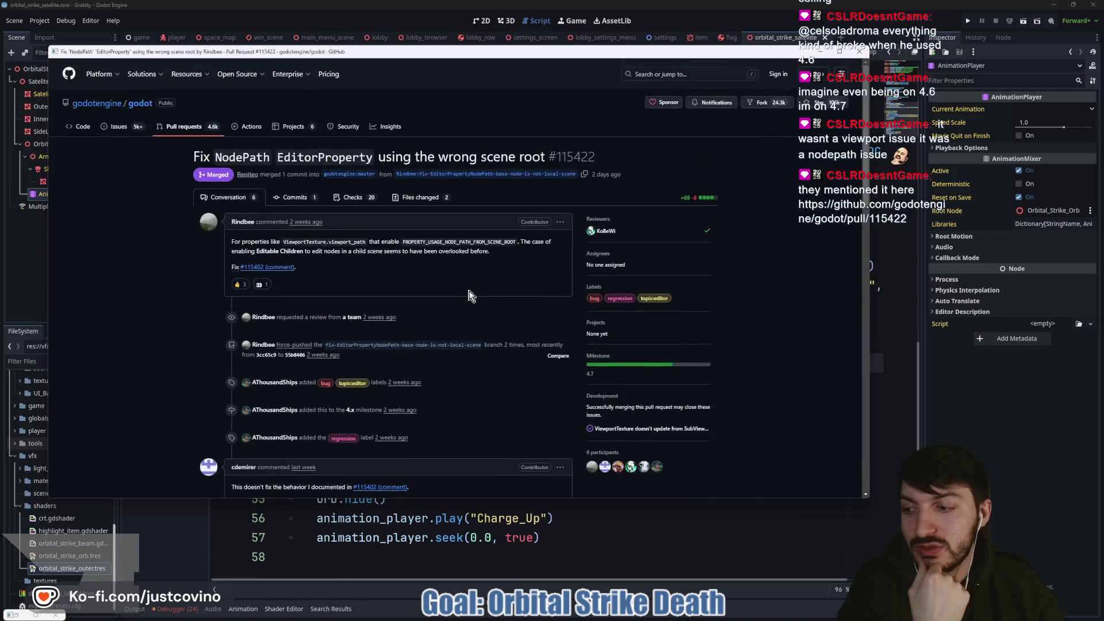
scroll(495, 280, "down", 10)
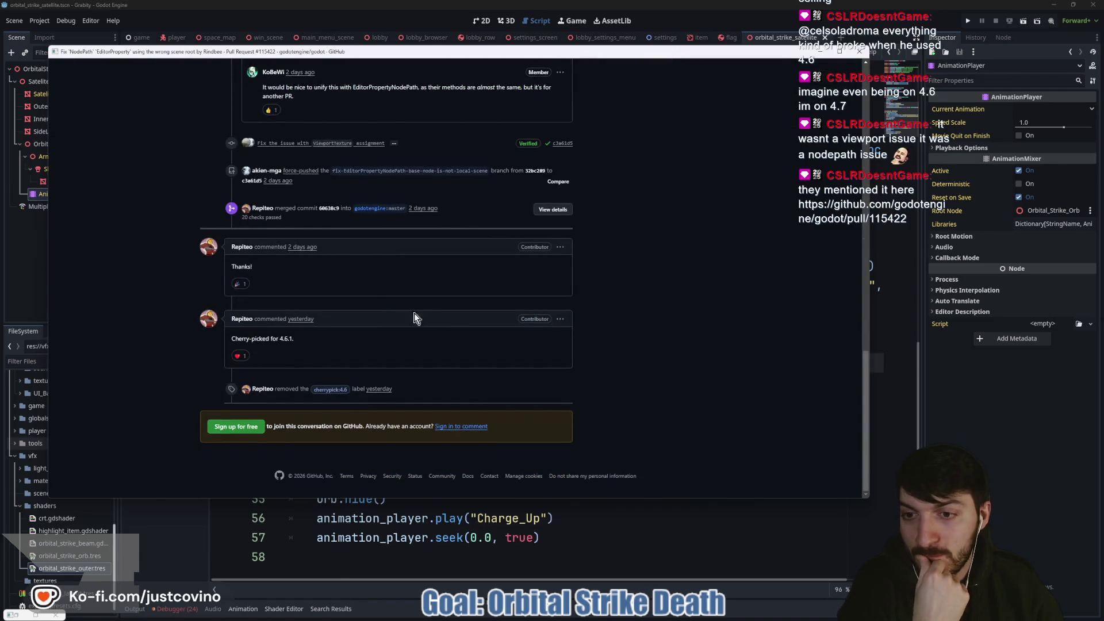
left_click_drag(309, 341, 220, 337)
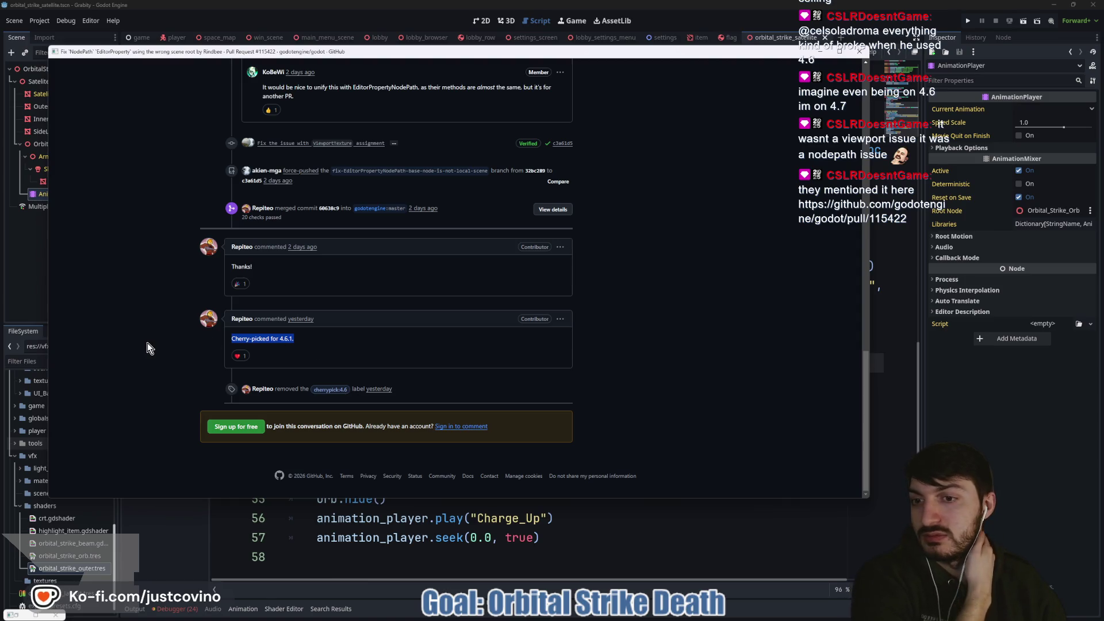
Step: Scroll back up to the PR header showing it merged into godotengine:master
scroll(147, 343, "up", 3)
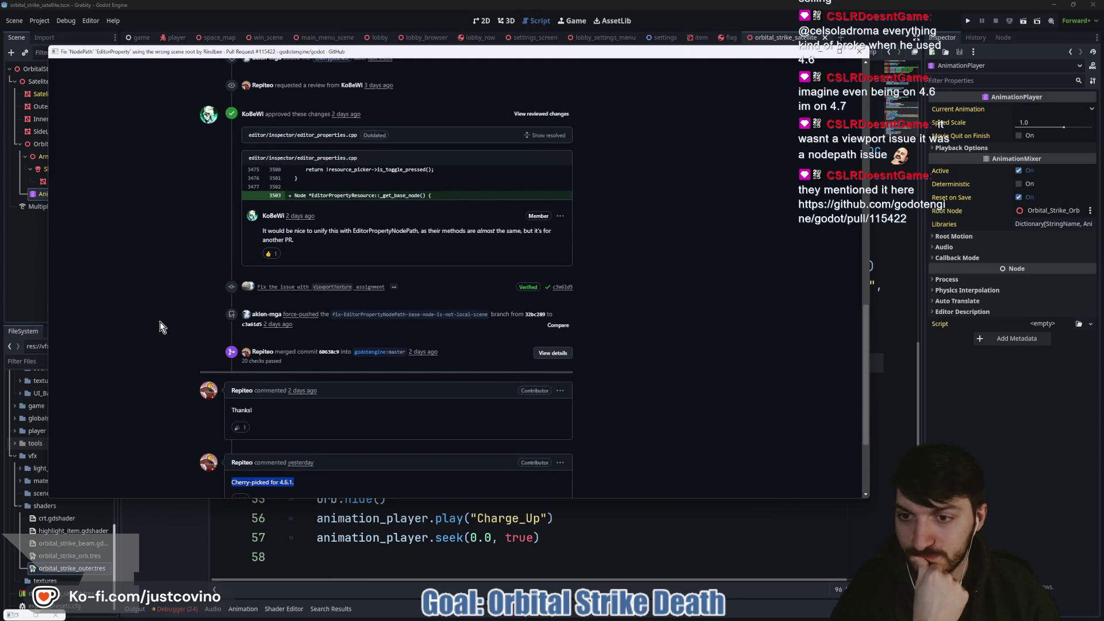
scroll(161, 322, "up", 2)
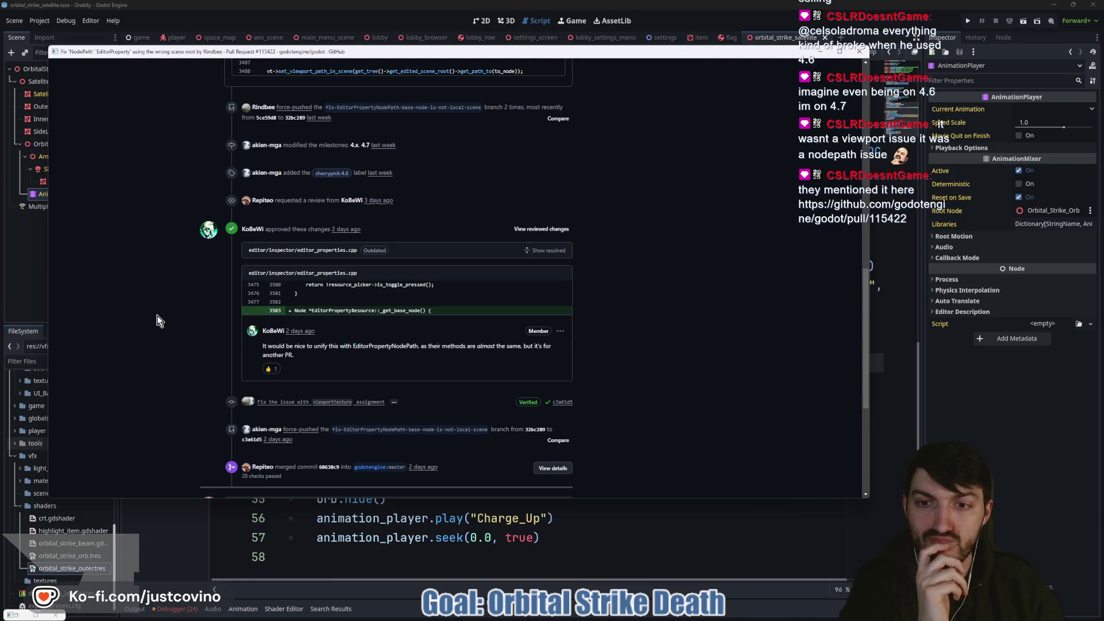
scroll(166, 318, "up", 2)
scroll(165, 317, "up", 2)
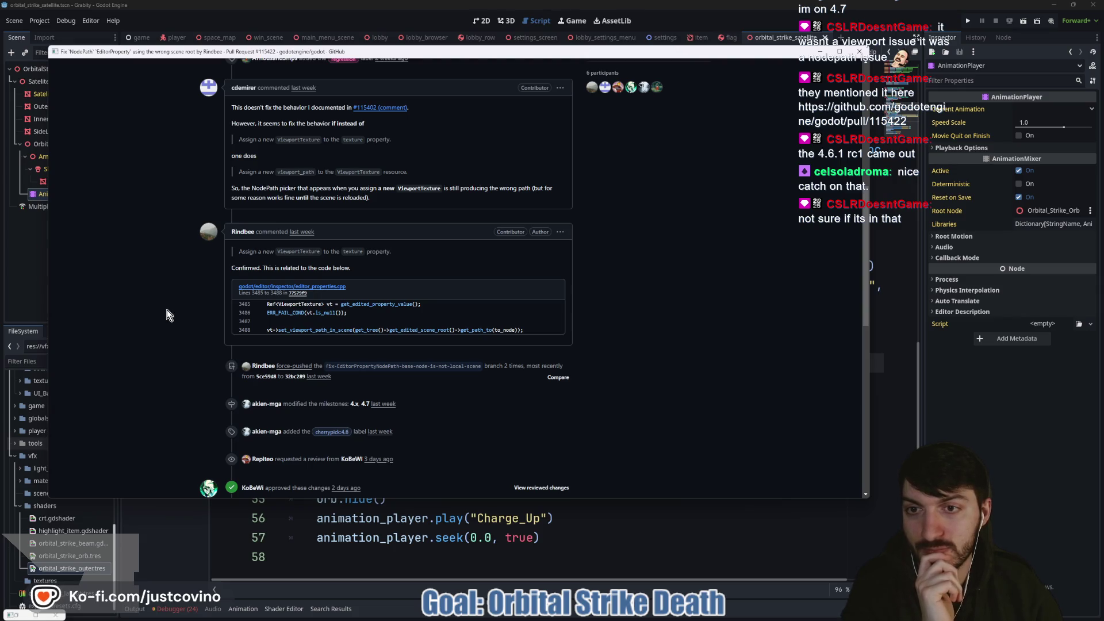
scroll(167, 310, "up", 2)
scroll(166, 310, "up", 2)
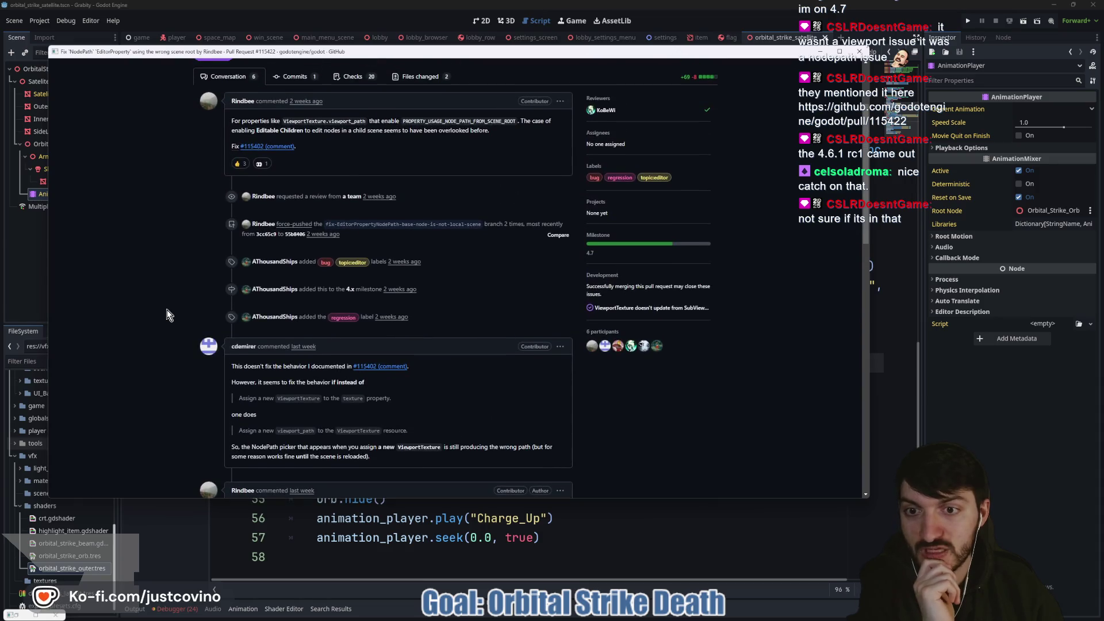
scroll(167, 310, "up", 2)
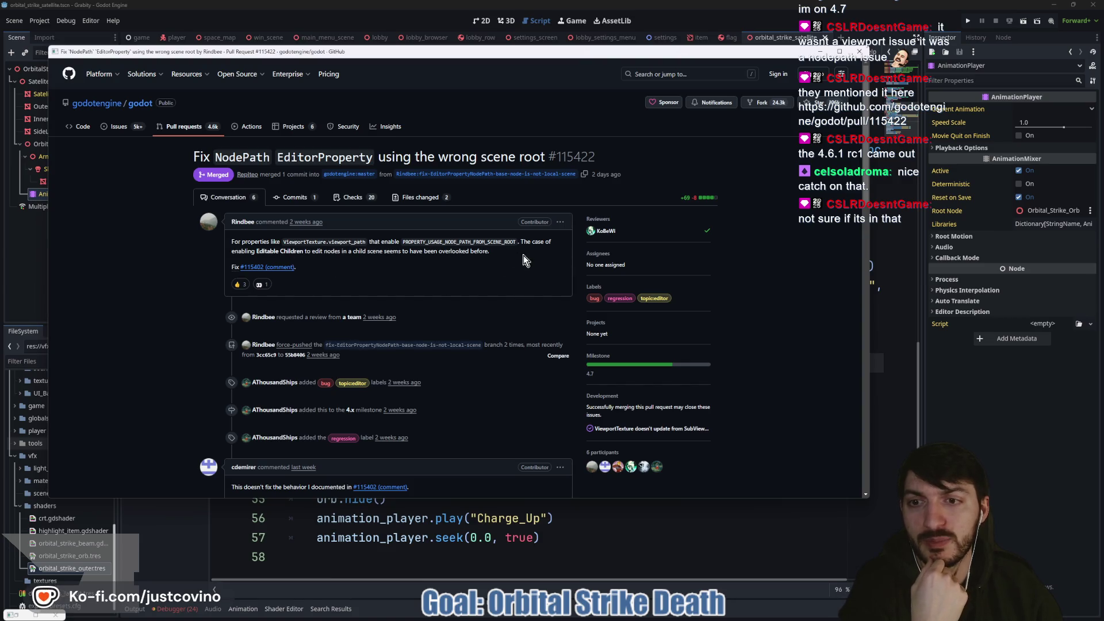
Step: Close the pull request and go to the outer_material reset on line 52 of reset_orbital_strike()
left_click(859, 51)
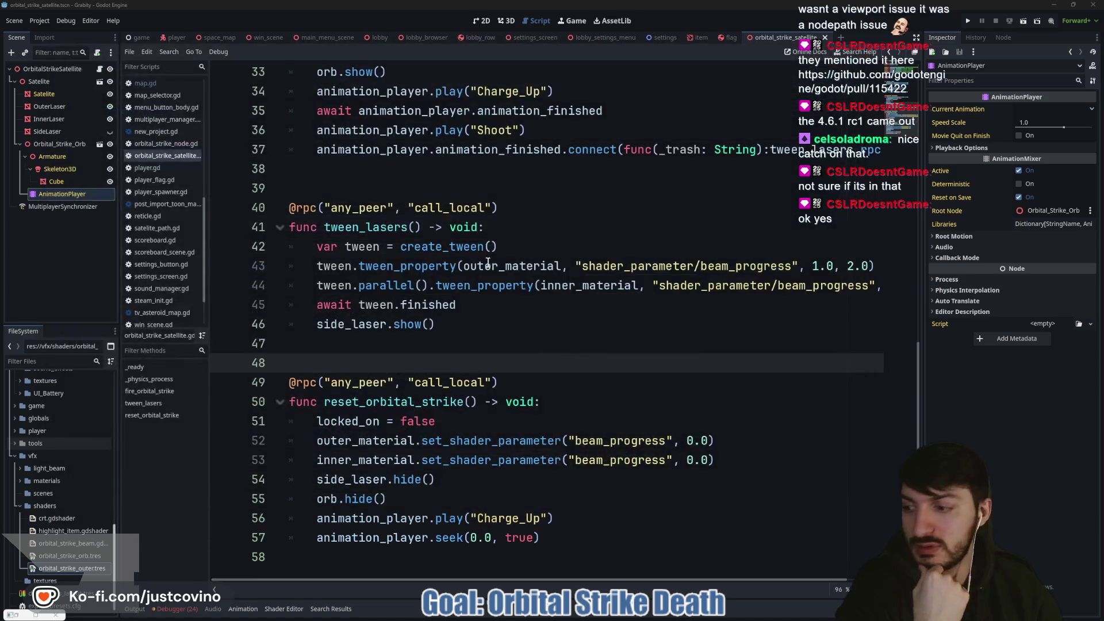
left_click(444, 346)
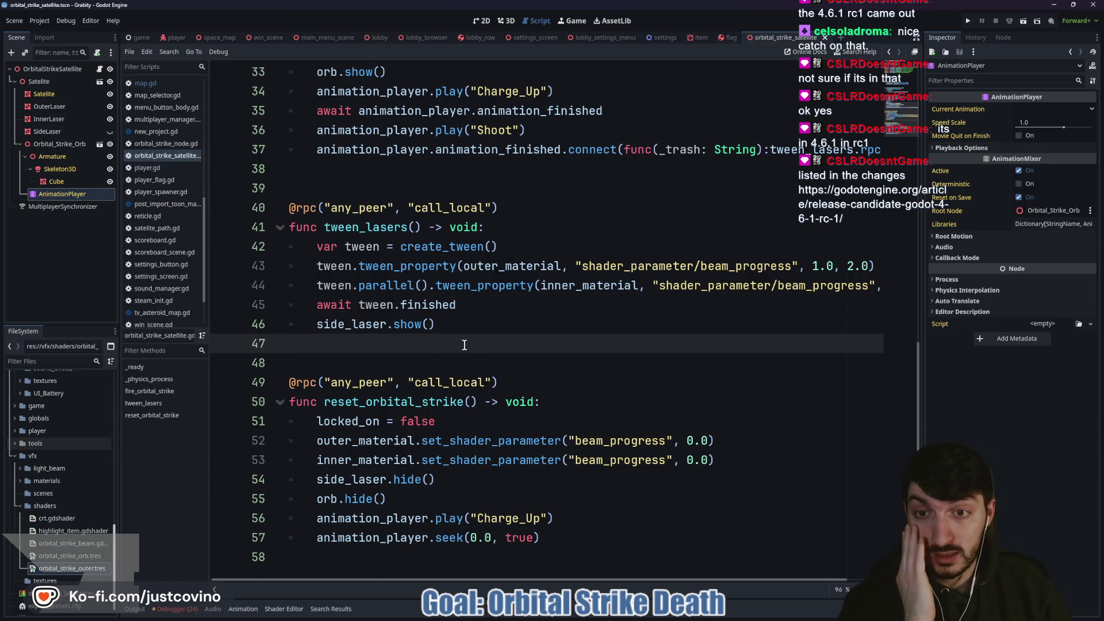
left_click(436, 401)
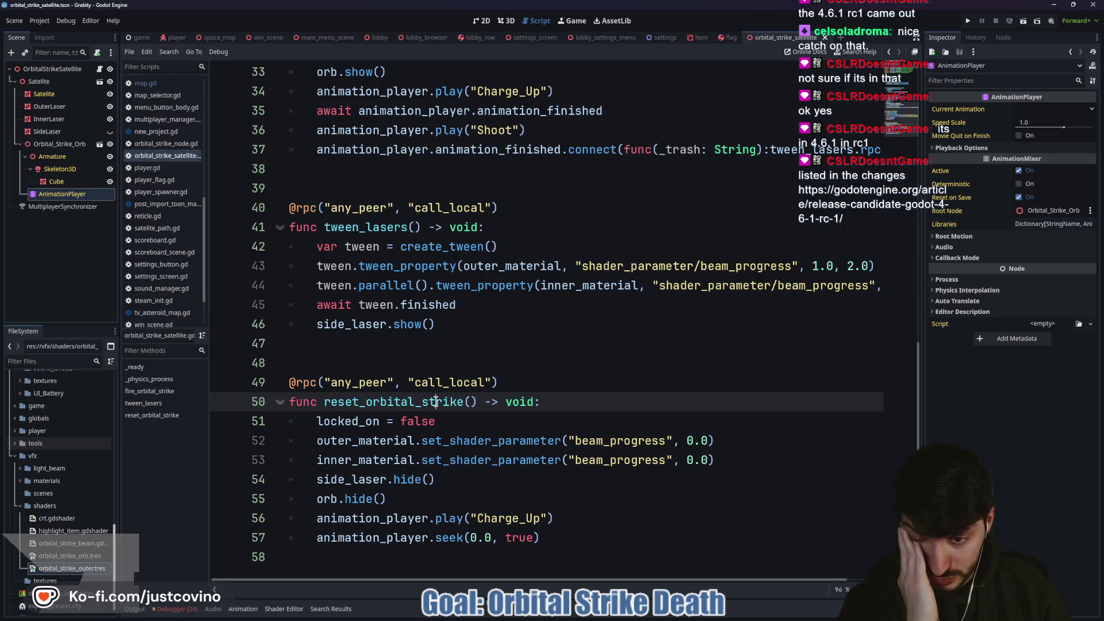
double_click(496, 440)
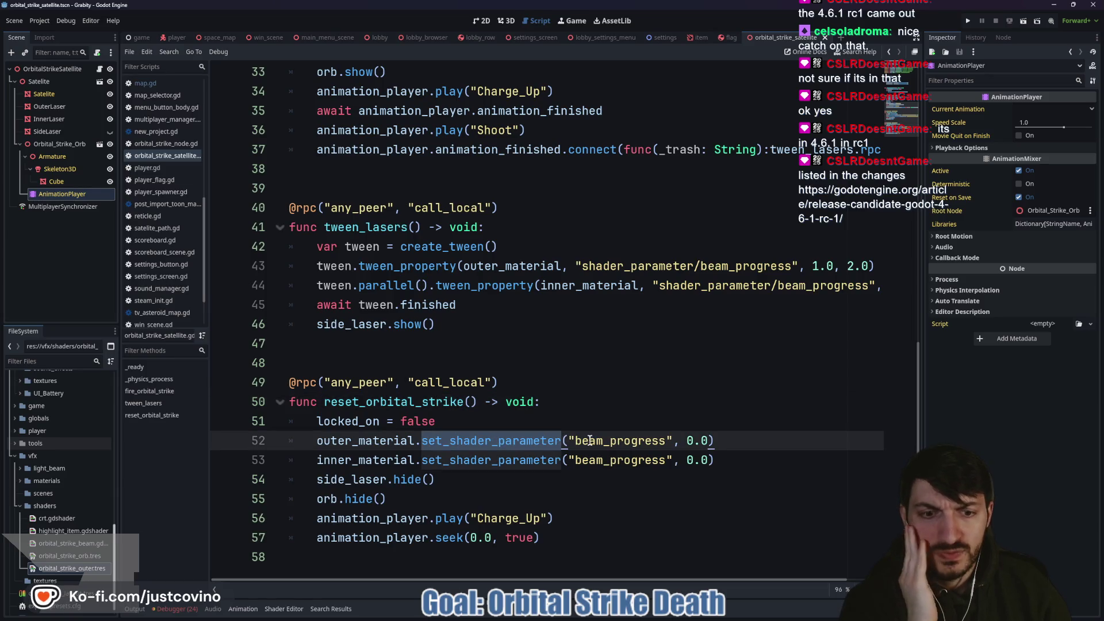
left_click(751, 438)
Step: Add print(outer_material.get_shader_parameter("beam_progress")) after line 52 and run the project
key("Return")
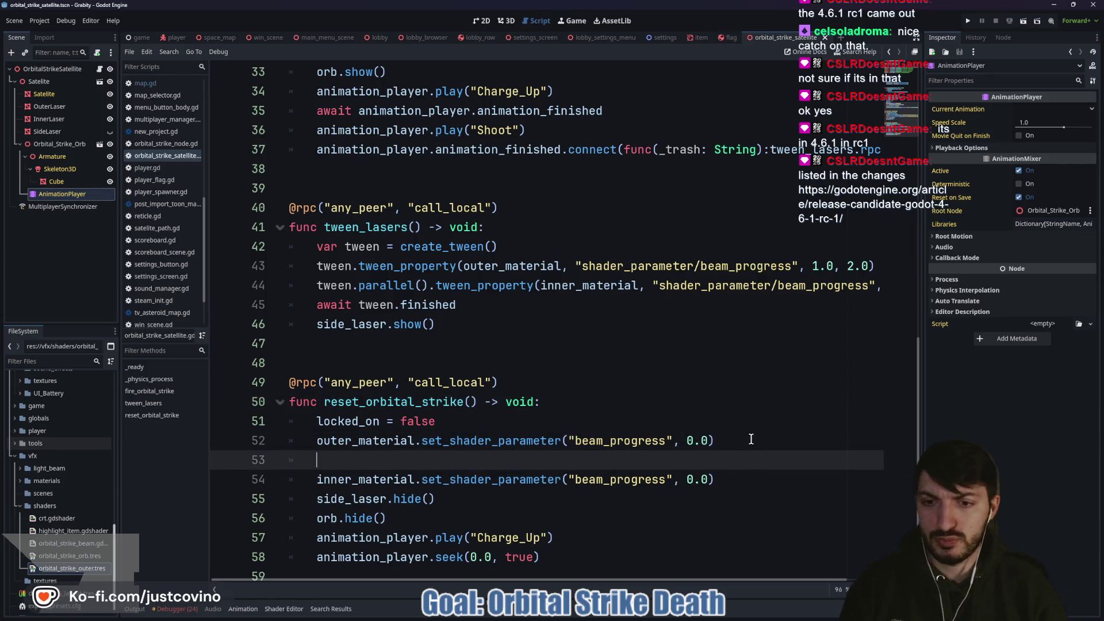
type("print")
type("(outer")
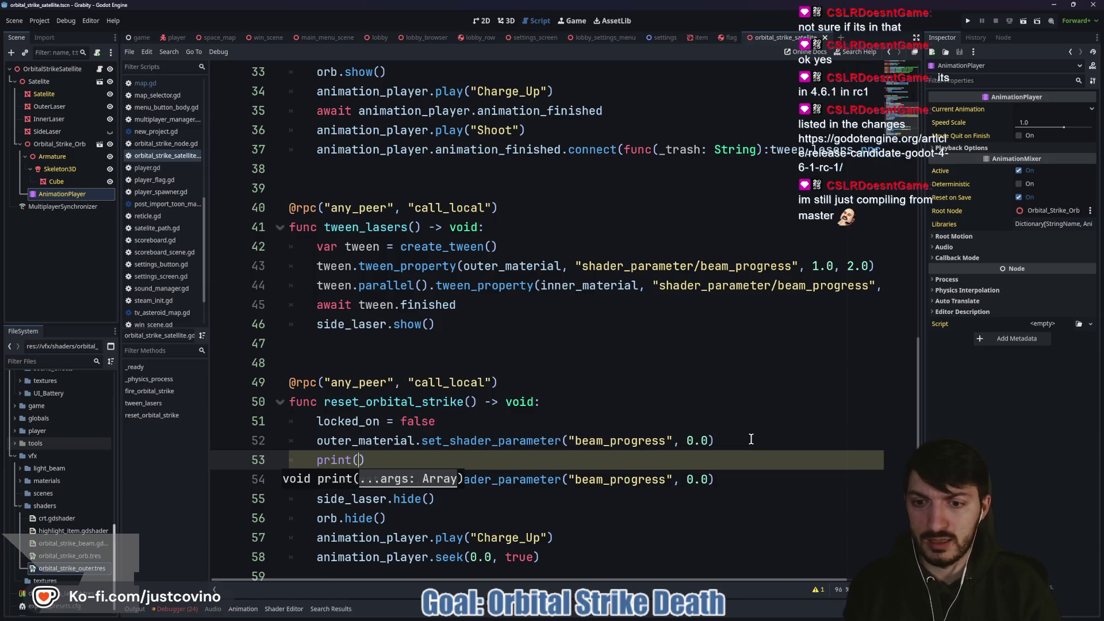
key("Down")
key("Return")
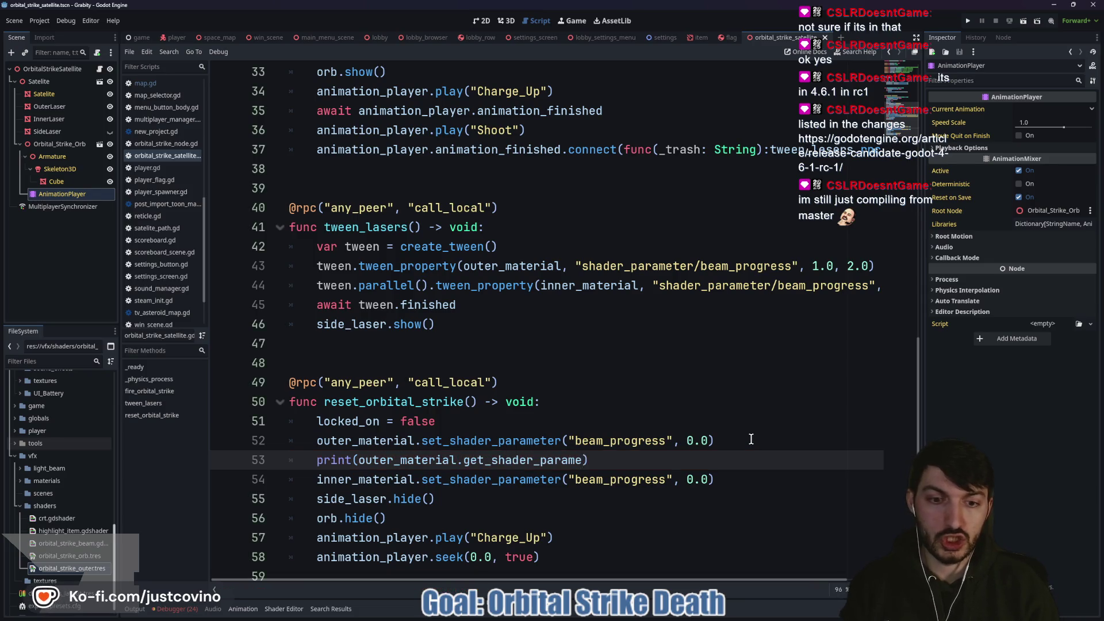
type("(\"beam_progress")
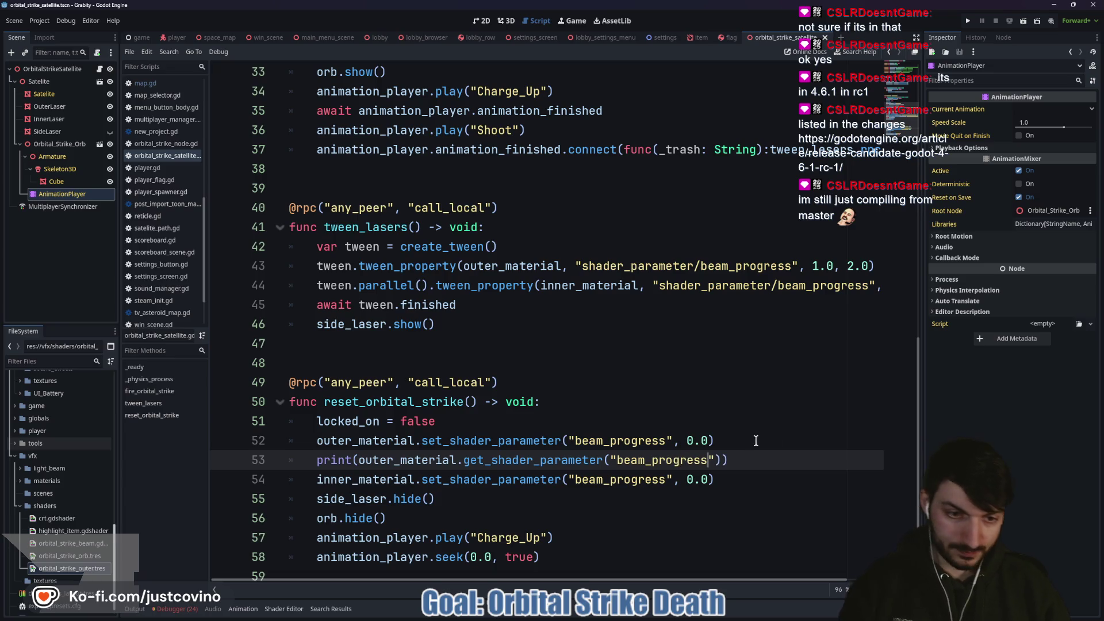
left_click(755, 441)
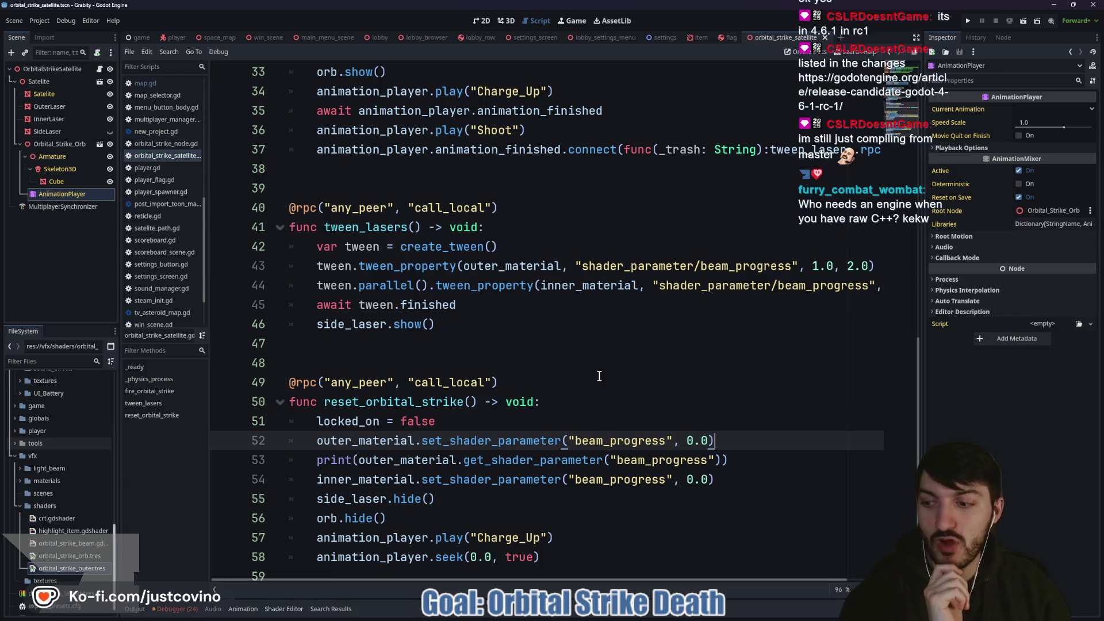
left_click(966, 22)
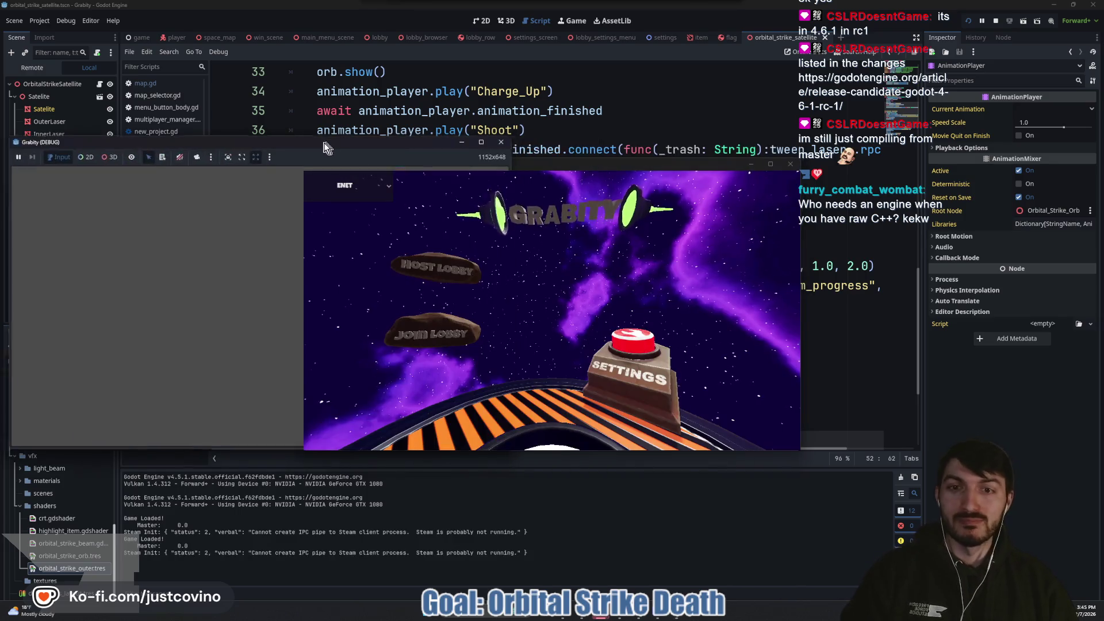
Step: Host from the first window, join that lobby from the second, ready blue and red, then start
left_click(111, 262)
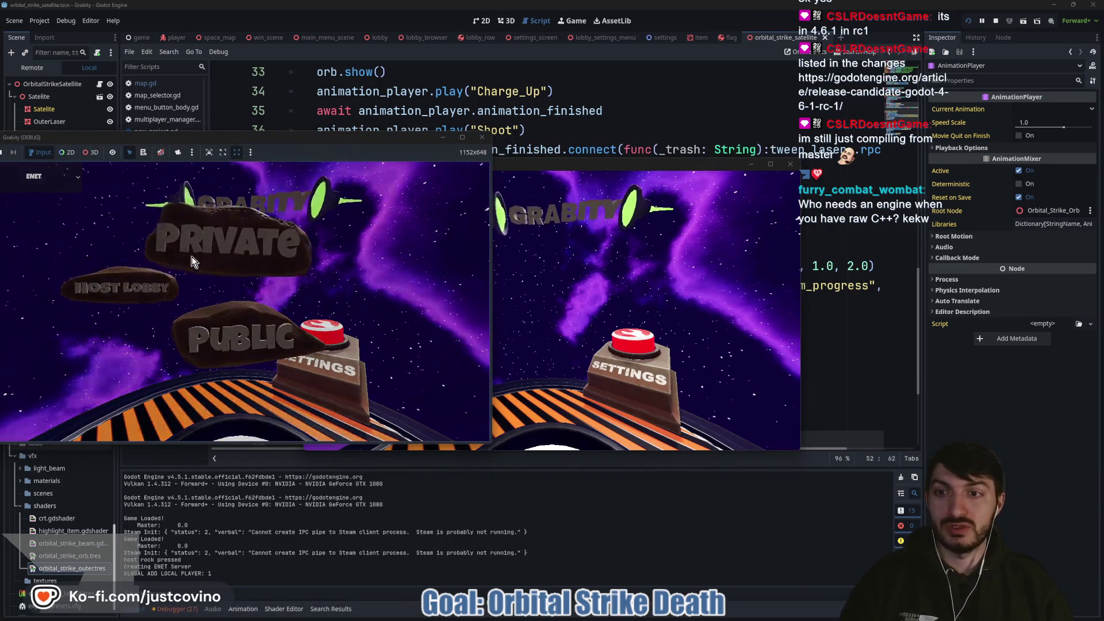
mouse_move(650, 164)
left_mouse_down()
mouse_move(798, 155)
mouse_move(770, 147)
left_mouse_up()
left_click(633, 316)
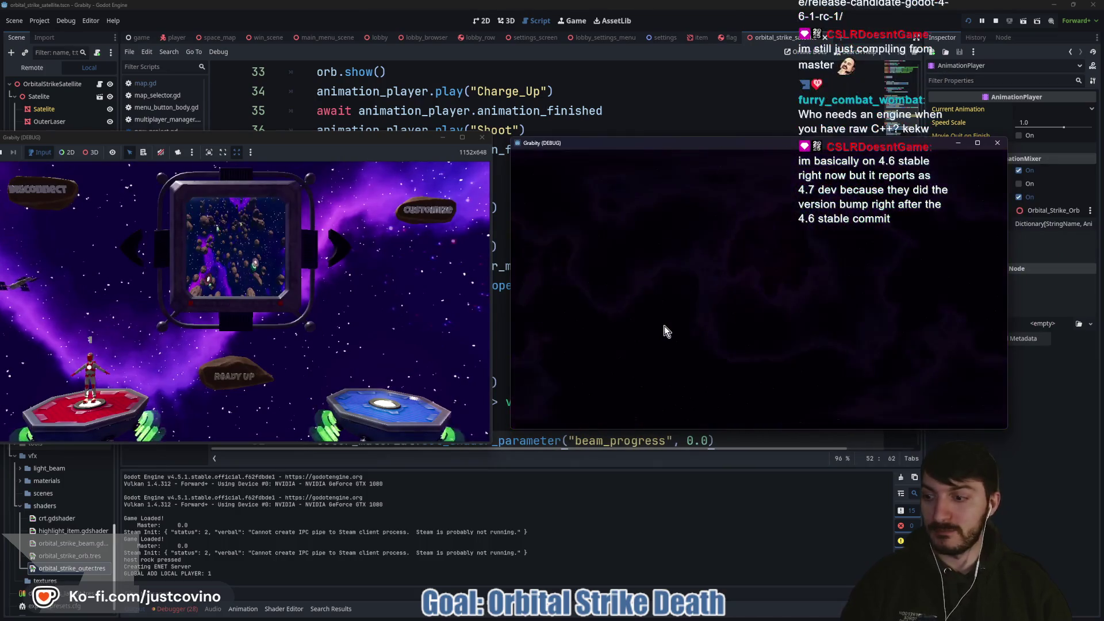
left_click(767, 310)
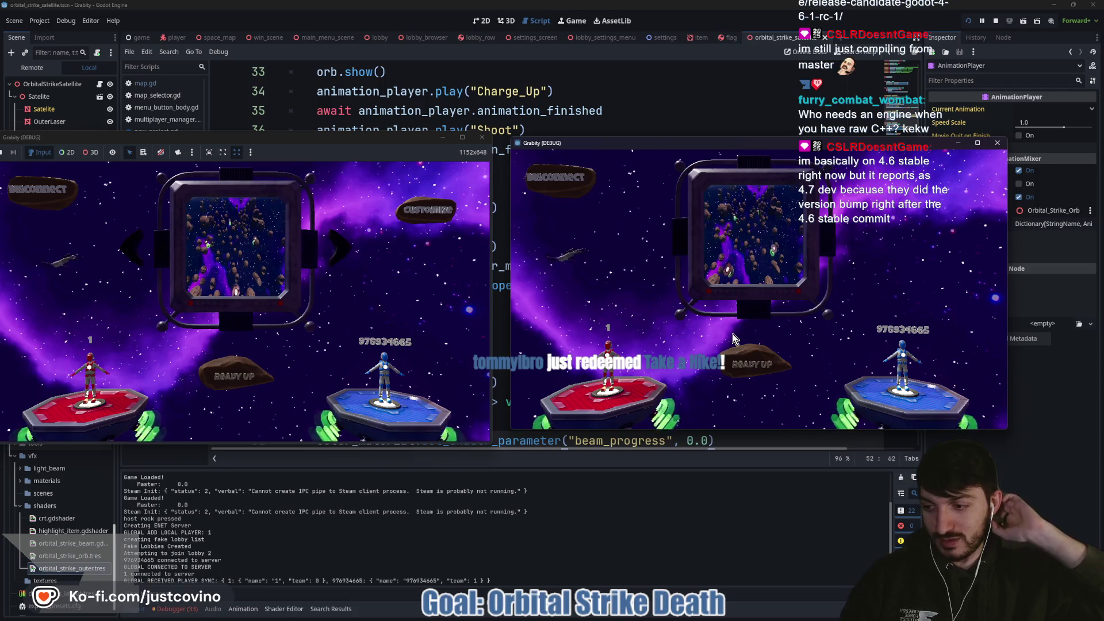
left_click(752, 363)
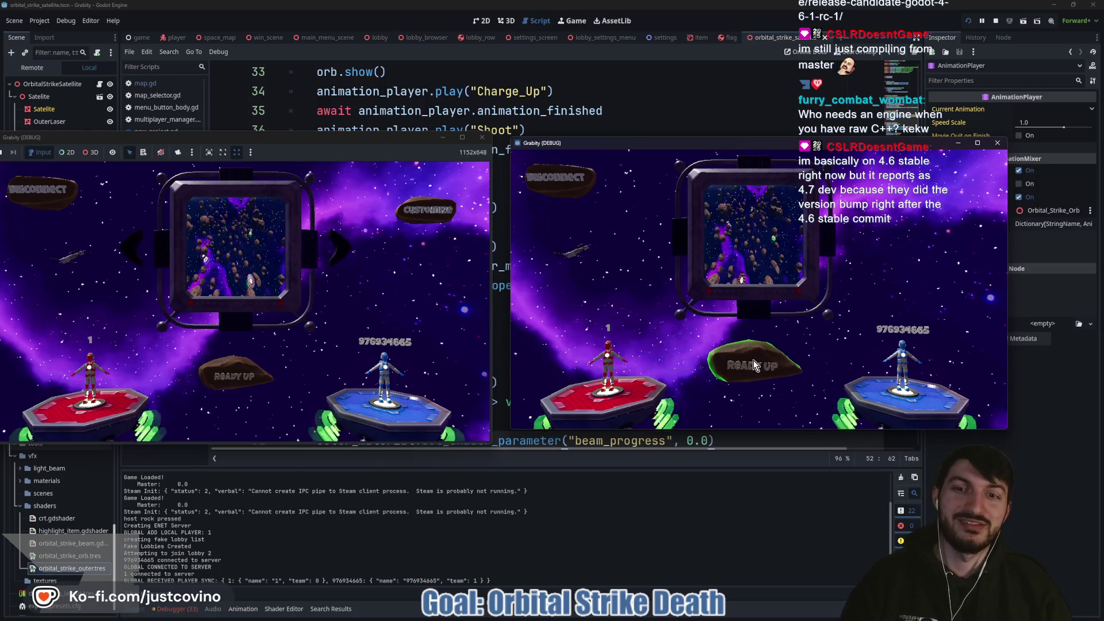
left_click(247, 372)
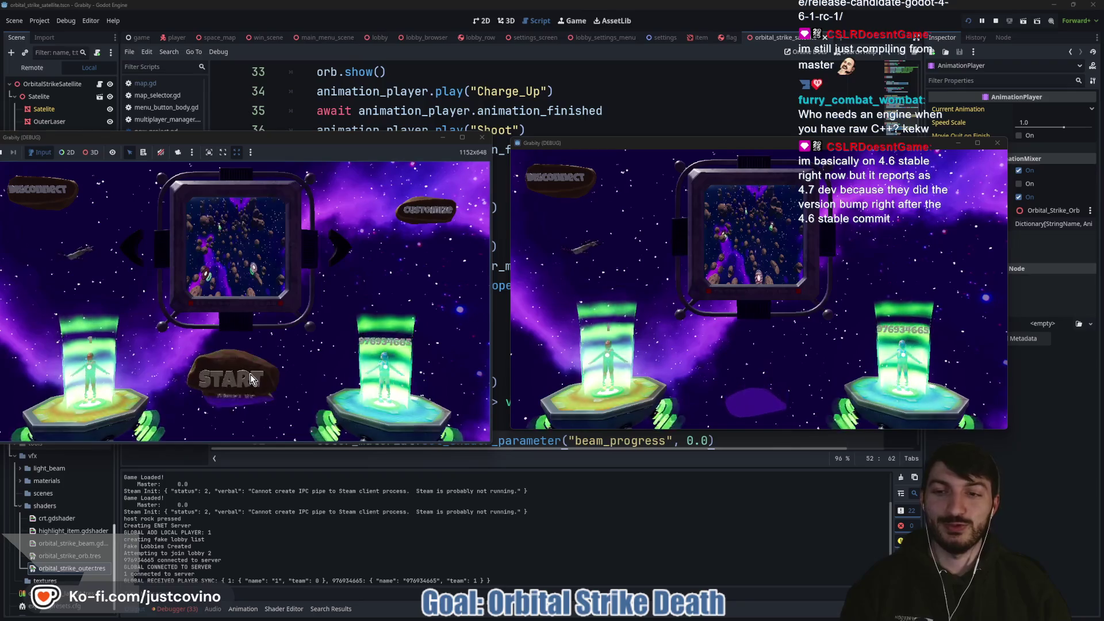
left_click(251, 379)
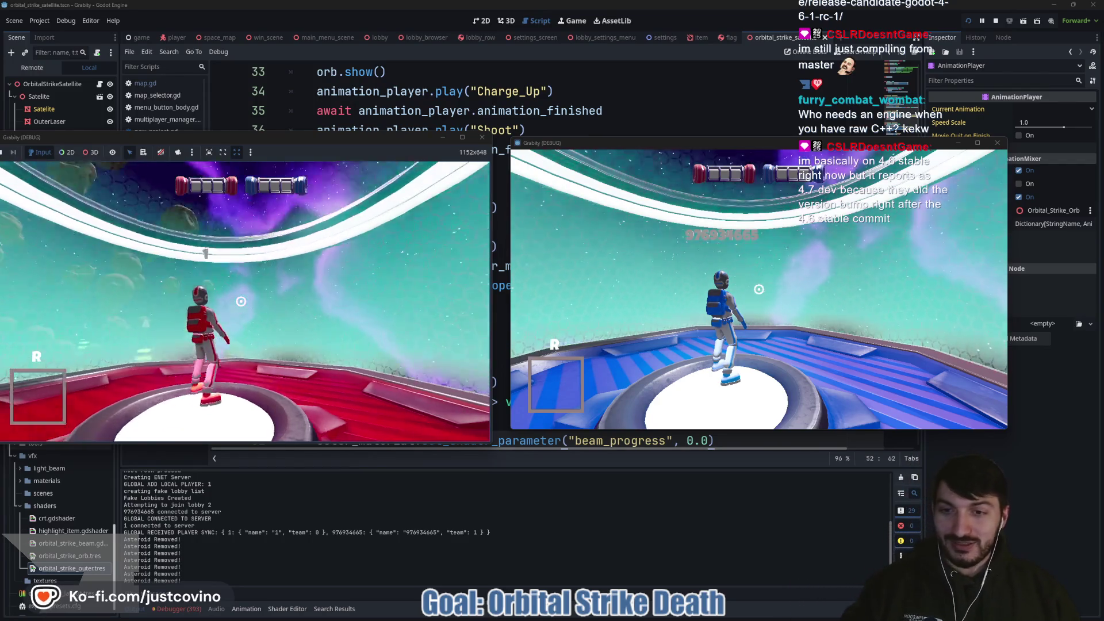
Step: Run cheat_item orbital_strike in the left game's development console for the red player
key("super")
key("super")
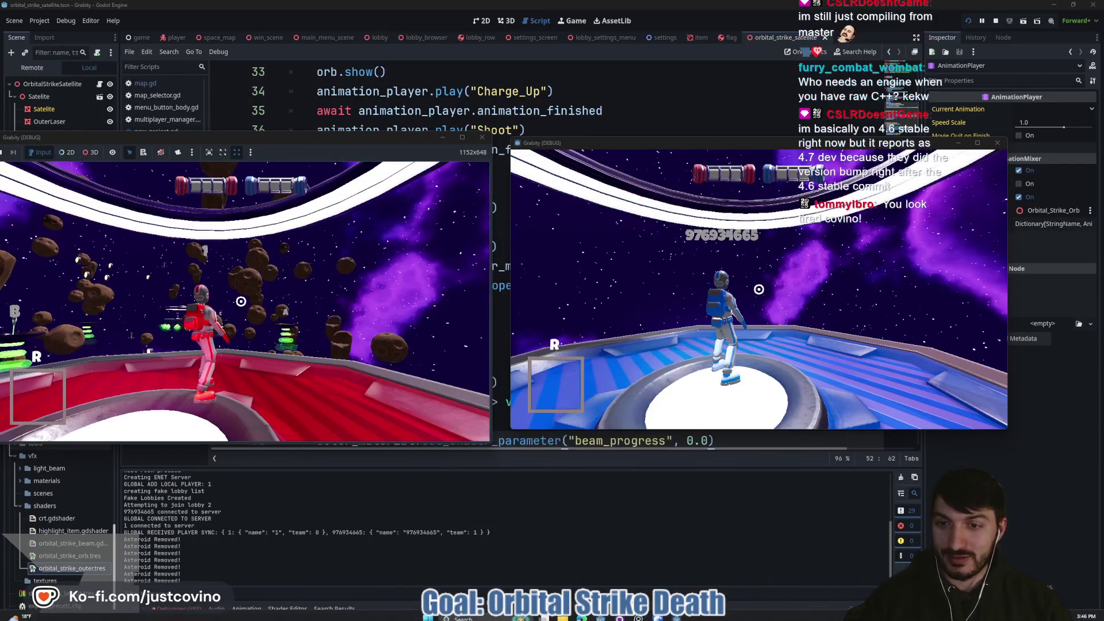
key("grave")
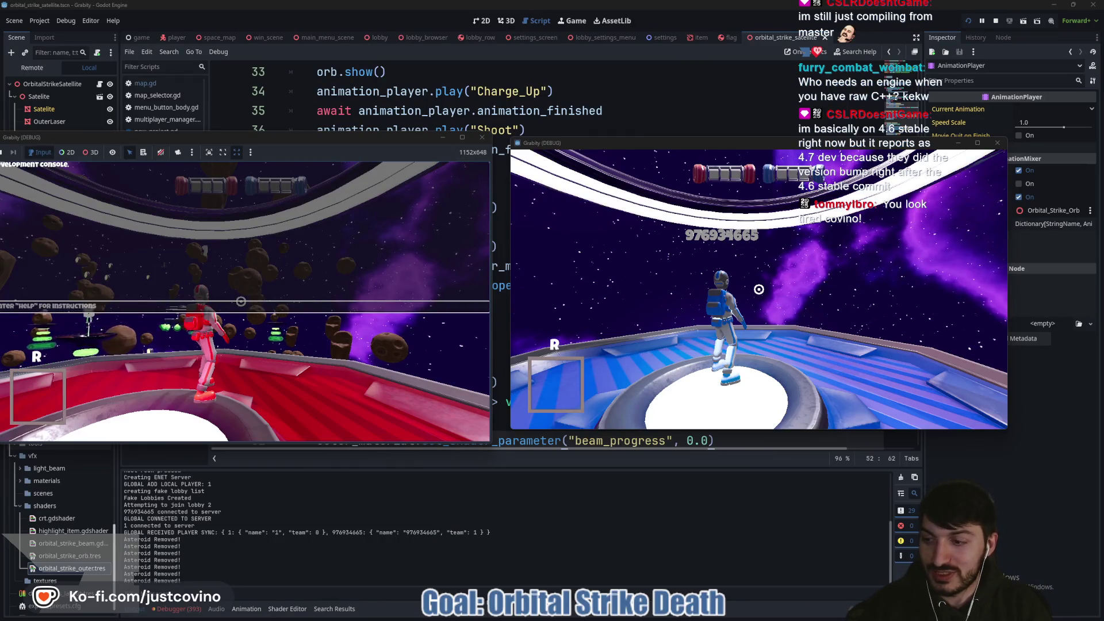
type("beat_it")
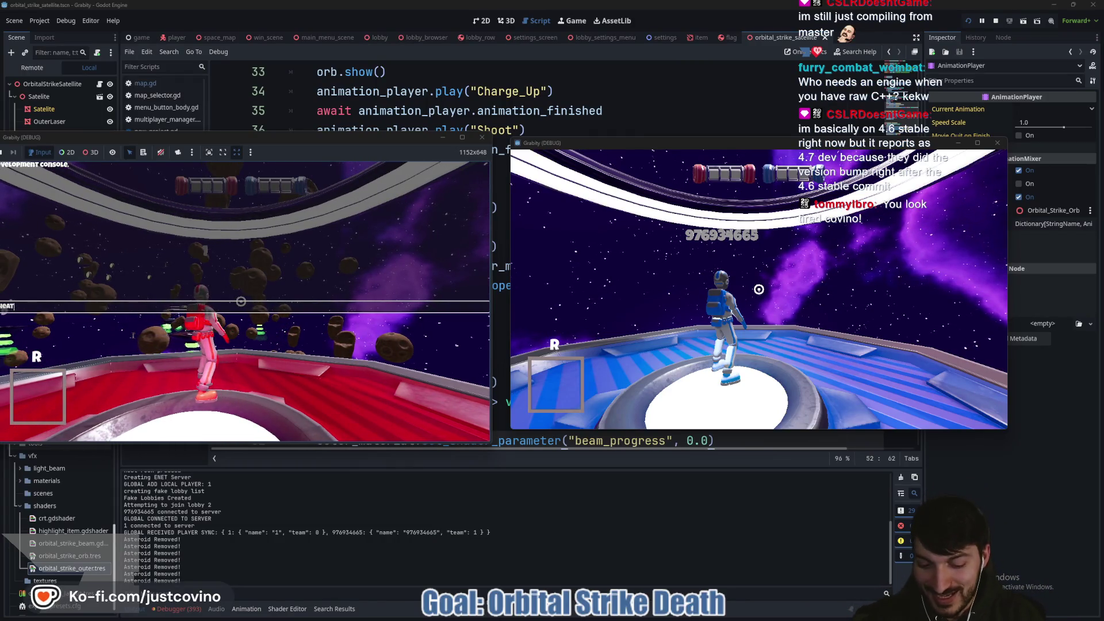
type("em")
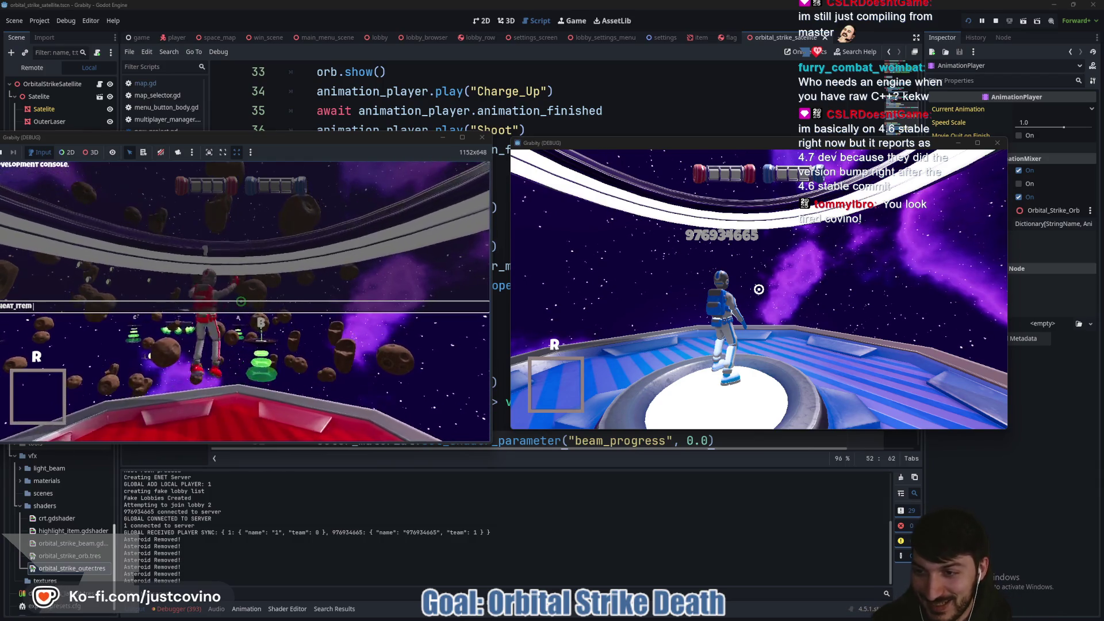
type("ital_stri")
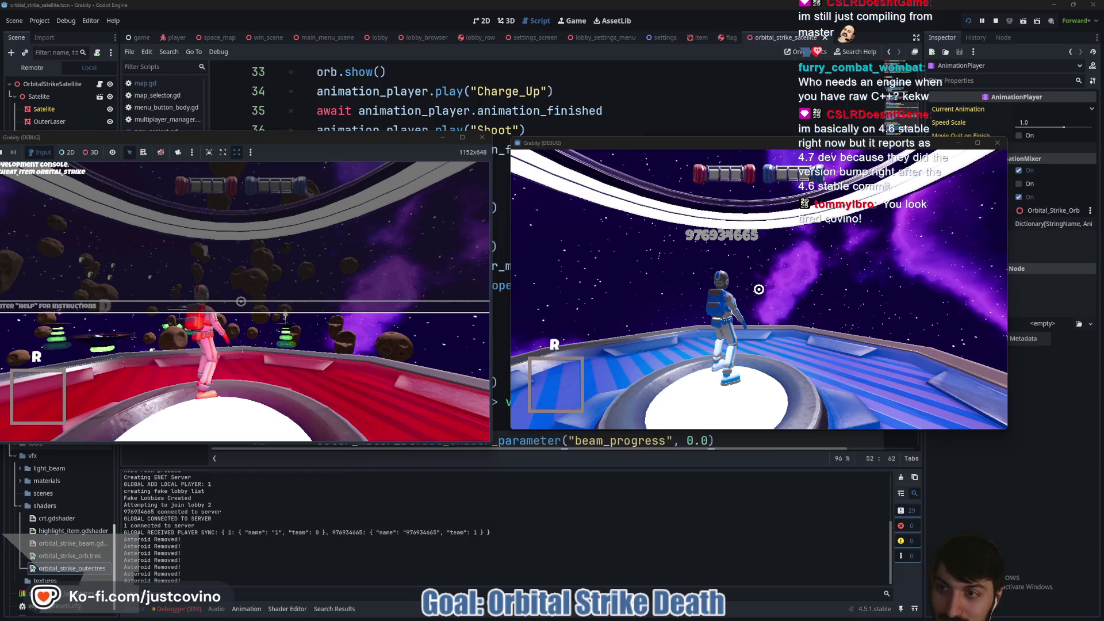
key("Return")
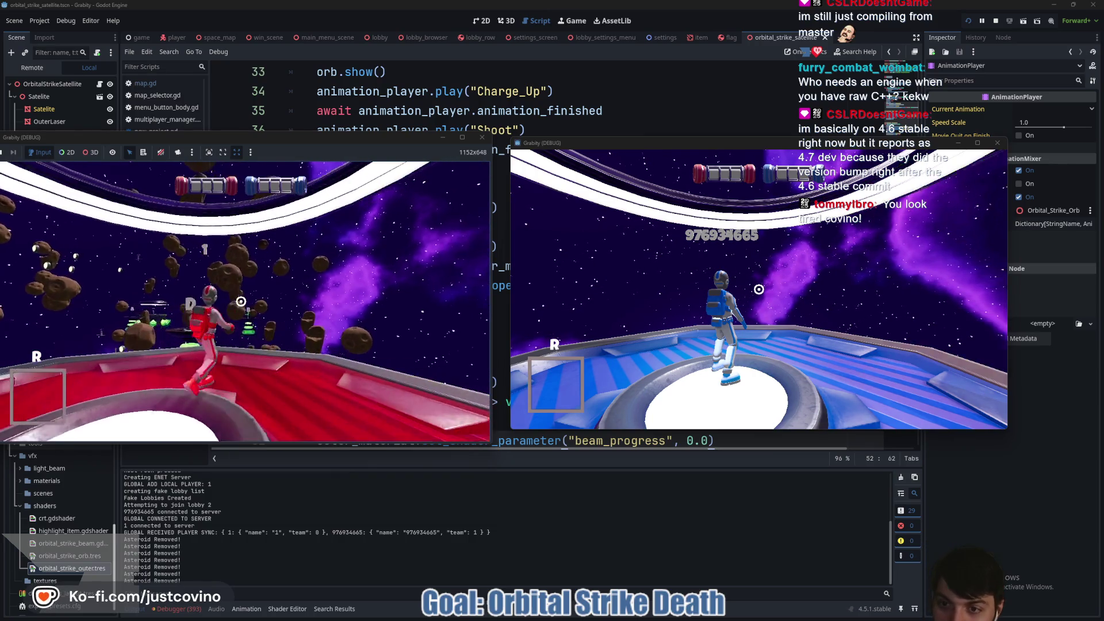
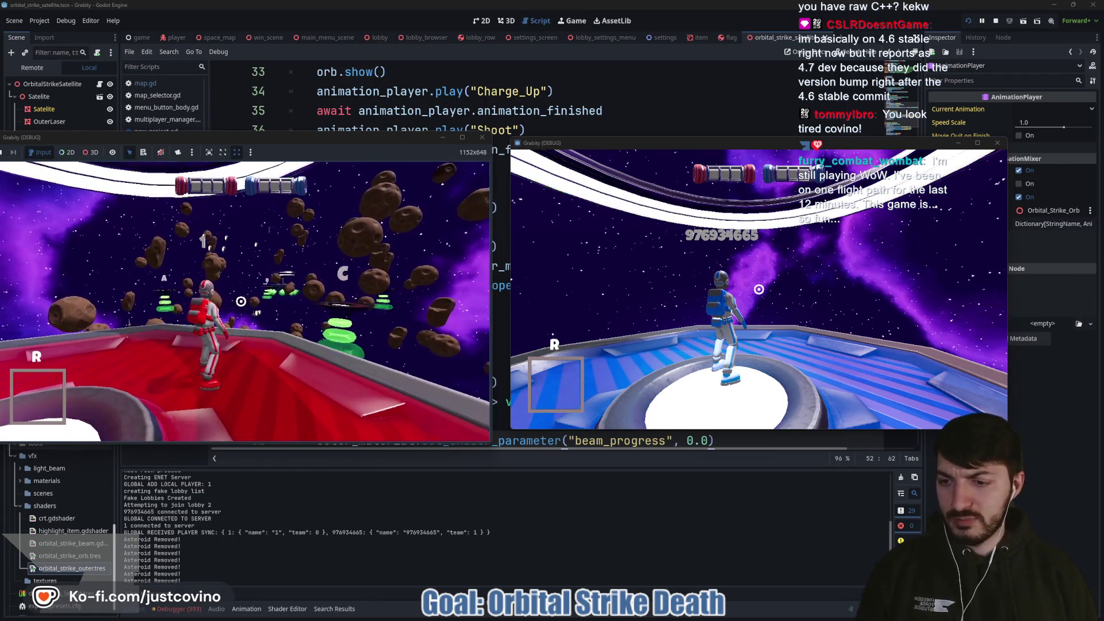
Step: Grant the red player an orbital strike with 'cheat_item orbital_strike' and fire it at the enemy
left_click_drag(399, 140, 419, 139)
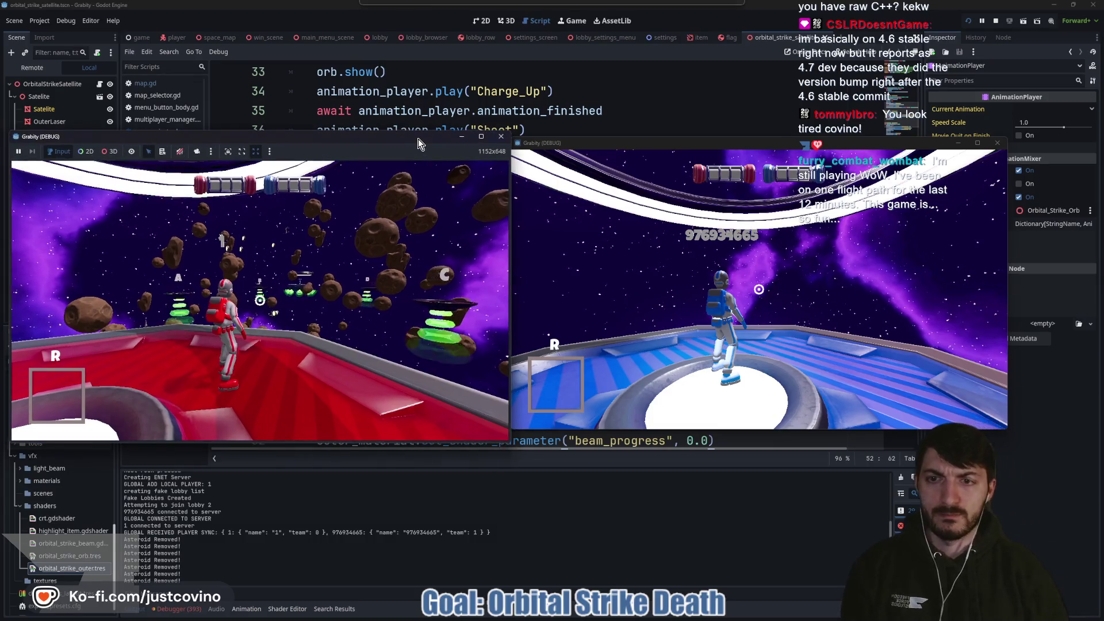
key("grave")
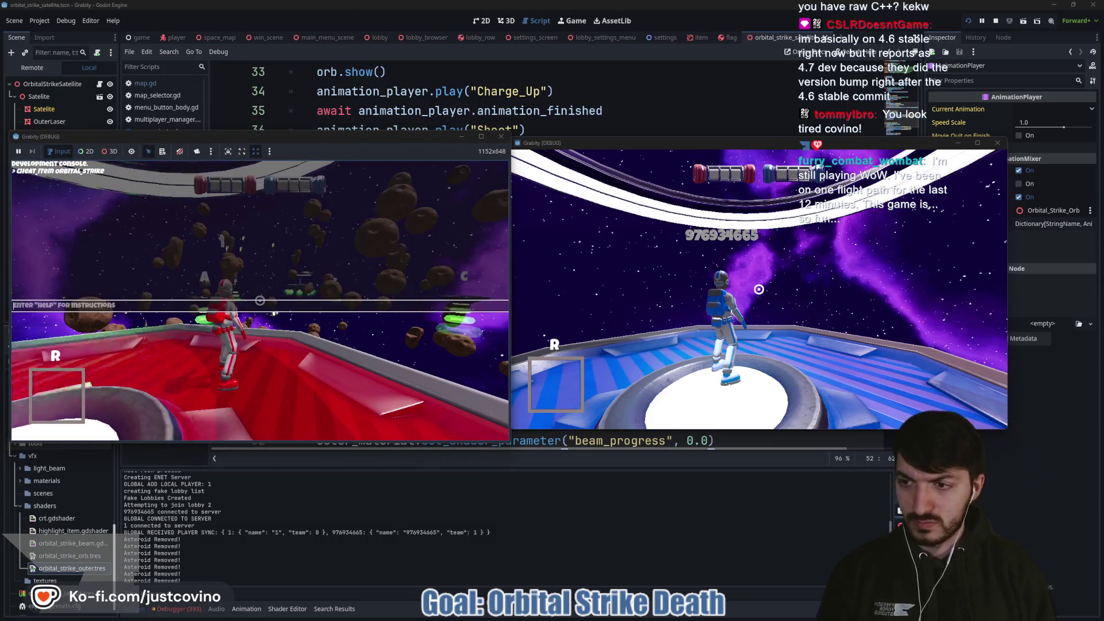
type("cheat_item orbita")
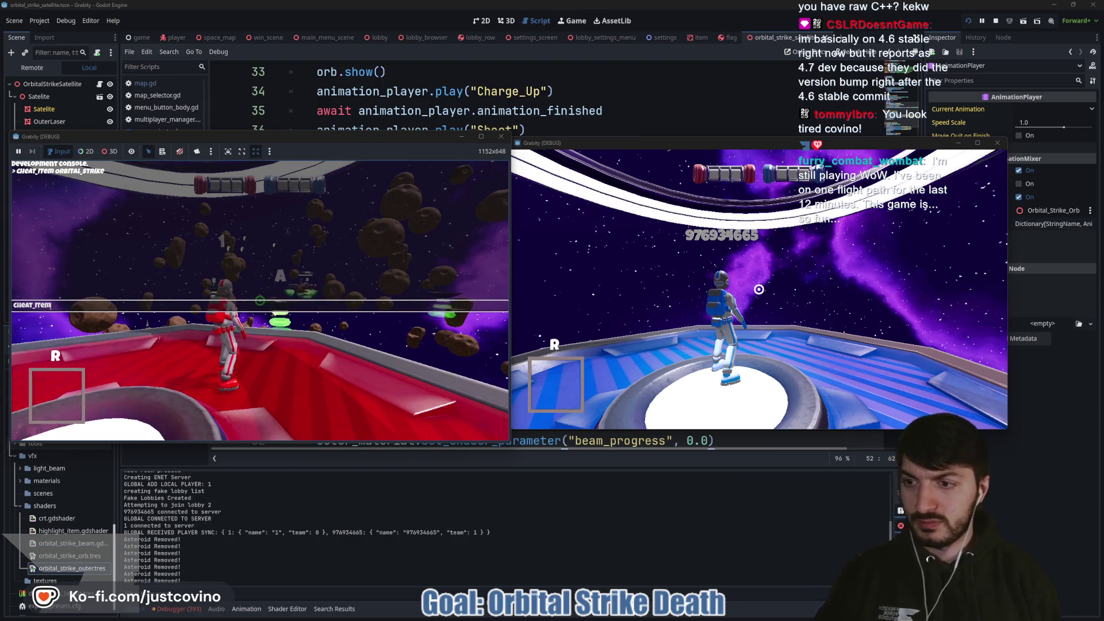
type("l_strike")
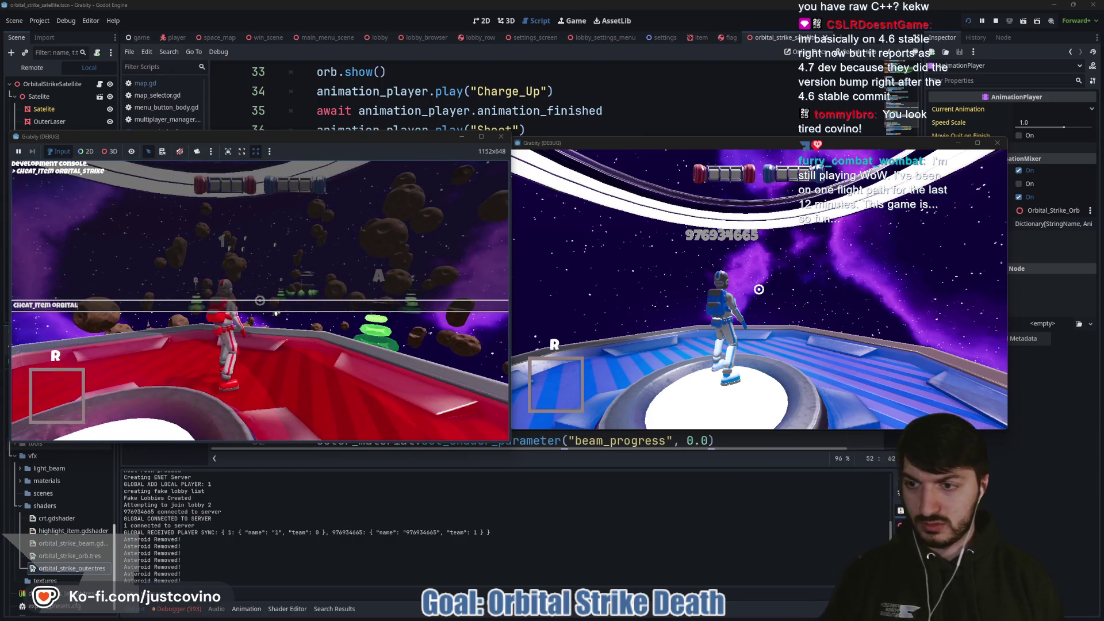
key("Return")
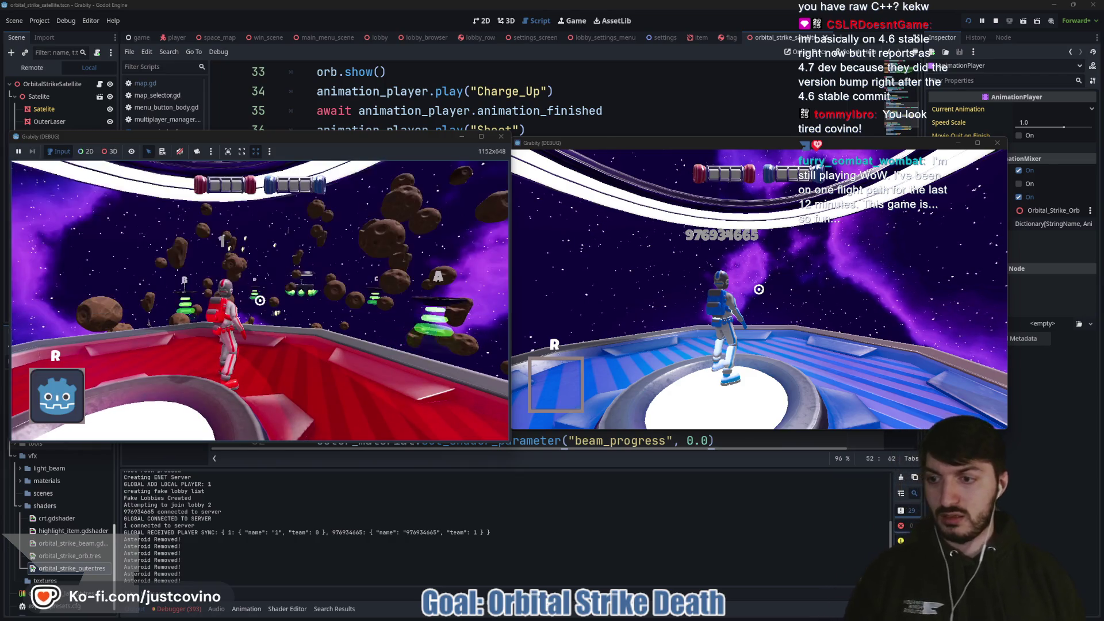
key("grave")
key("w")
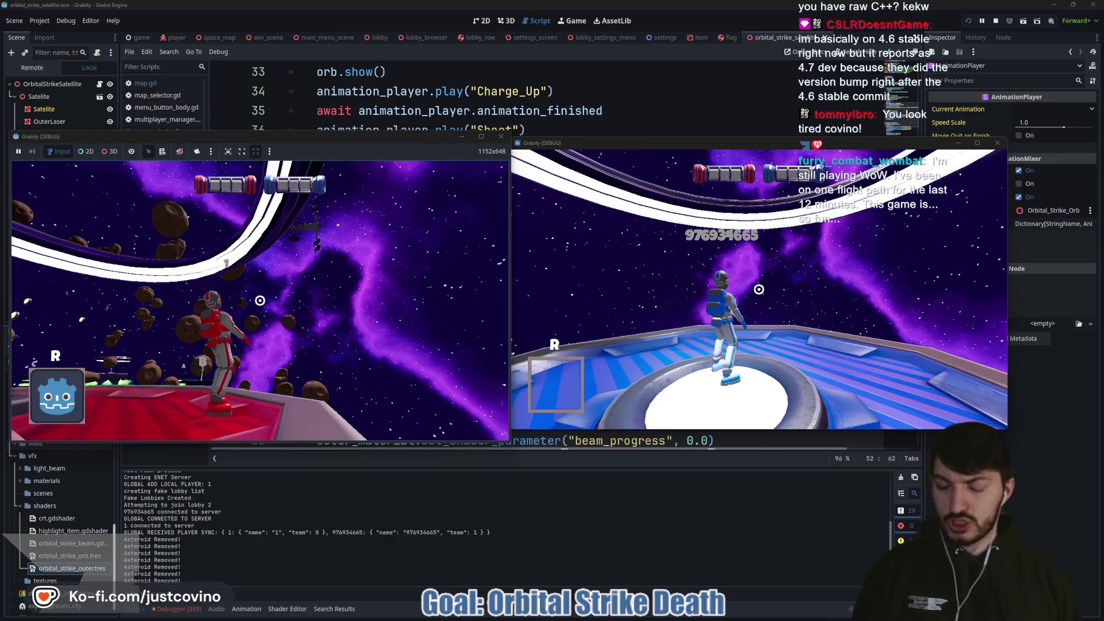
key("r")
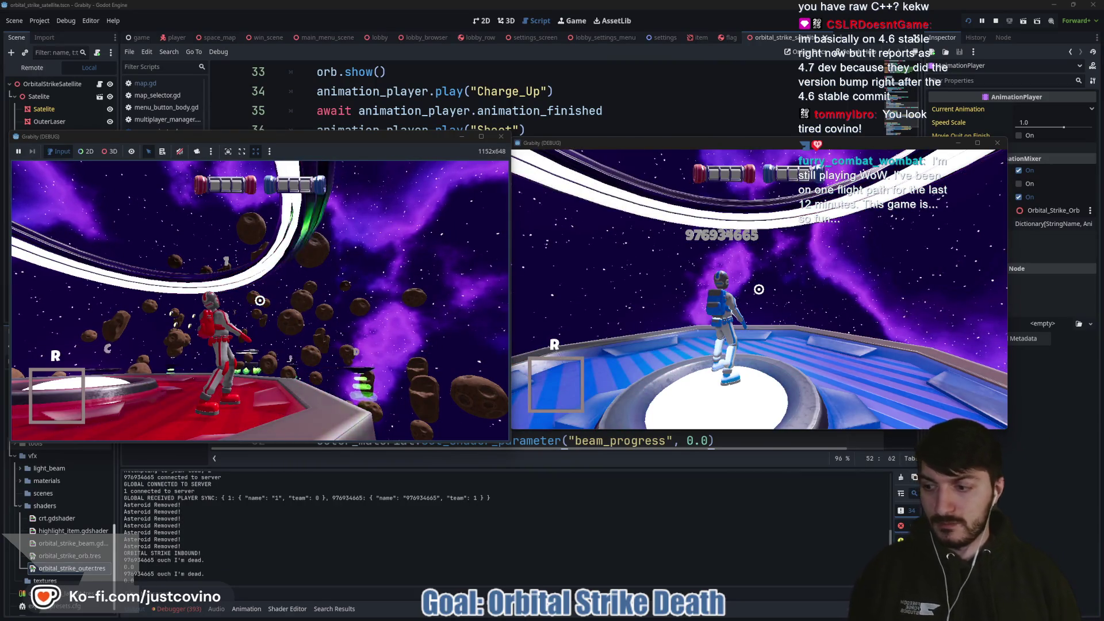
Step: Re-grant the orbital strike, walk the red player forward, then stop the game and return to the satellite script
key("grave")
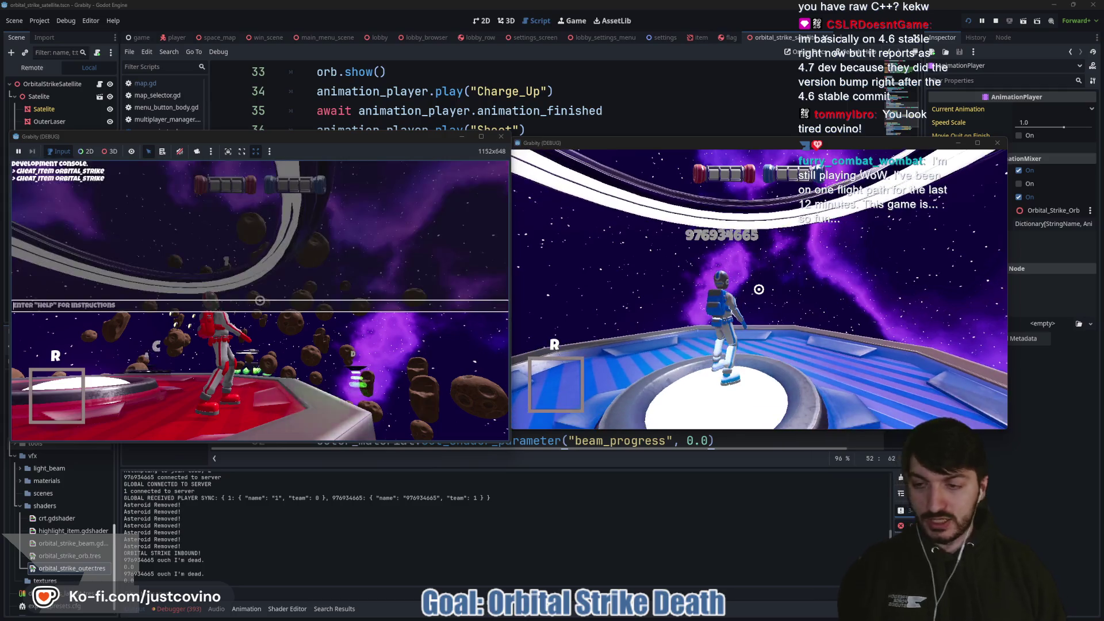
type("cheat_item orbital_strike")
key("Return")
key("grave")
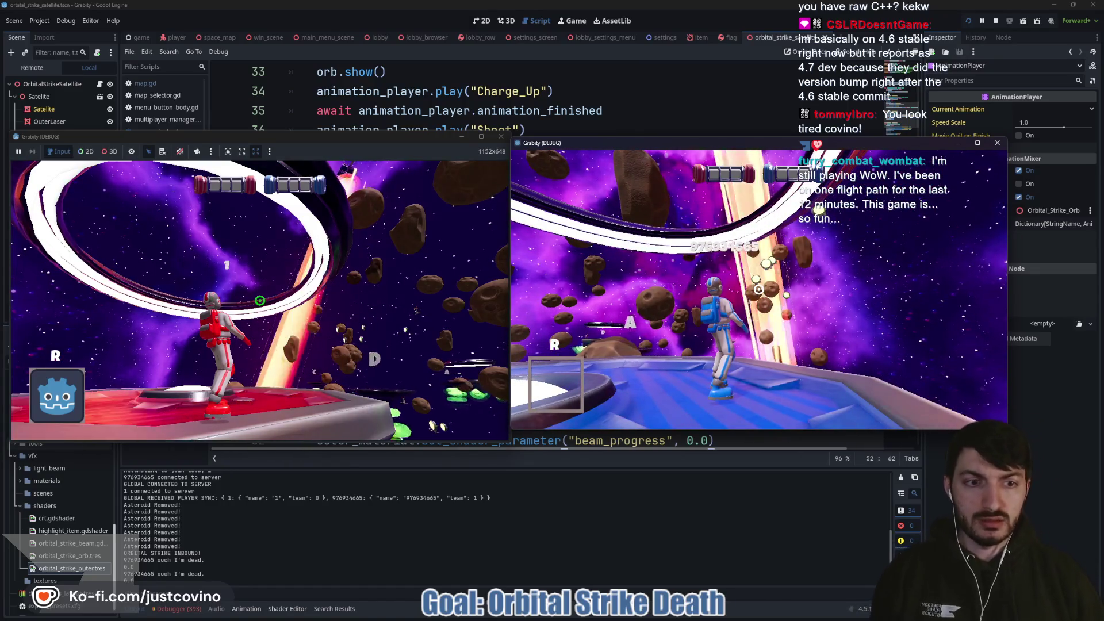
key("w")
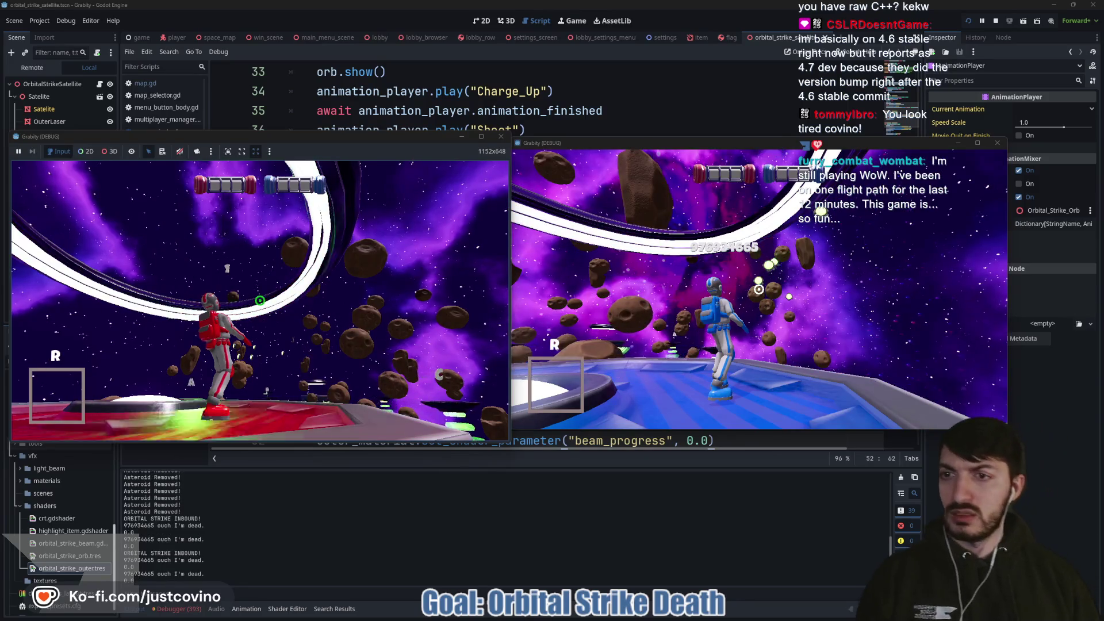
key("F8")
left_click(425, 345)
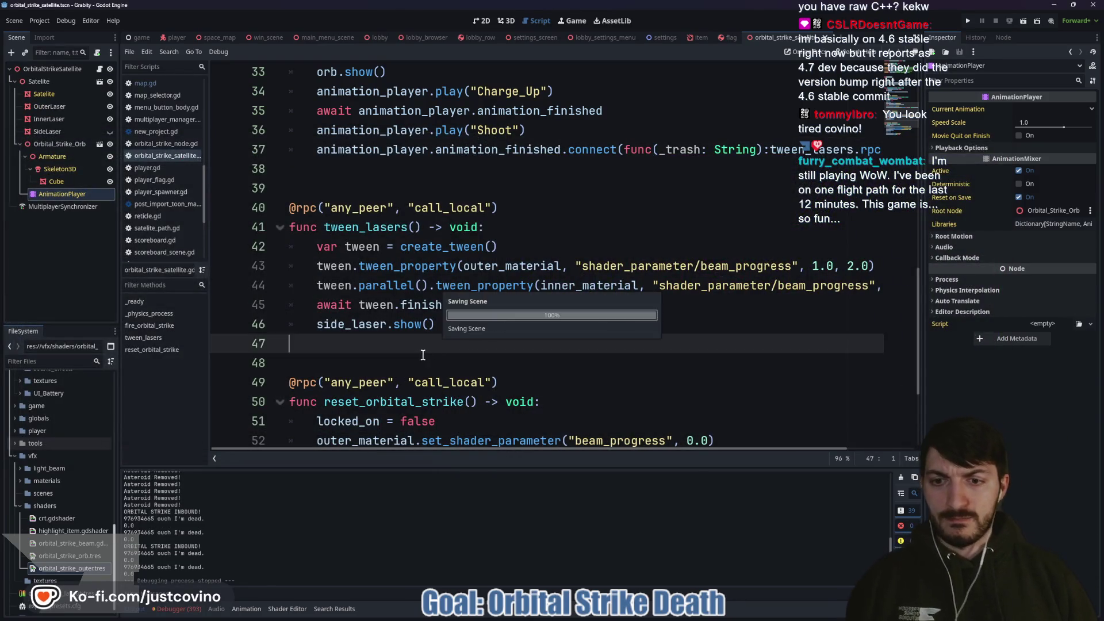
Step: Find all uses of reset_orbital_strike and open the map.gd call on line 101
double_click(401, 402)
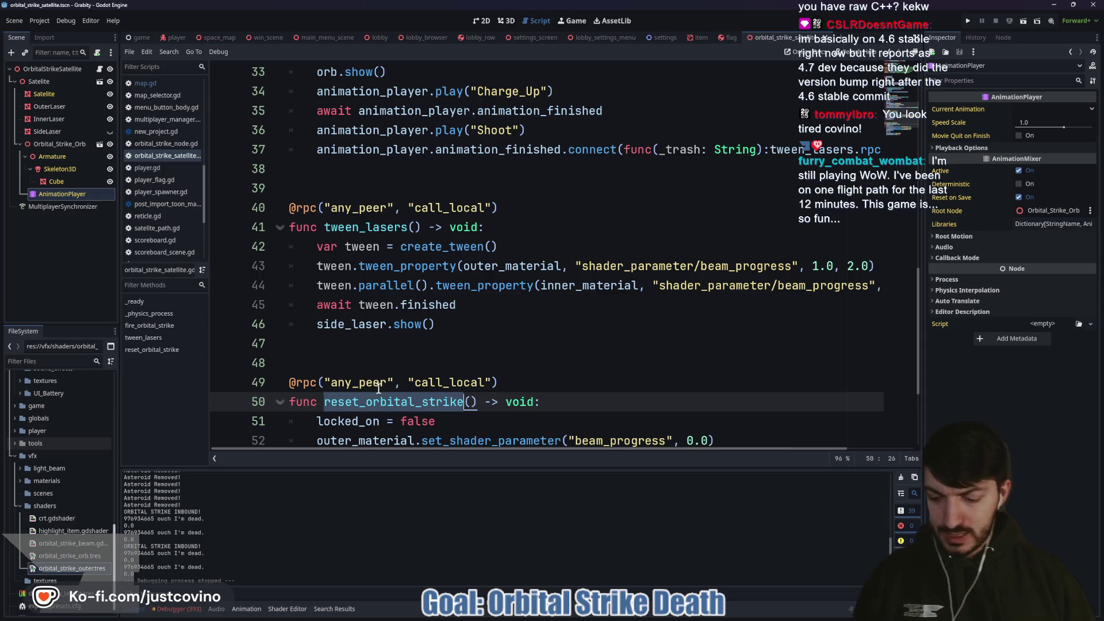
key("ctrl+shift+f")
left_click(551, 356)
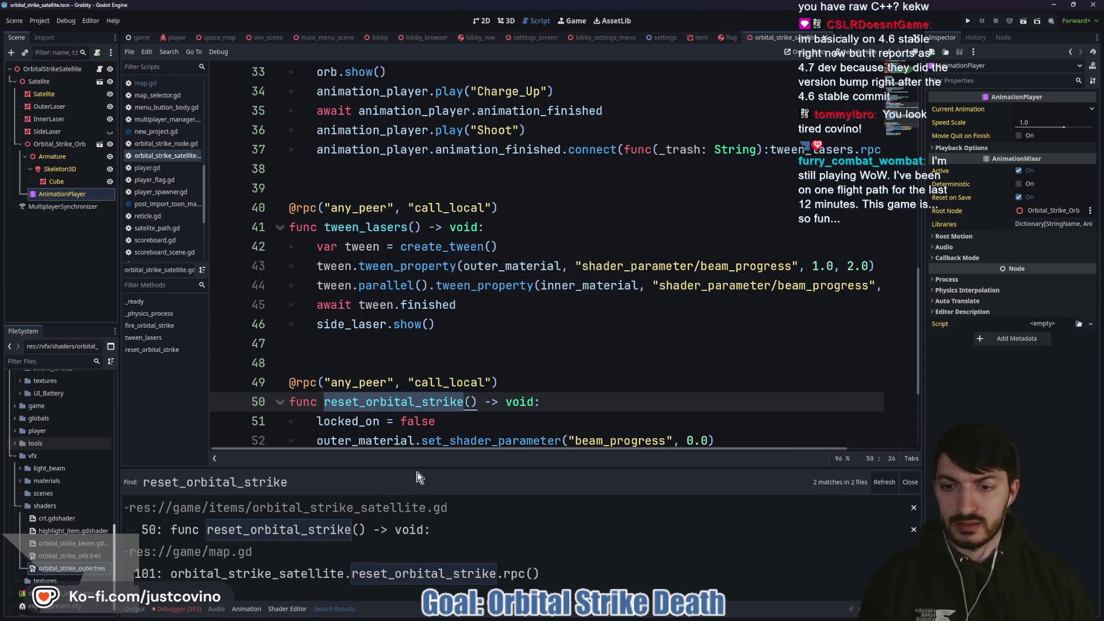
left_click(286, 574)
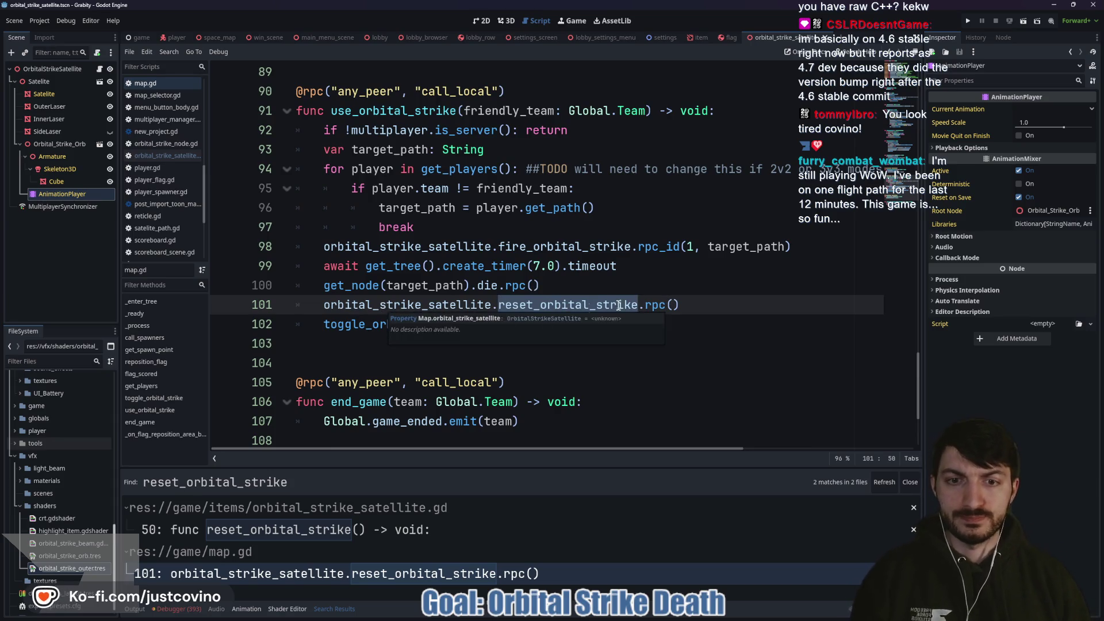
Step: Change line 101's .rpc() to .rpc_id(1) and save map.gd
mouse_move(666, 304)
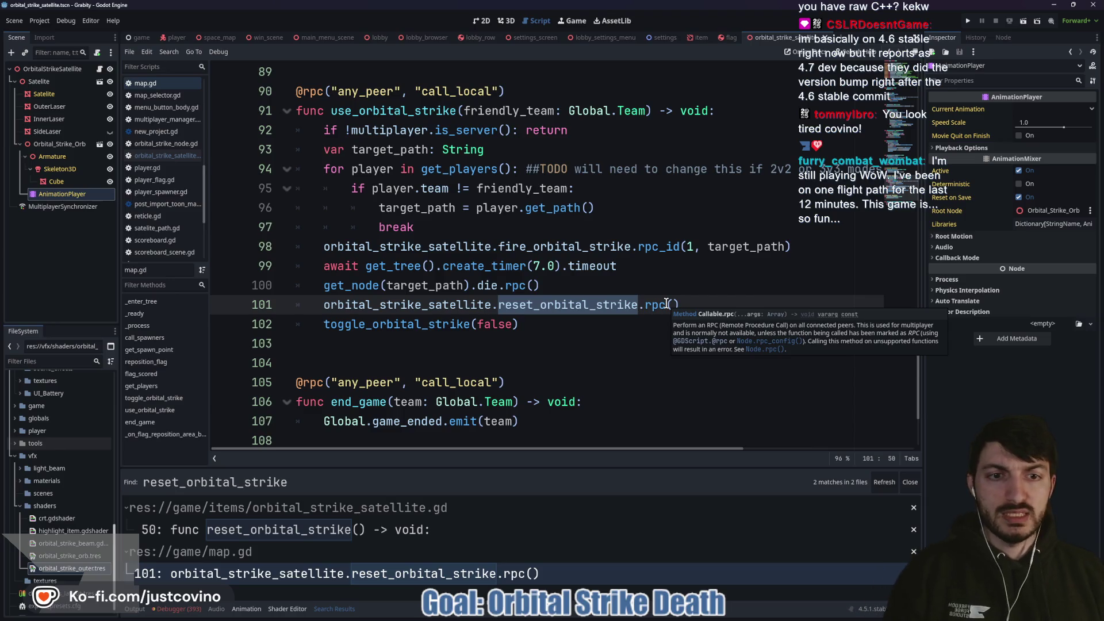
left_click(666, 304)
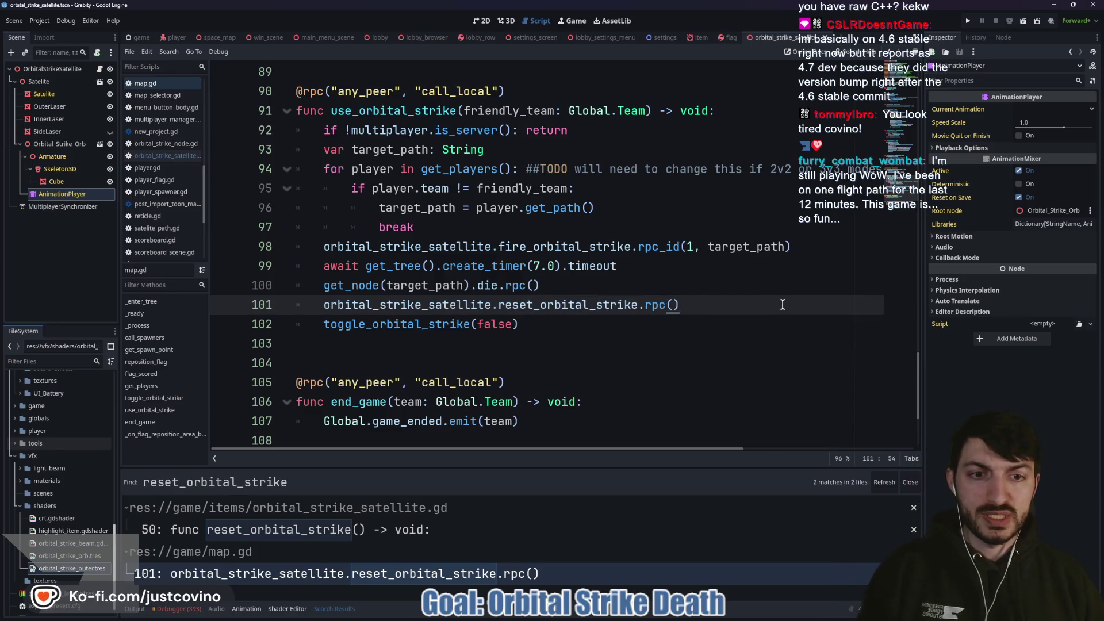
type("_id")
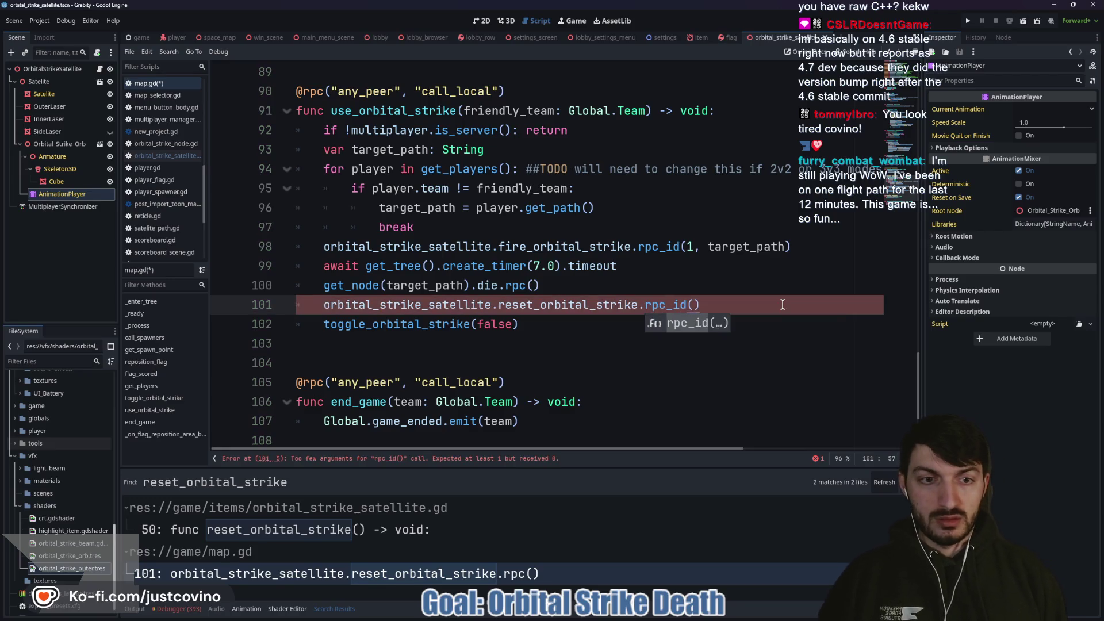
key("Return")
type("1)")
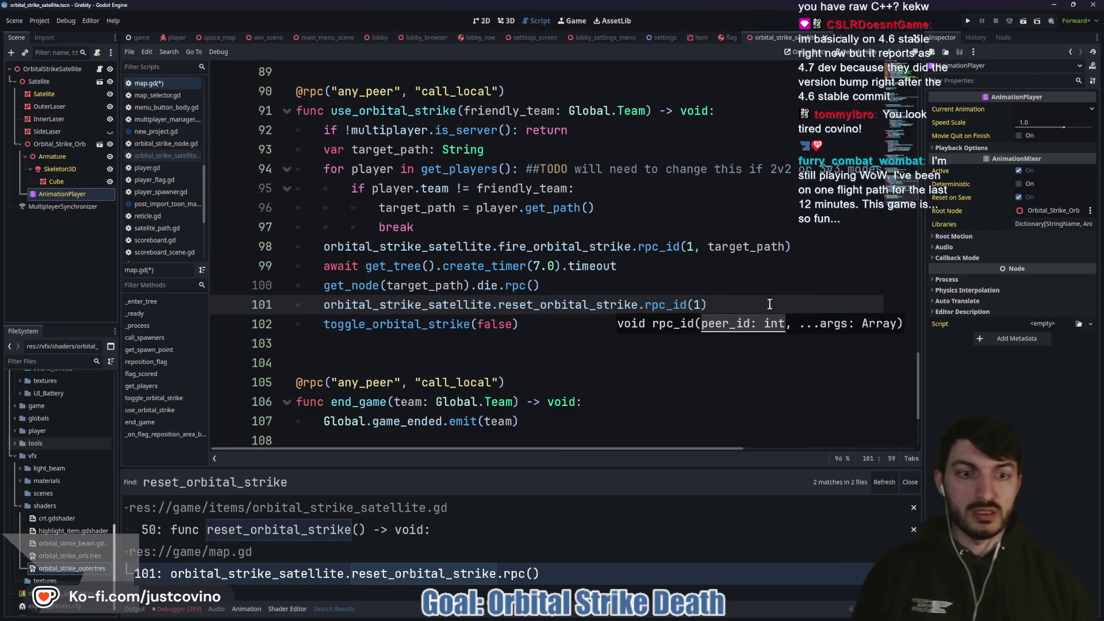
key("ctrl+s")
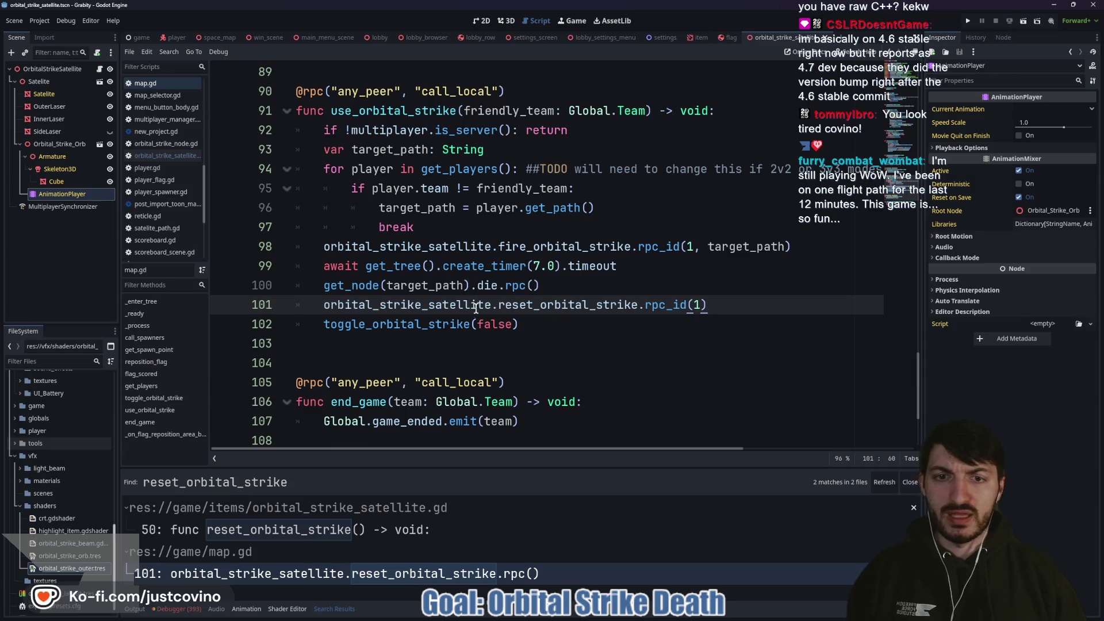
left_click(476, 309, "ctrl")
scroll(468, 312, "down", 4)
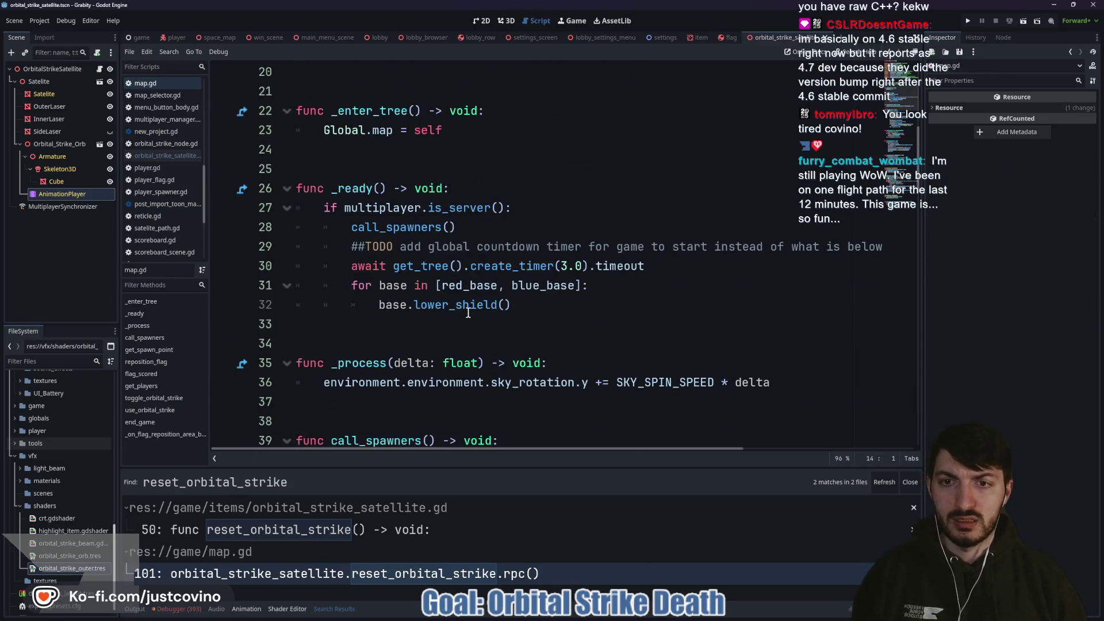
Step: Trace use_orbital_strike to reset_orbital_strike in orbital_strike_satellite.gd
scroll(468, 312, "down", 6)
scroll(473, 323, "down", 14)
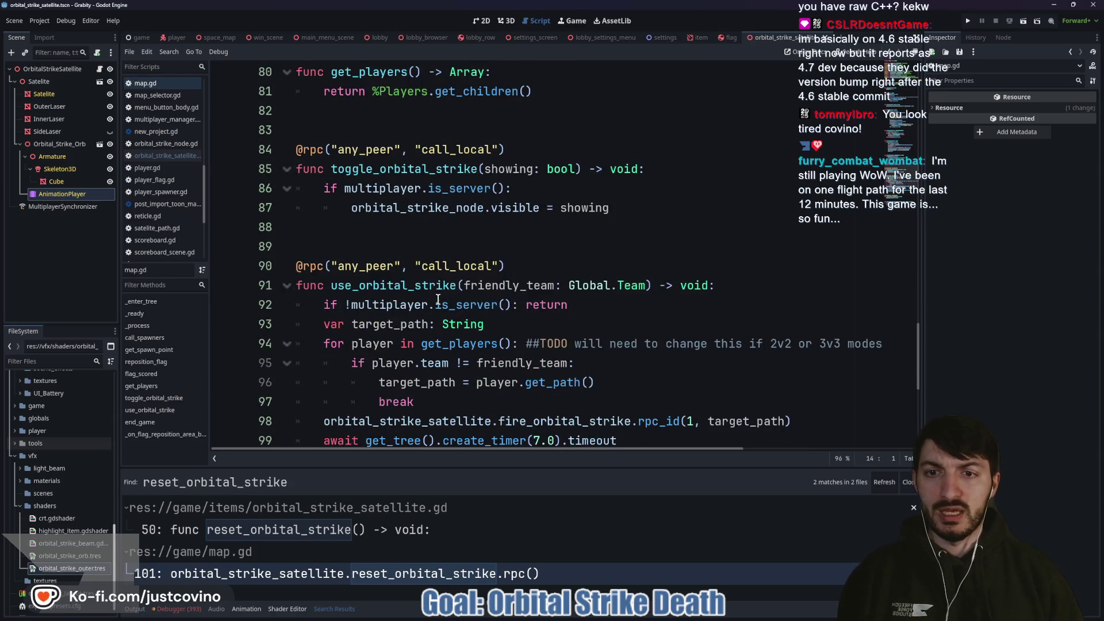
mouse_move(444, 310)
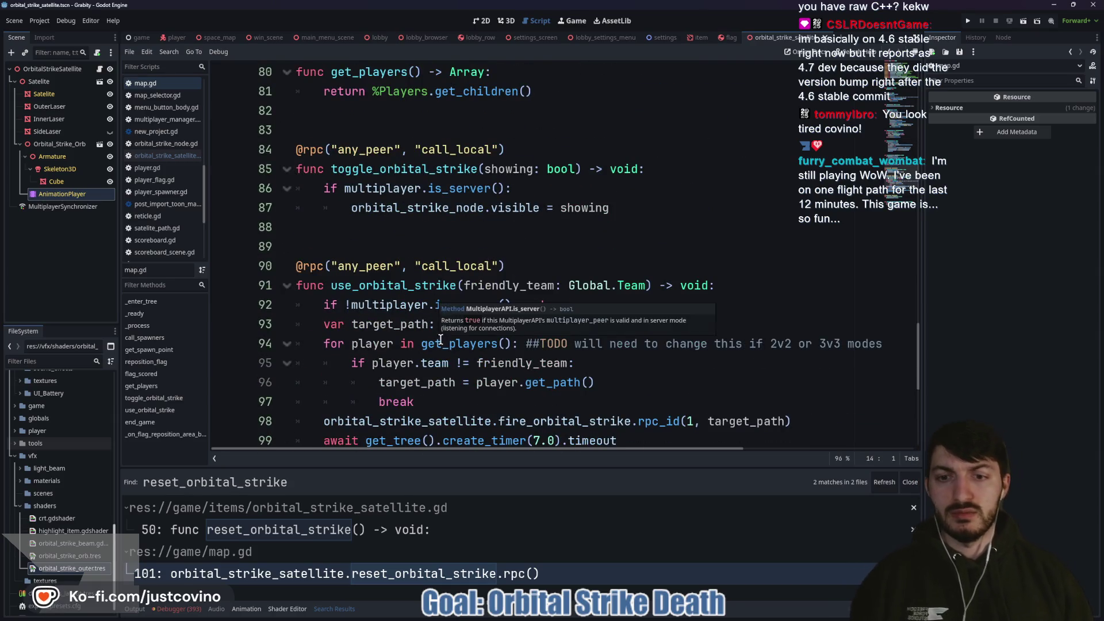
scroll(440, 339, "down", 6)
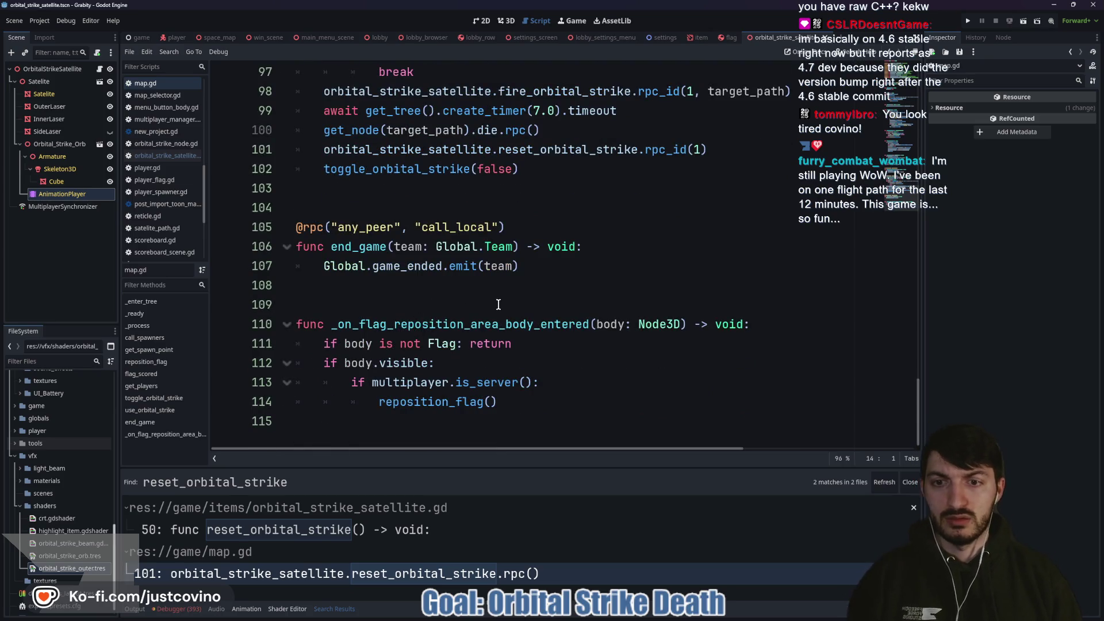
scroll(501, 302, "up", 4)
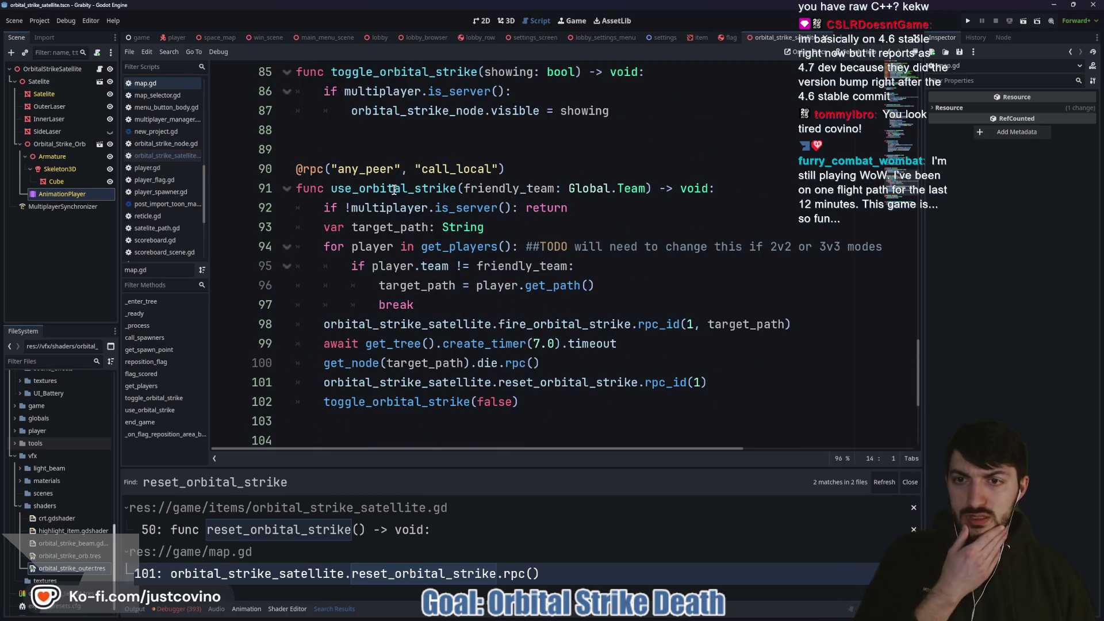
scroll(394, 190, "down", 4)
scroll(394, 195, "up", 3)
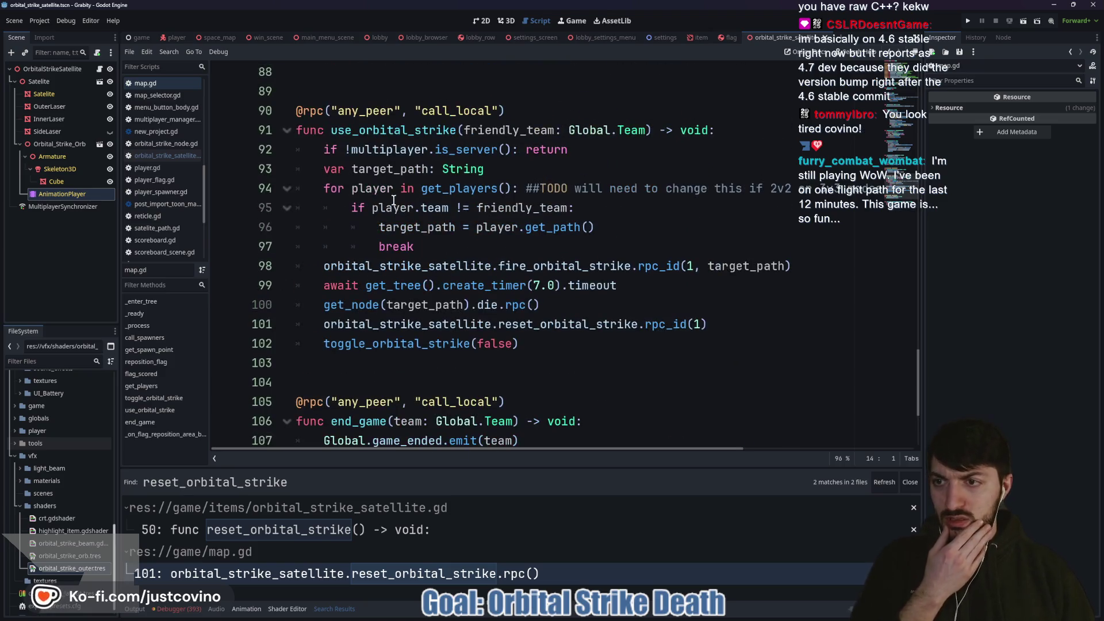
double_click(401, 131)
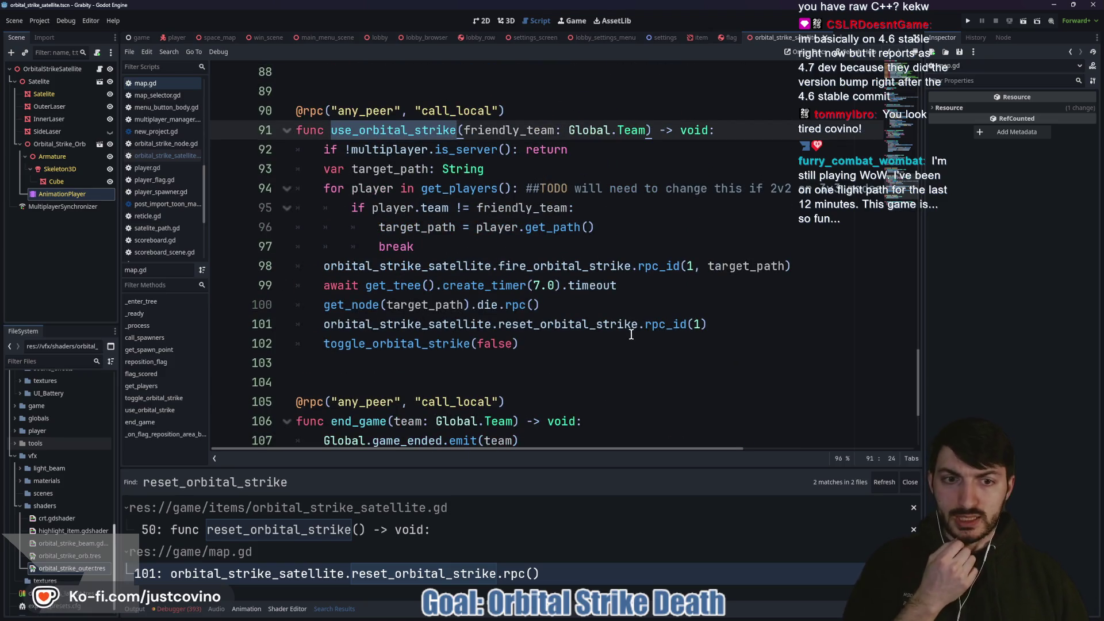
left_click(421, 324, "ctrl")
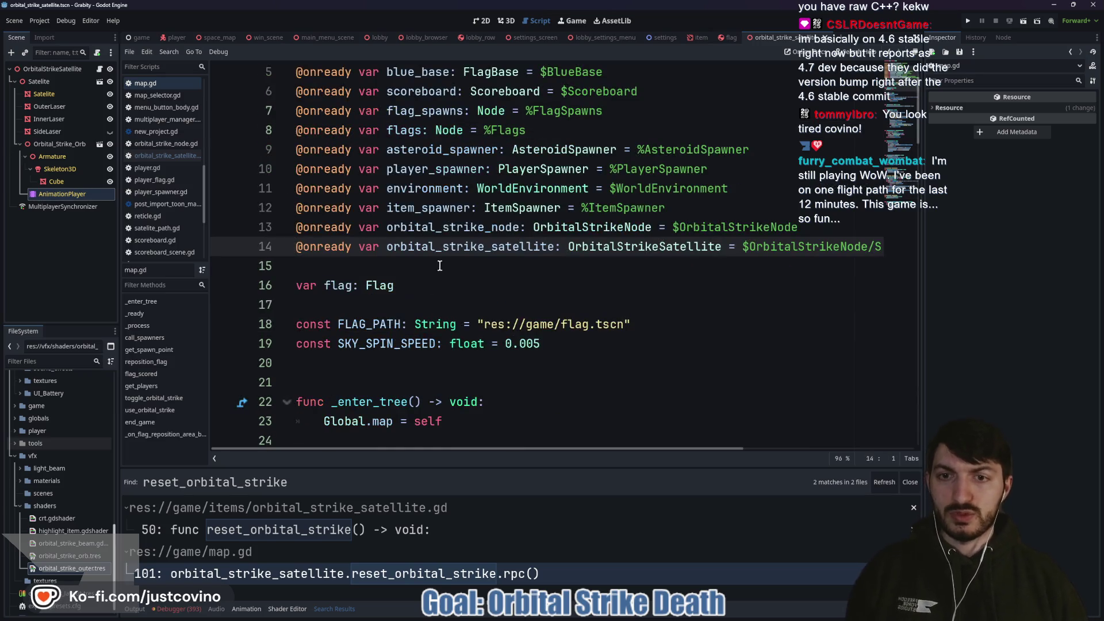
left_click(640, 248, "ctrl")
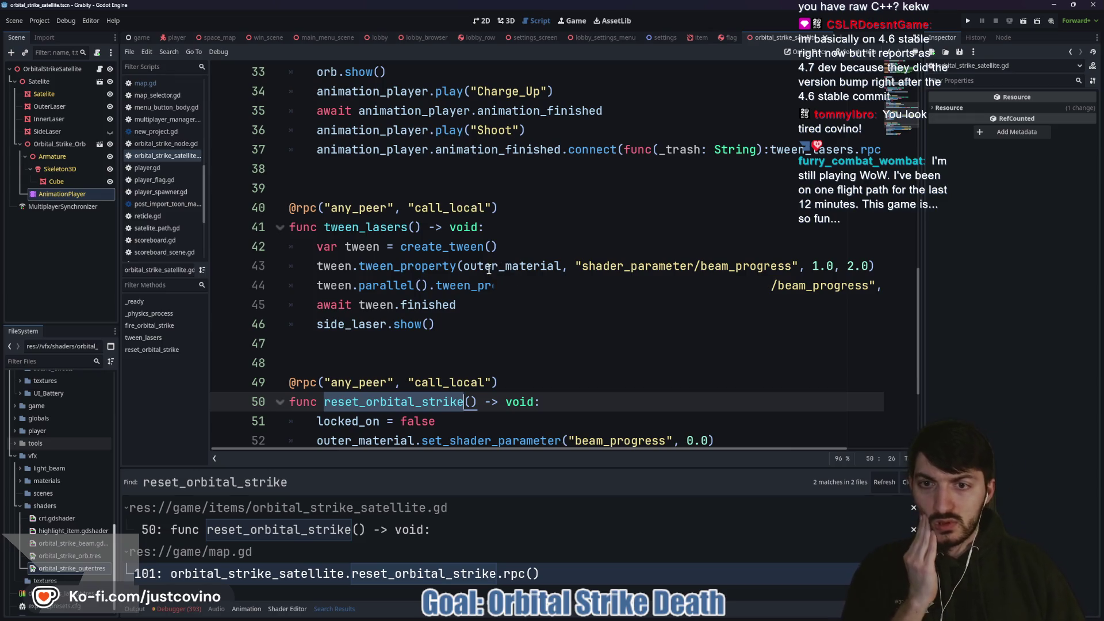
scroll(478, 264, "up", 3)
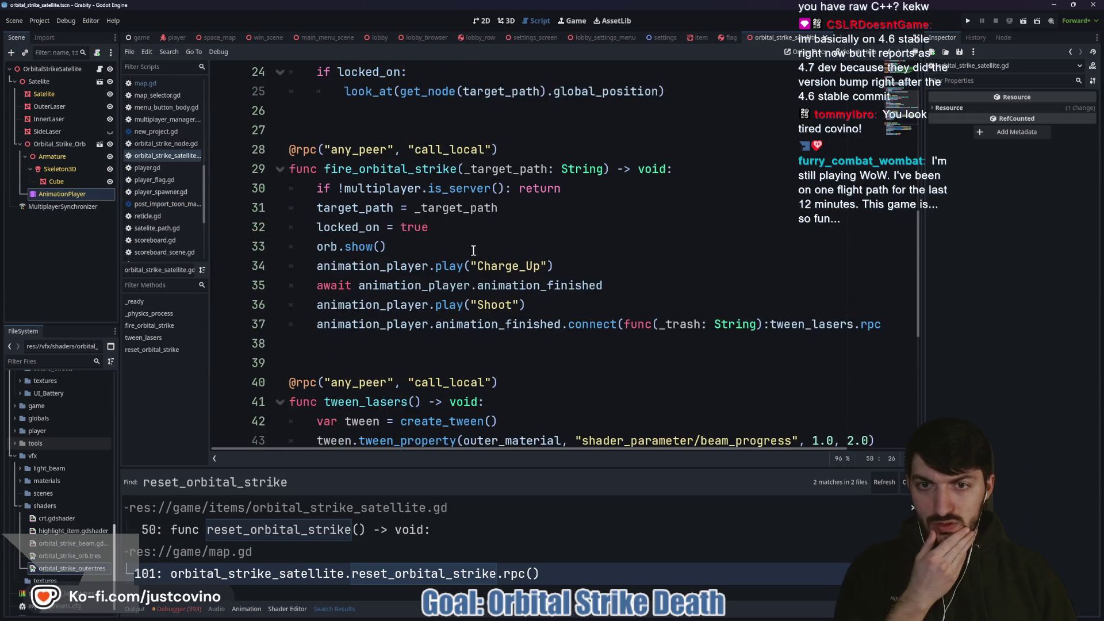
scroll(494, 213, "down", 4)
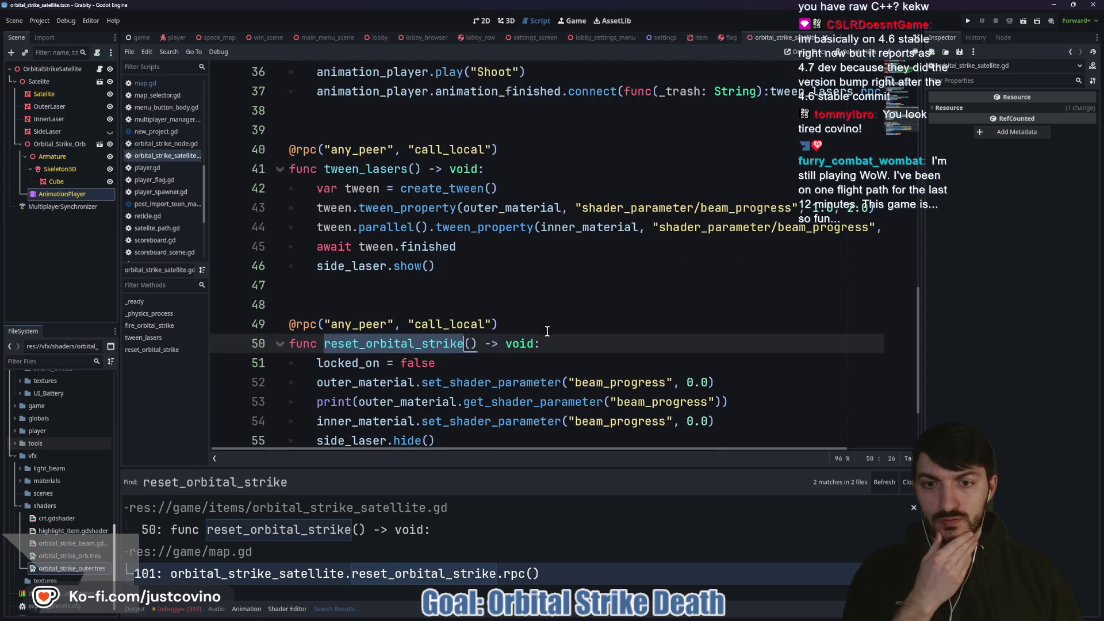
Step: Add an 'if !multiplayer.is_server(): return' guard at the top of reset_orbital_strike
left_click(557, 343)
key("Return")
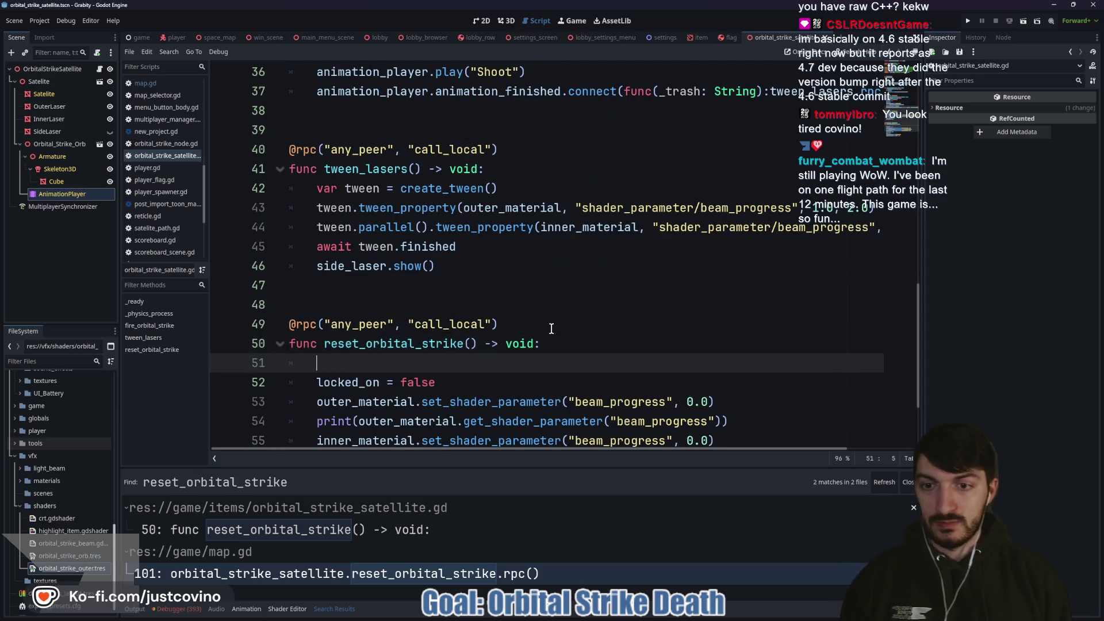
type("if multiplayer.is")
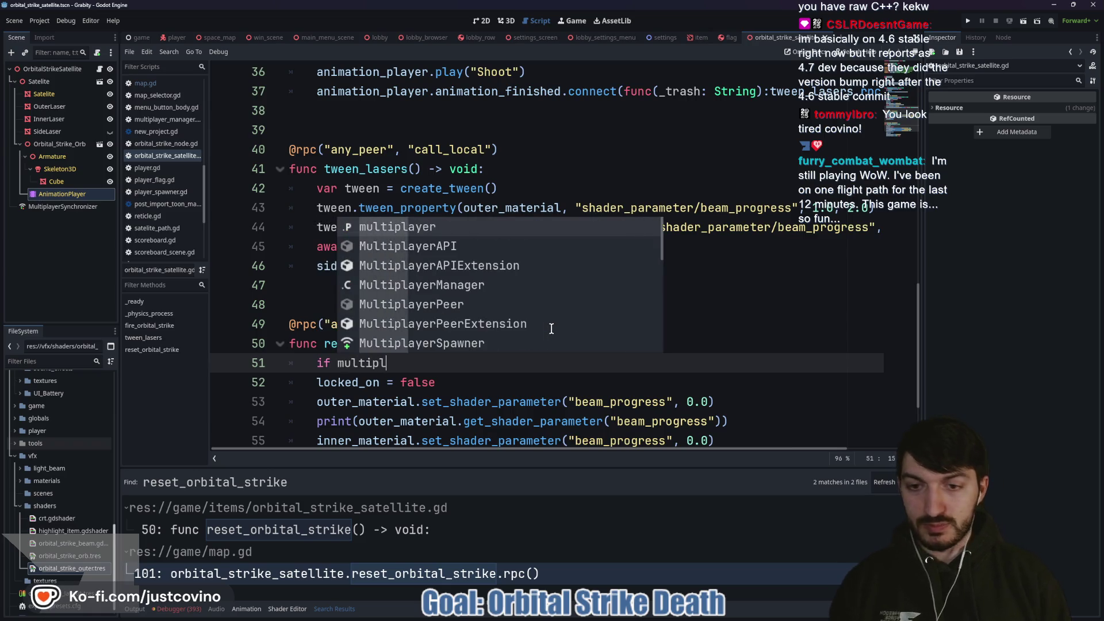
key("Return")
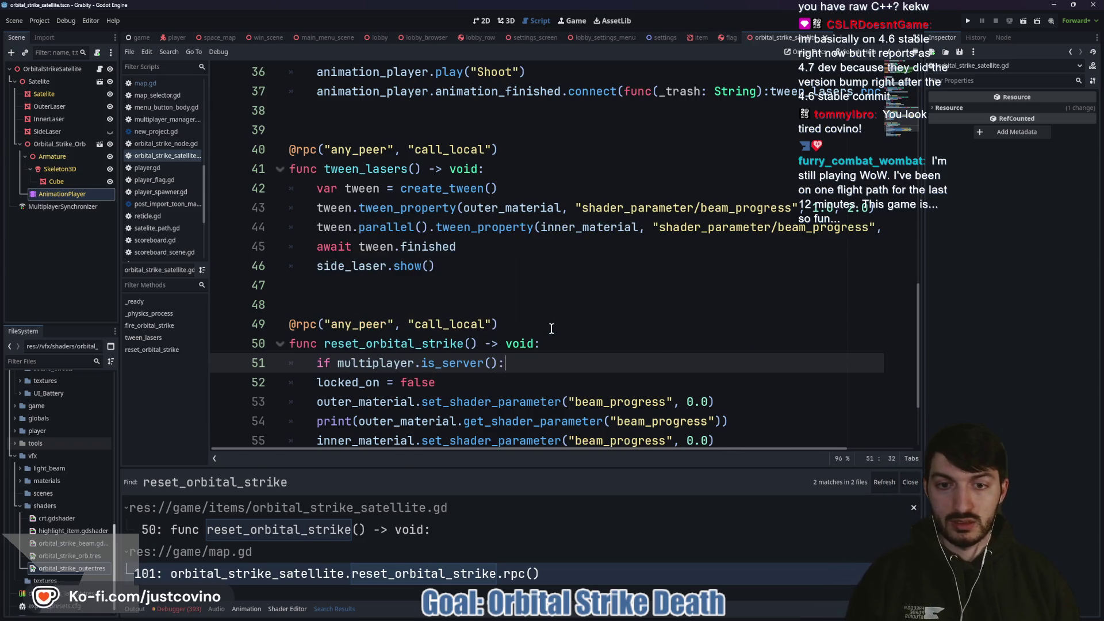
type("!")
left_click(534, 356)
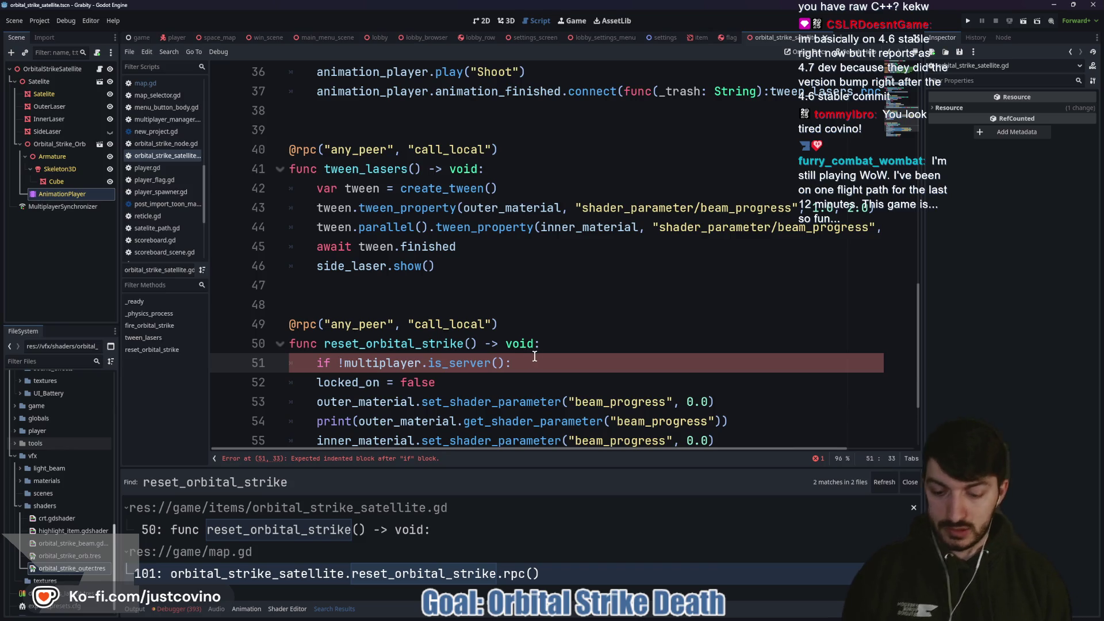
type(" return")
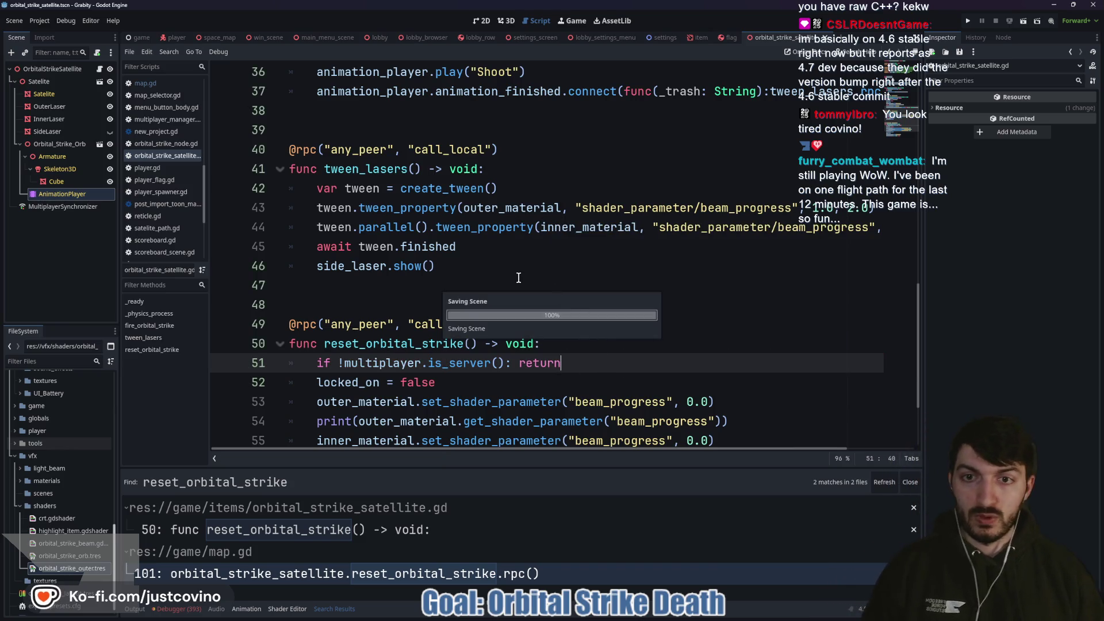
scroll(584, 323, "down", 1)
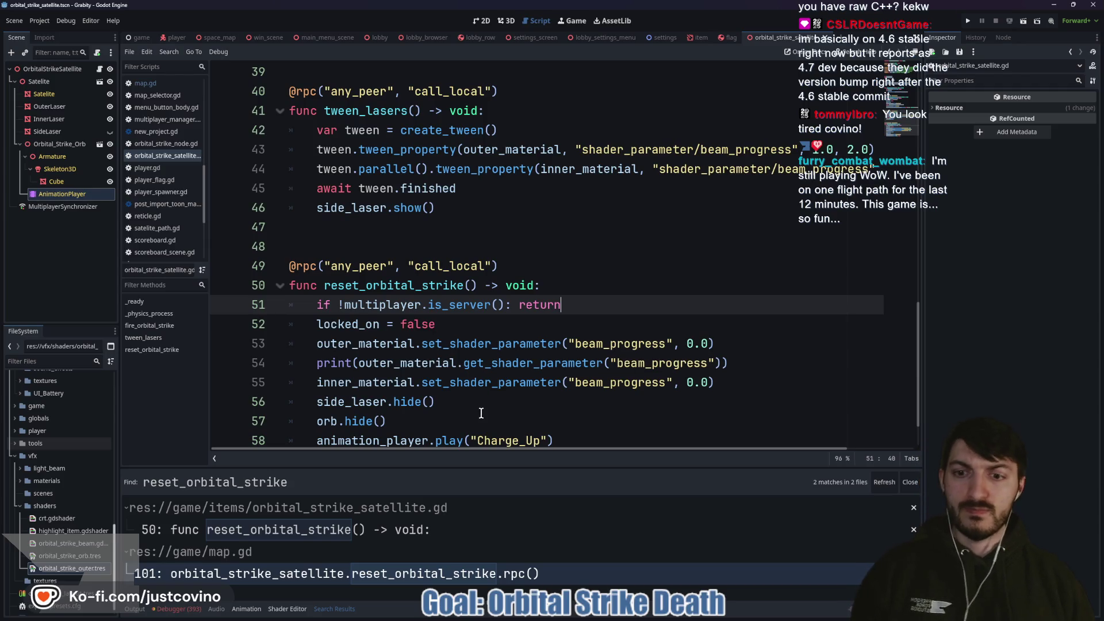
scroll(481, 412, "up", 2)
Step: Hide Orbital_Strike_Orb in the 3D scene and run the project
key("ctrl+F2")
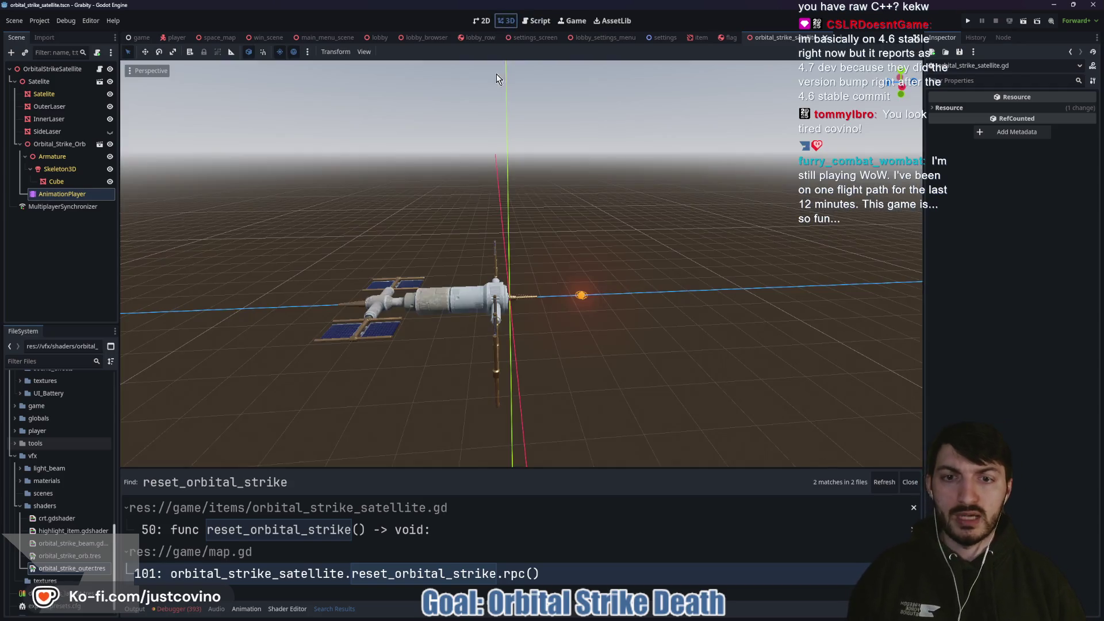
left_click(110, 144)
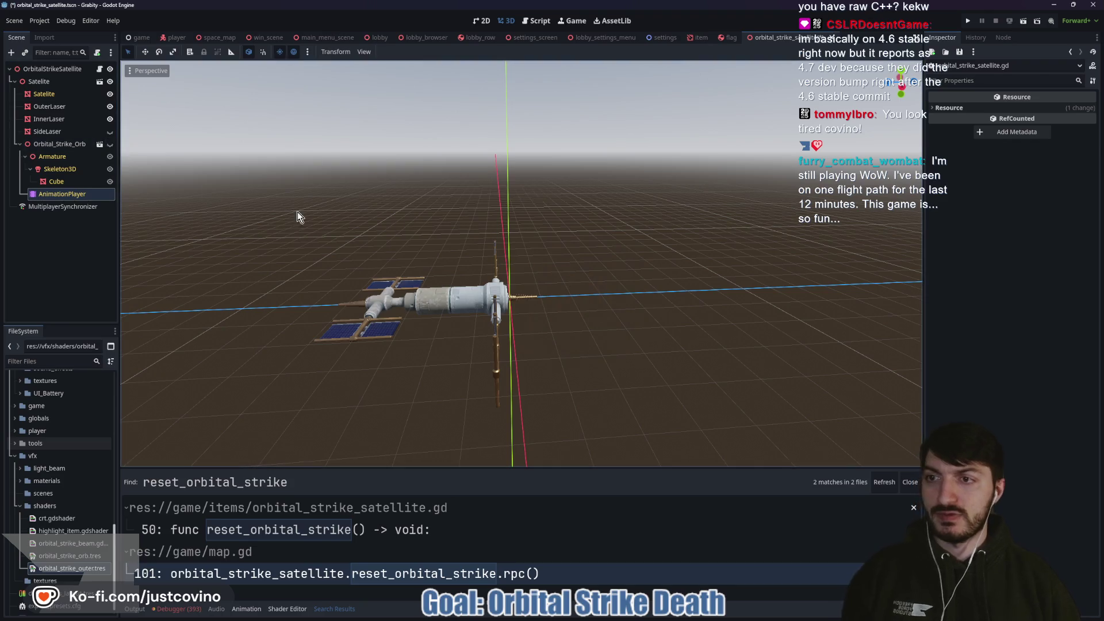
left_click(967, 21)
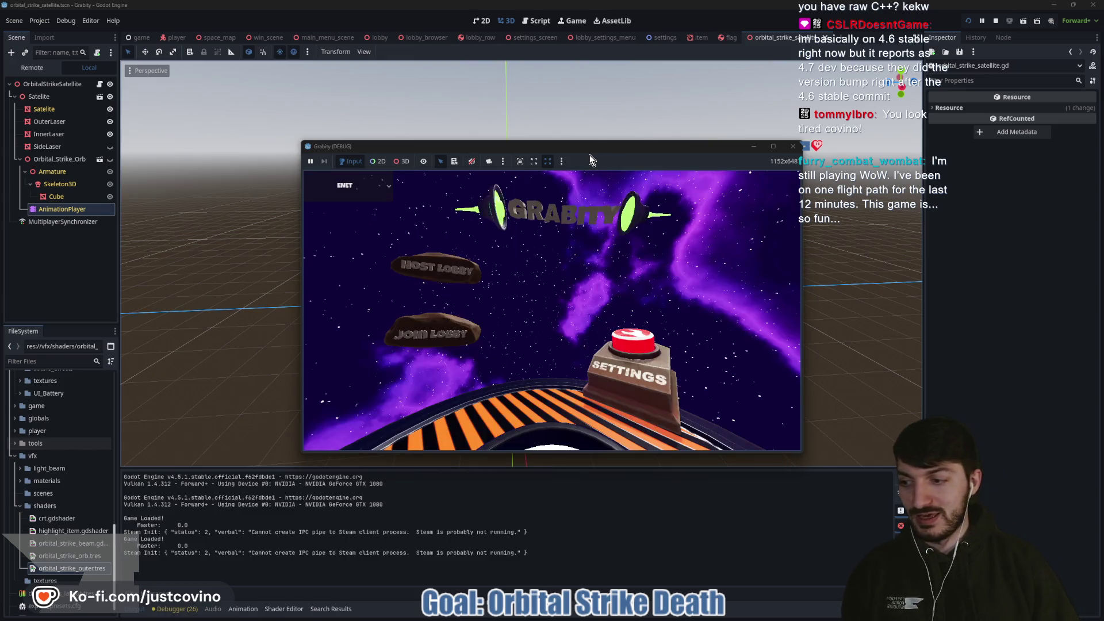
Step: Host a lobby in one window, join lobby 2 from the other, ready both players and start
left_click_drag(591, 151, 312, 150)
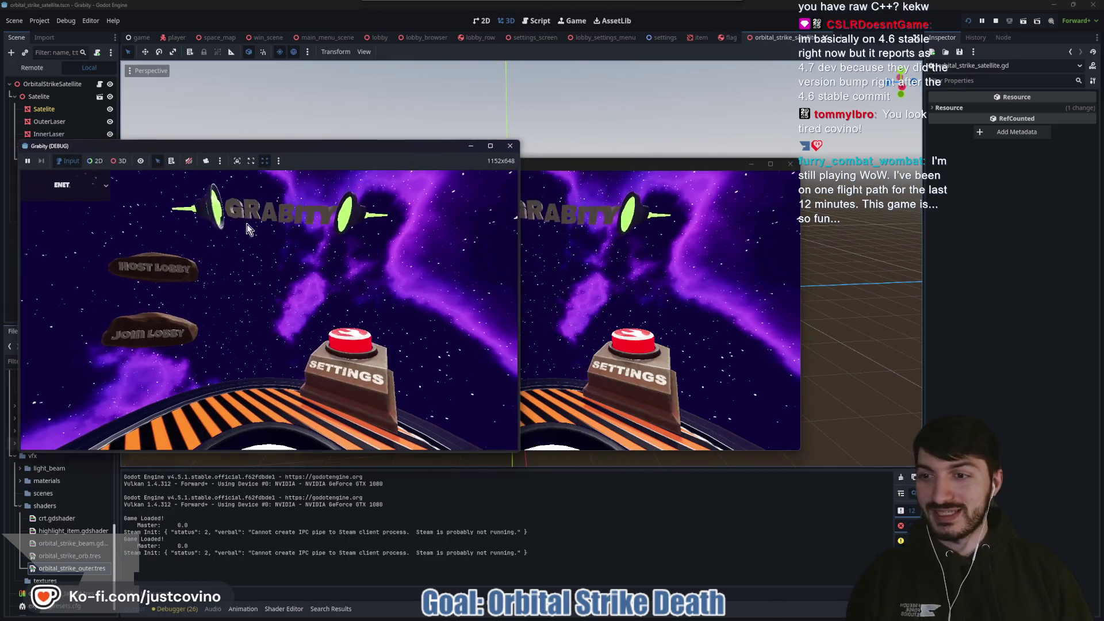
left_click(154, 268)
left_click(270, 256)
mouse_move(561, 164)
left_mouse_down()
mouse_move(512, 156)
mouse_move(811, 149)
left_mouse_up()
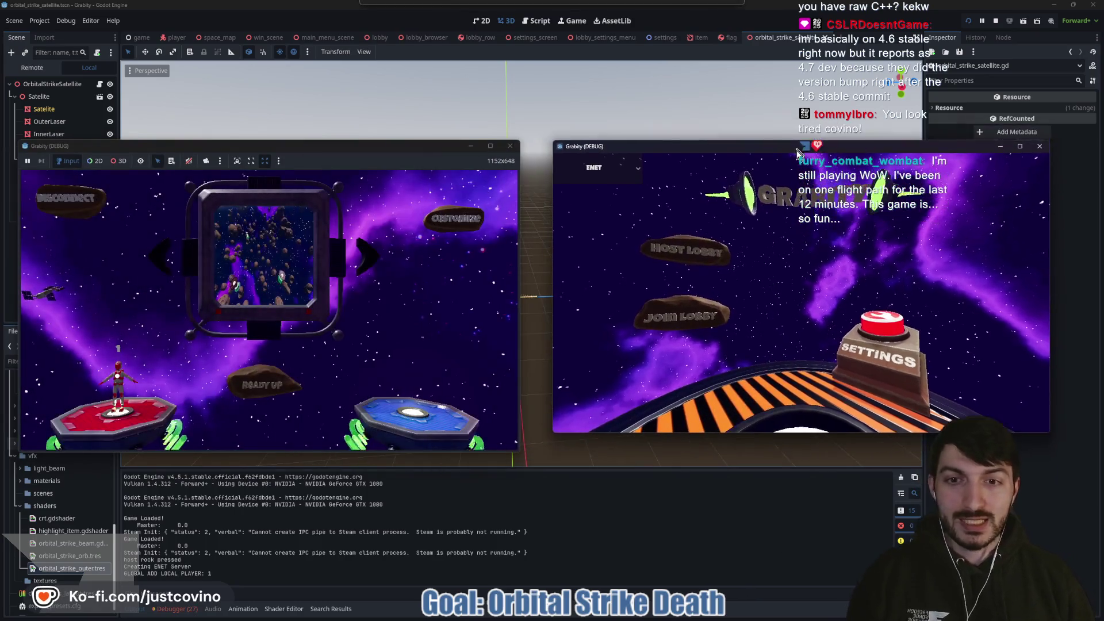
left_click(684, 319)
left_click(674, 320)
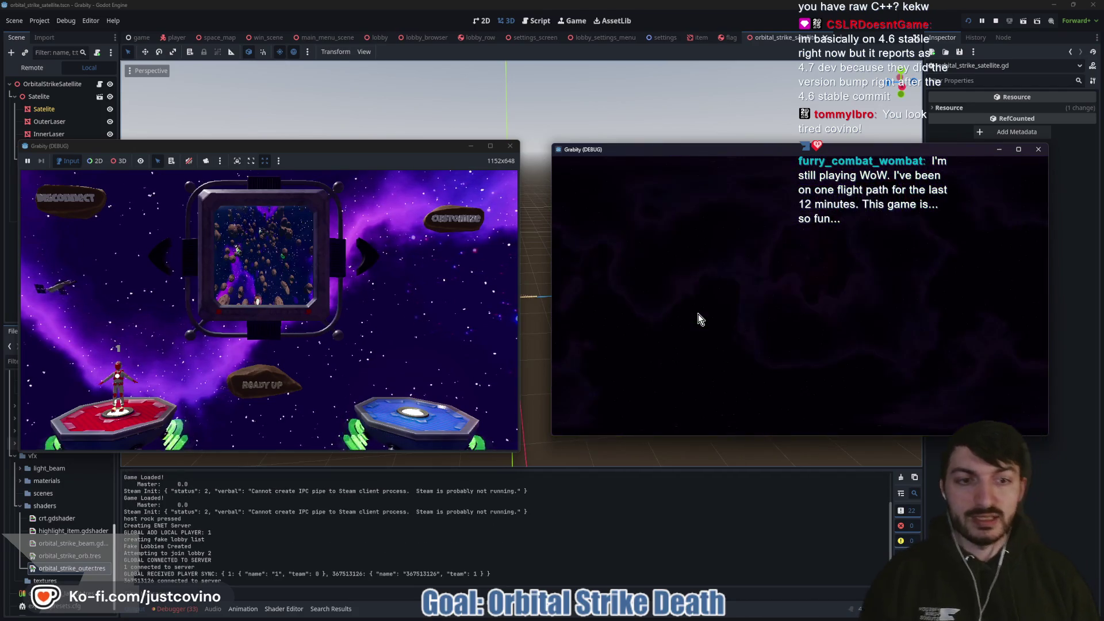
left_click(793, 371)
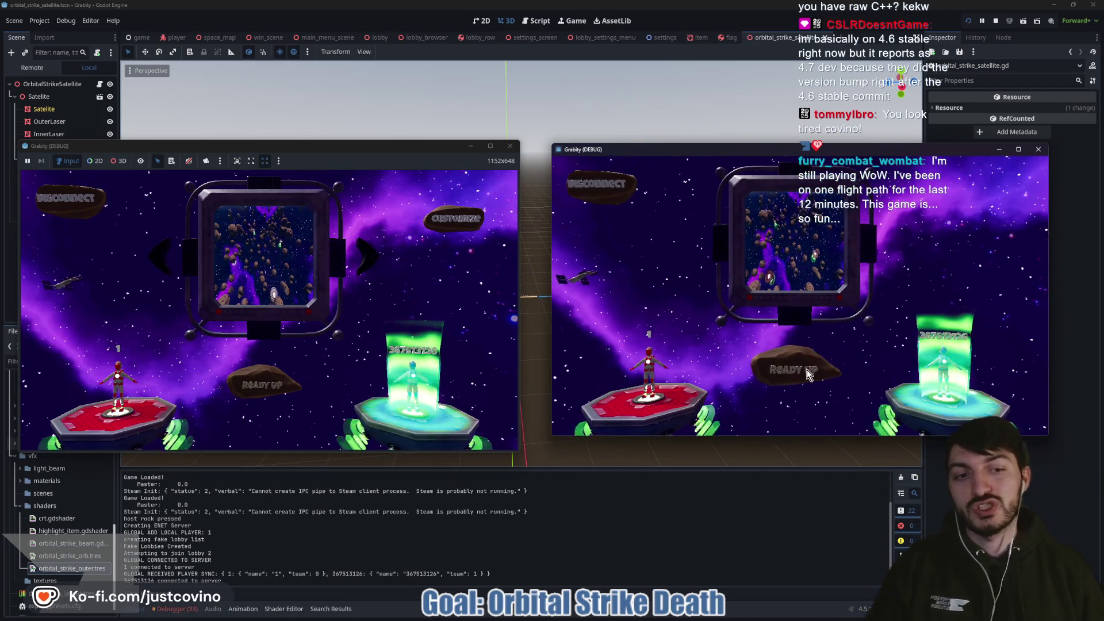
left_click(251, 383)
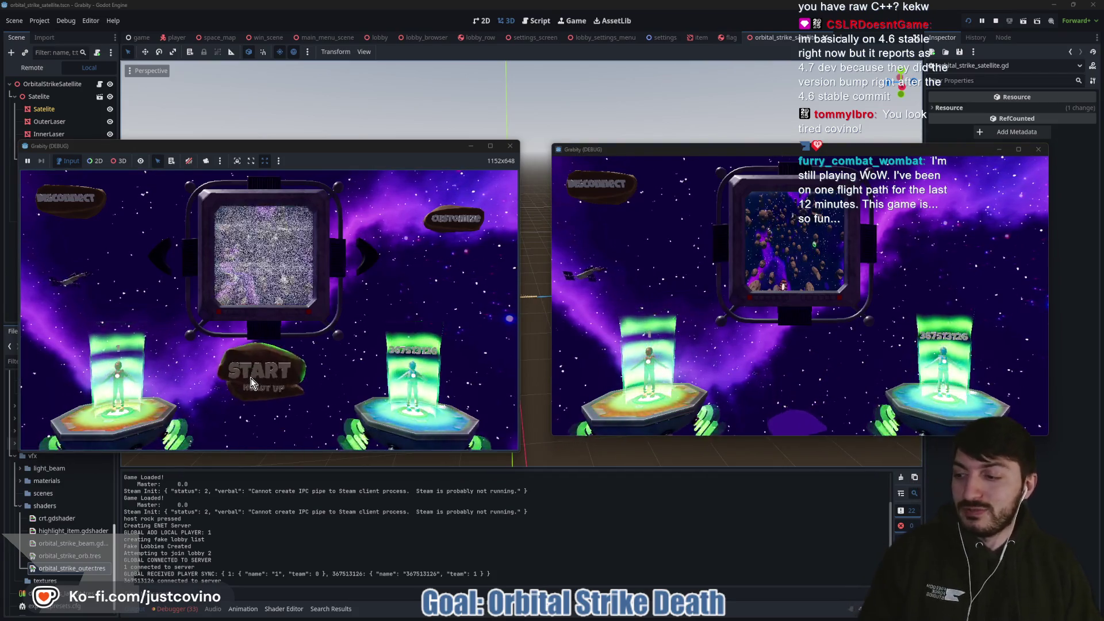
left_click(277, 388)
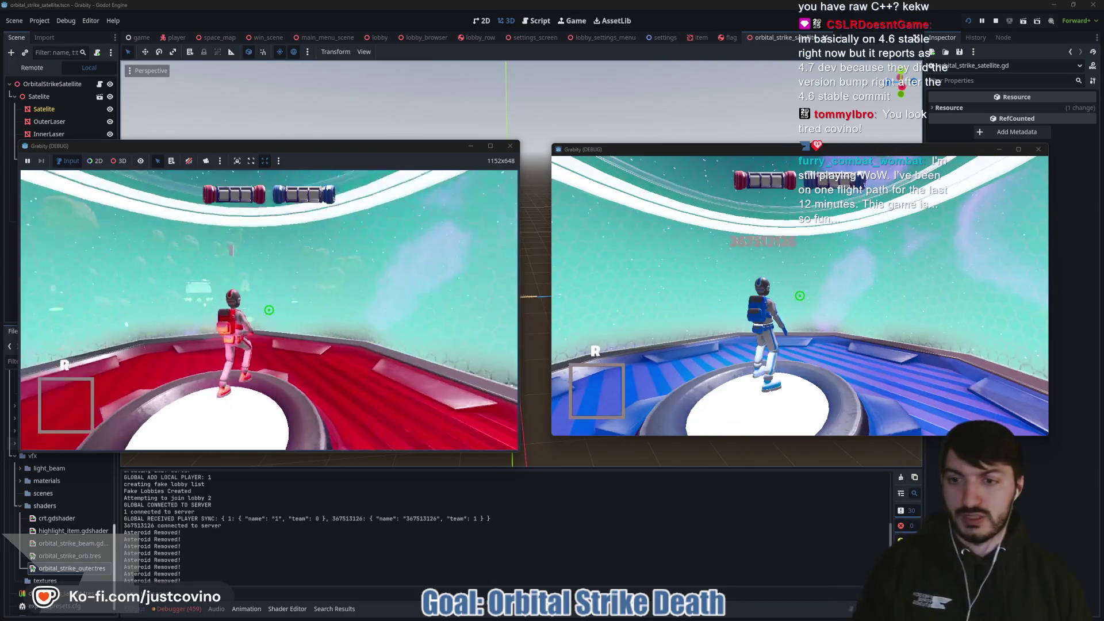
Step: Grant and fire the orbital strike twice with the cheat command, then stop the game
key("super")
key("super")
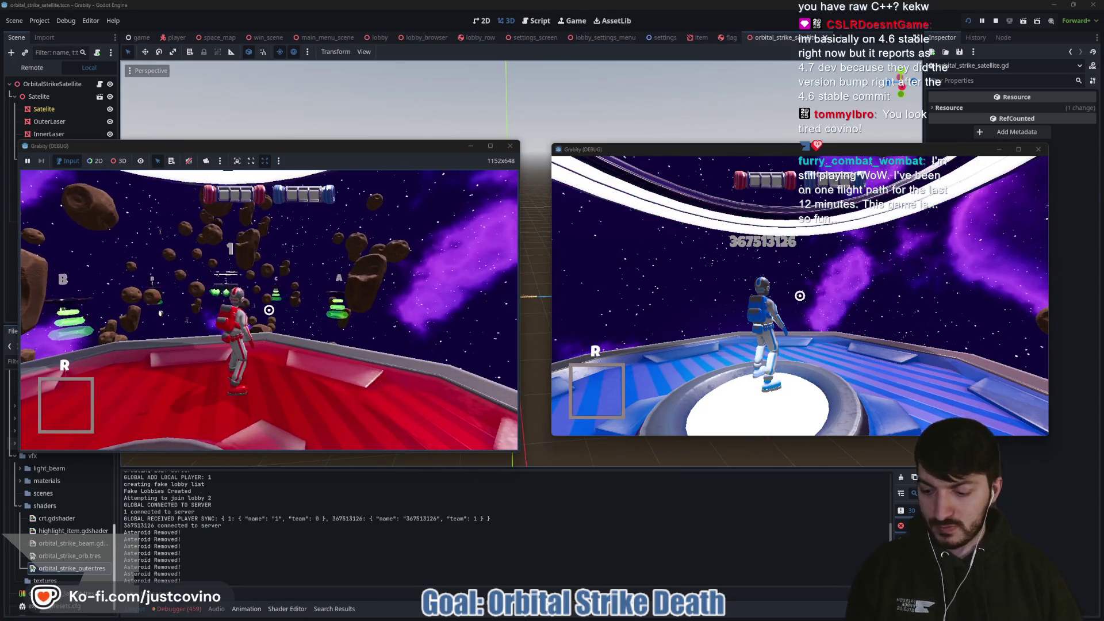
key("grave")
type("cheat")
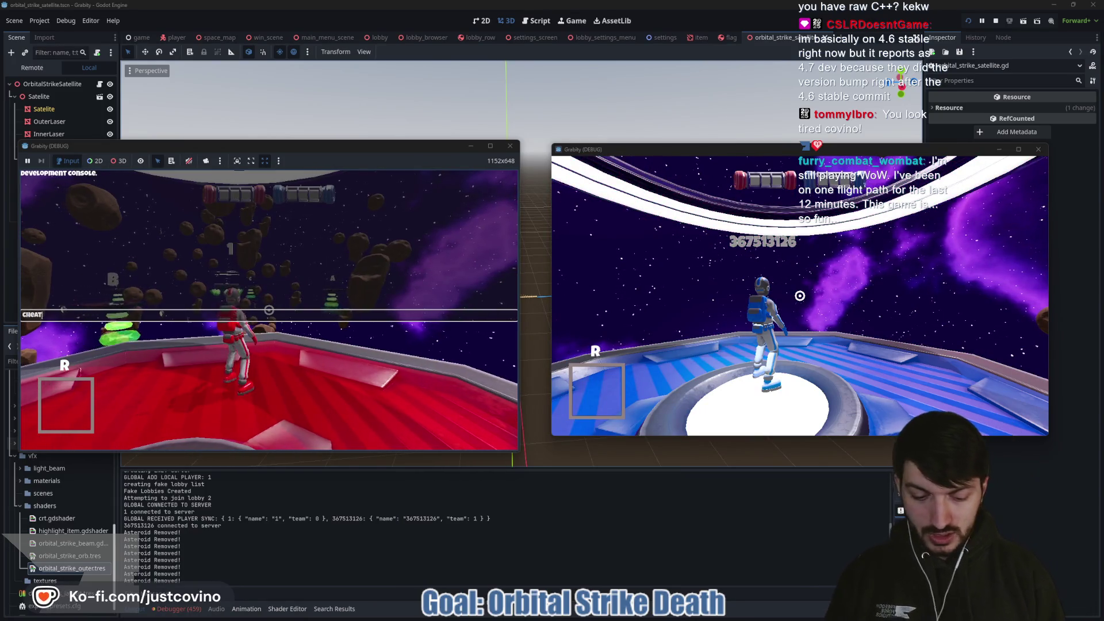
type("_ orbit")
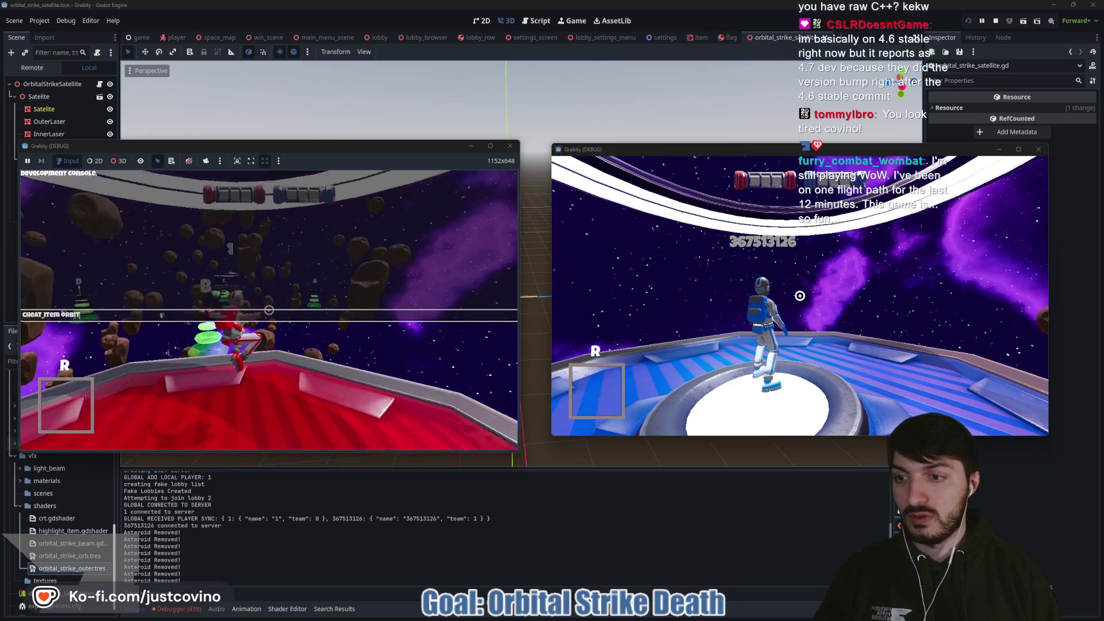
type("al_strike")
key("Return")
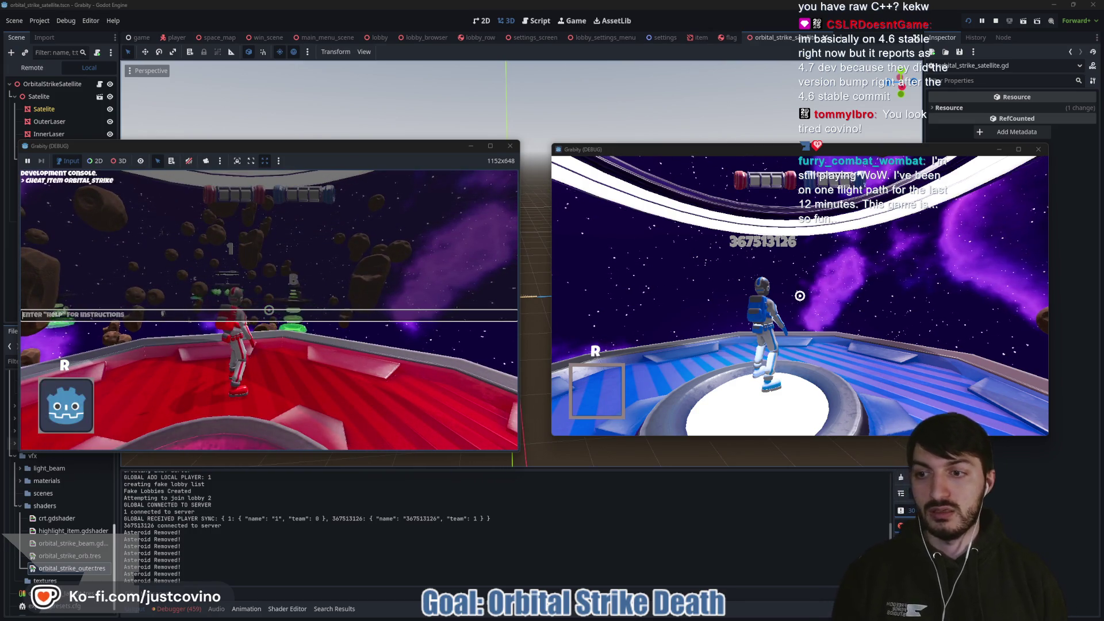
key("grave")
key("space")
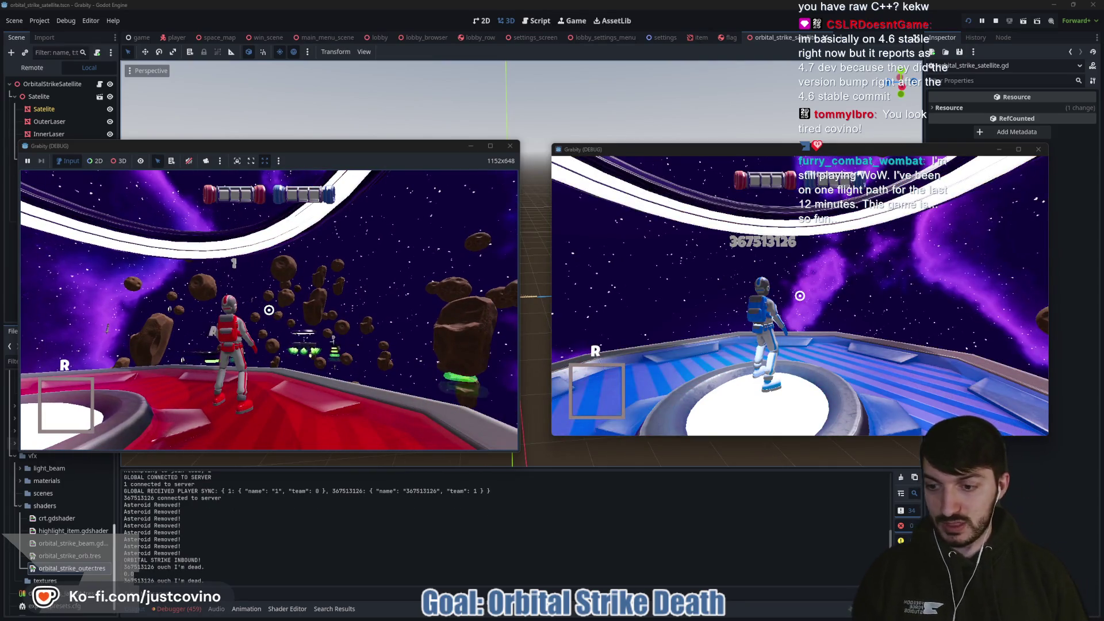
key("Up")
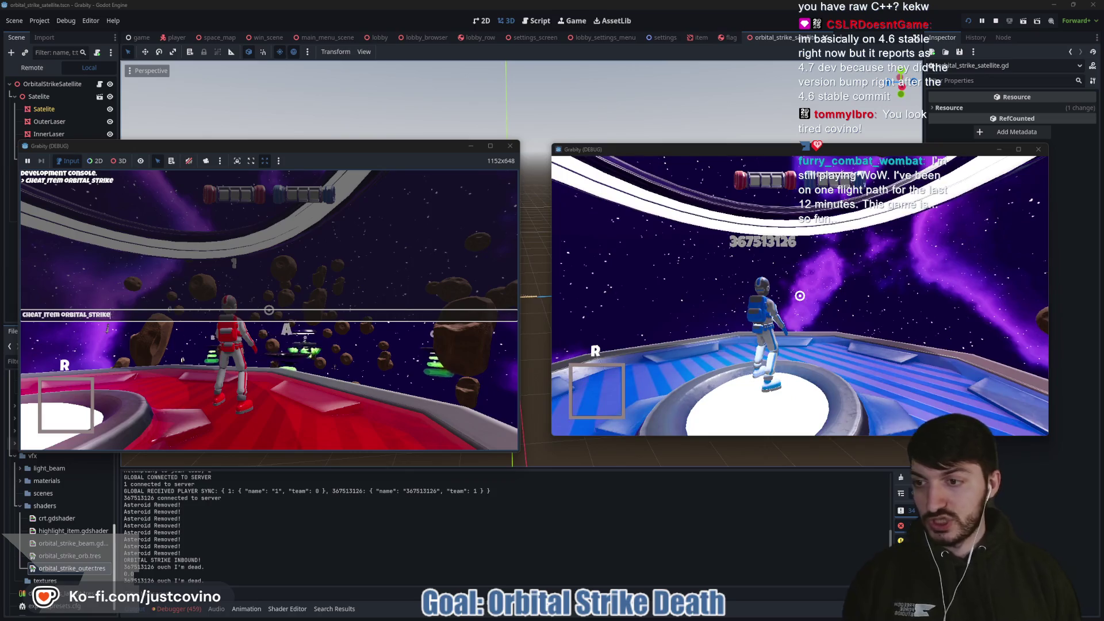
key("Return")
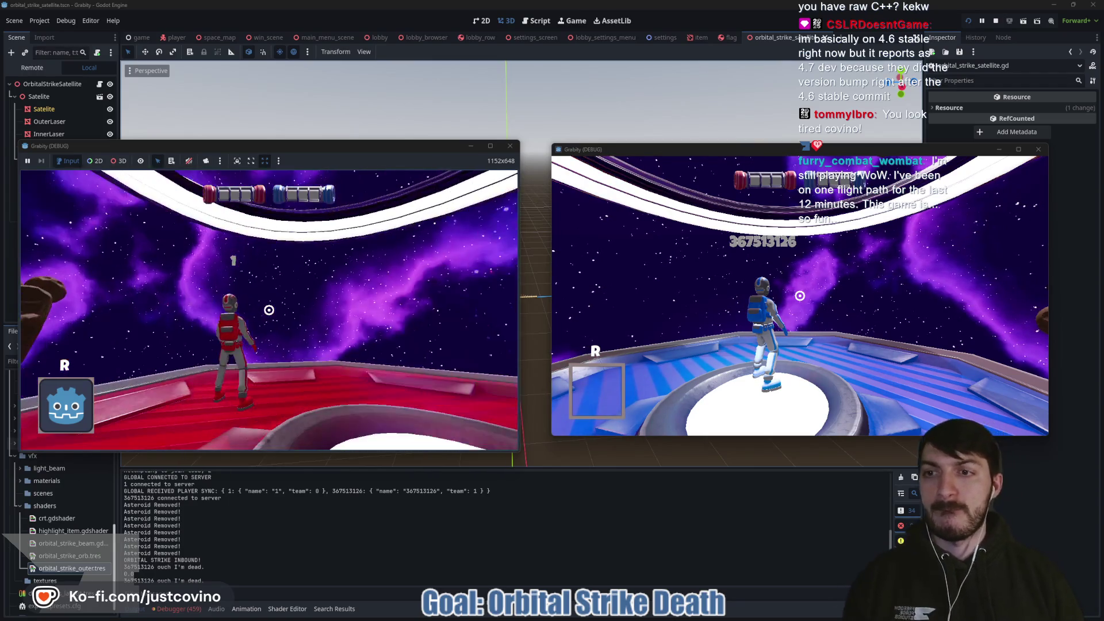
key("space")
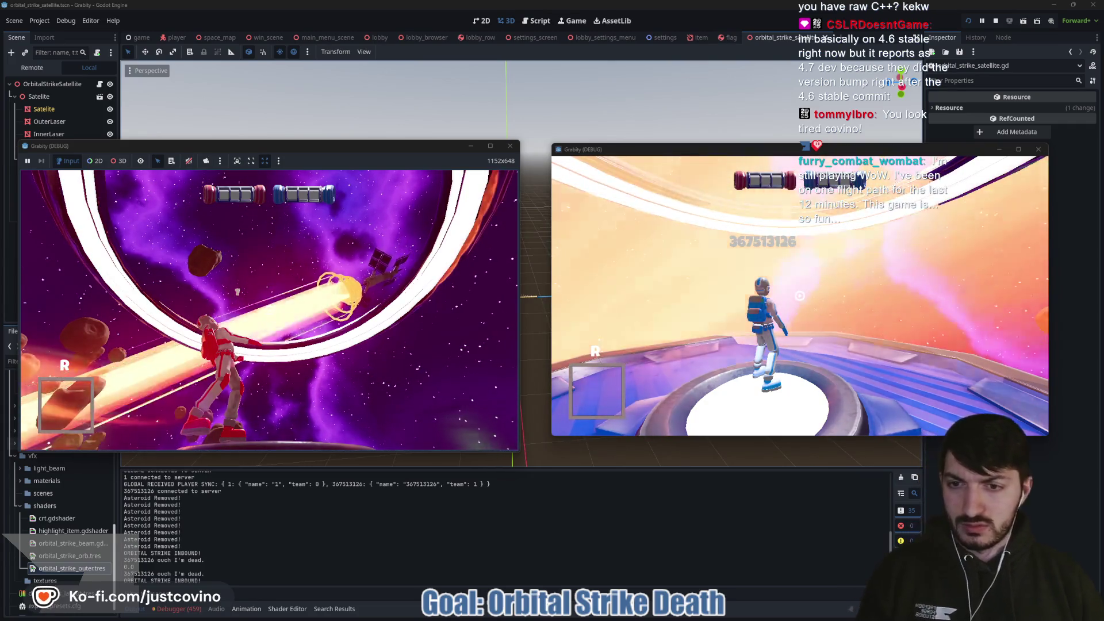
key("F8")
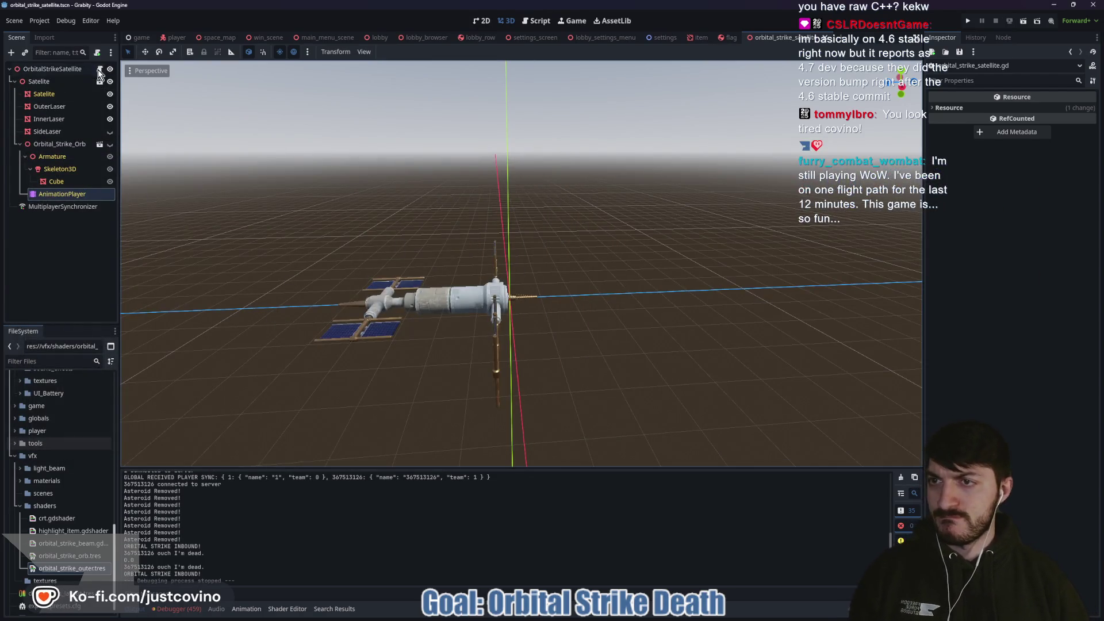
Step: Delete the debug print line from reset_orbital_strike in the satellite script
left_click(99, 69)
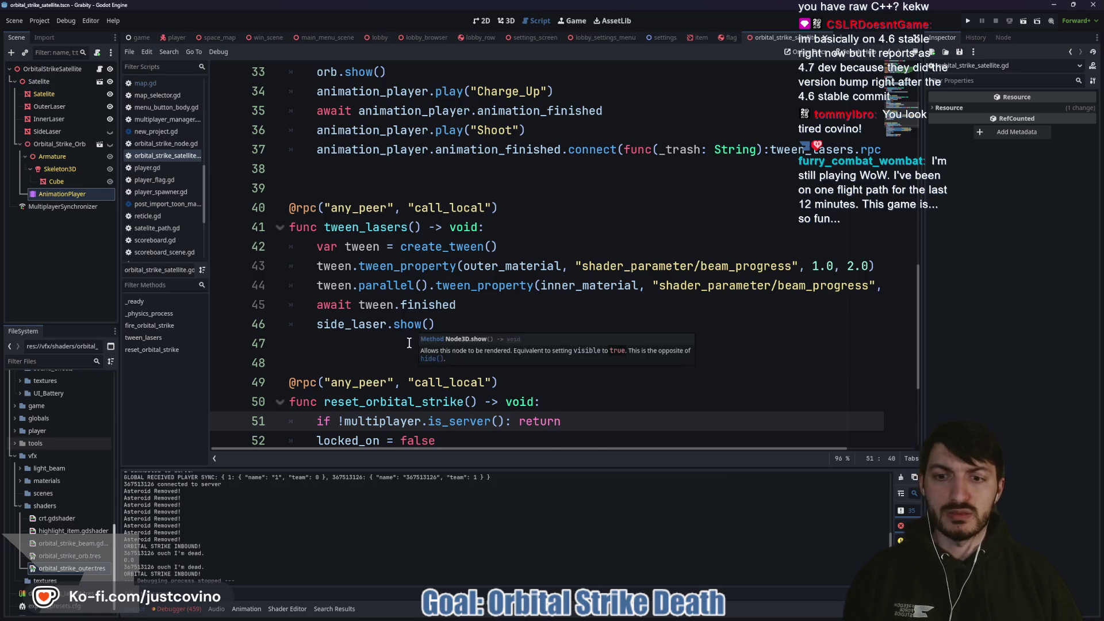
scroll(412, 339, "down", 2)
scroll(407, 353, "up", 1)
scroll(408, 356, "up", 5)
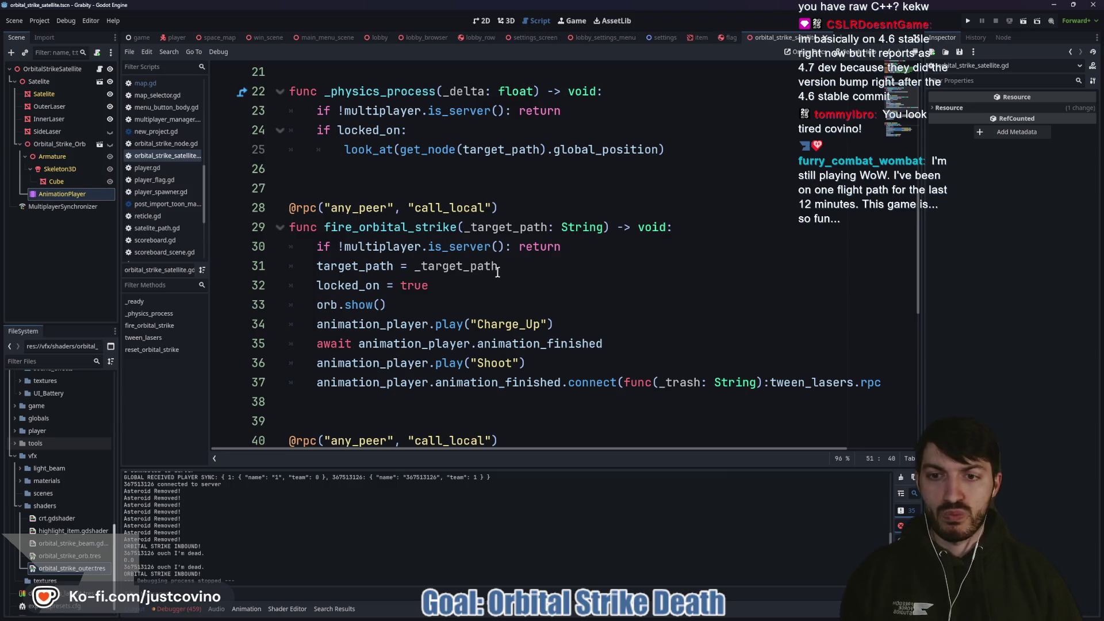
scroll(595, 249, "down", 6)
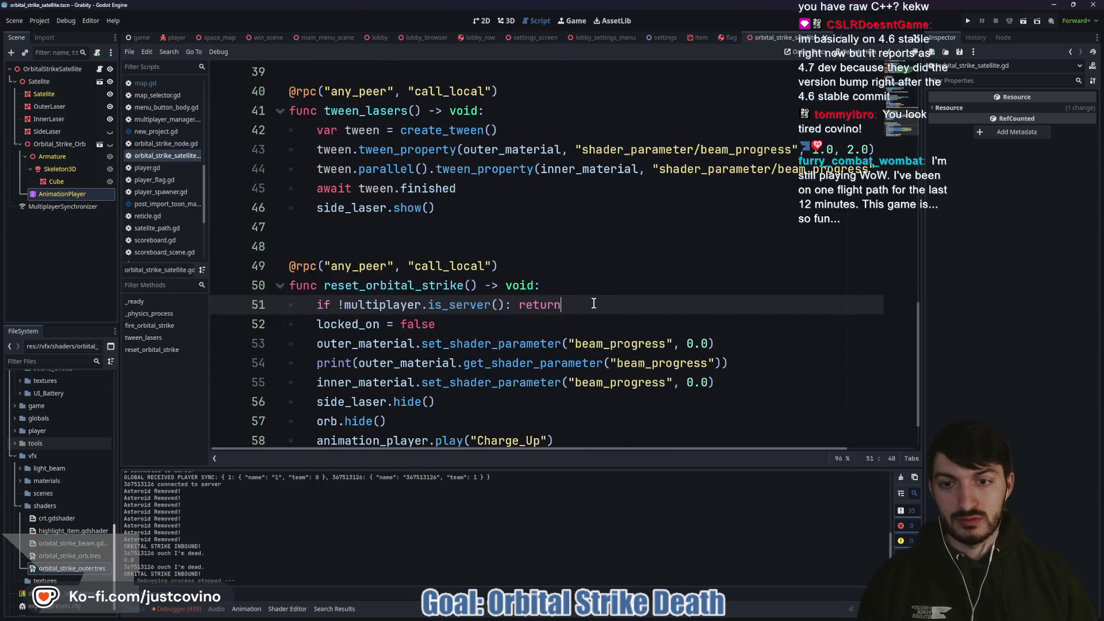
left_click_drag(767, 362, 292, 363)
key("BackSpace")
key("BackSpace")
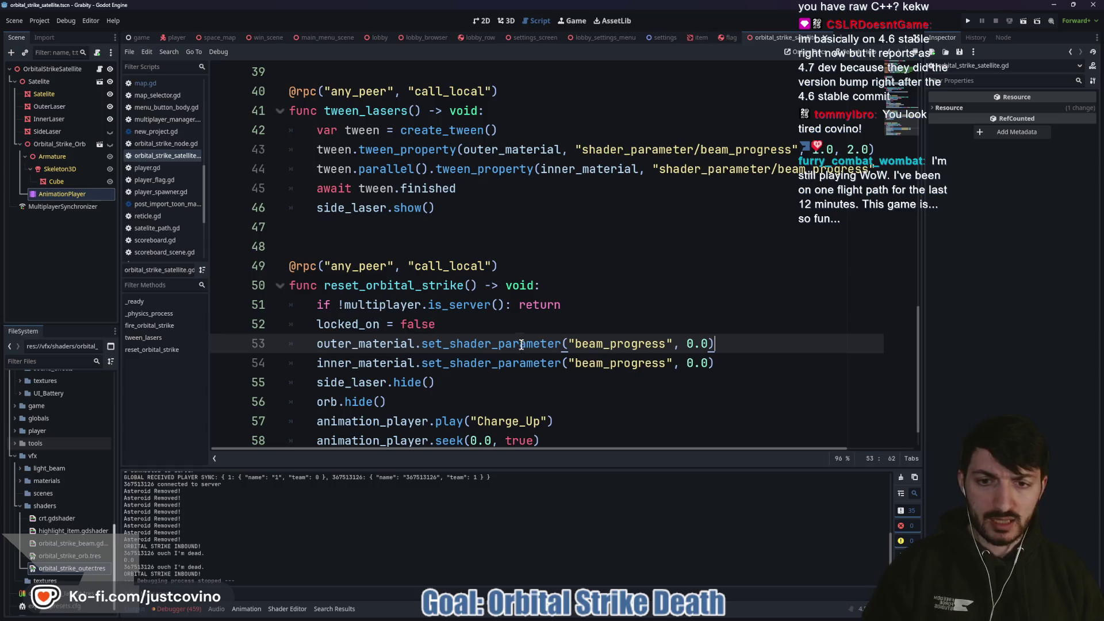
left_click(366, 344)
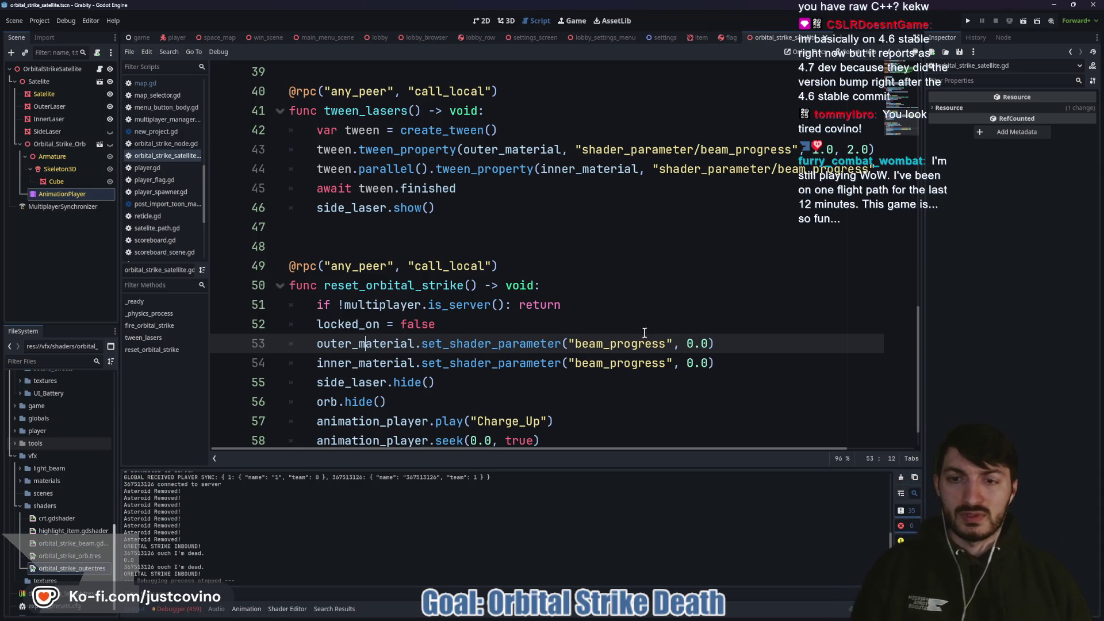
left_click(478, 323)
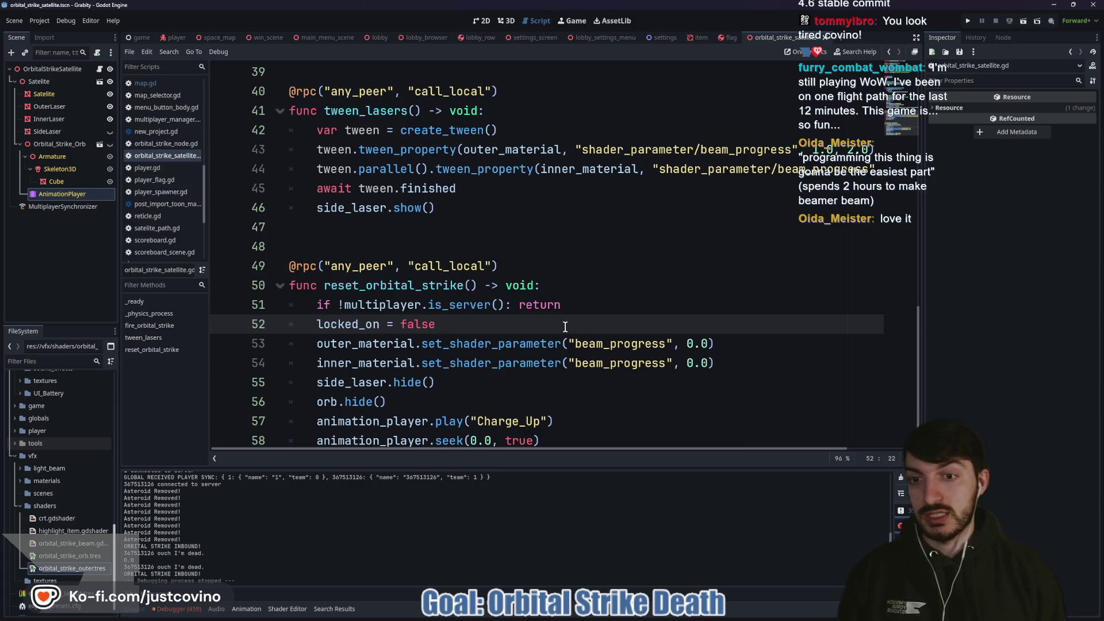
Step: Add 'var tween = create_tween()' below the locked_on reset
key("Return")
type("var tween =")
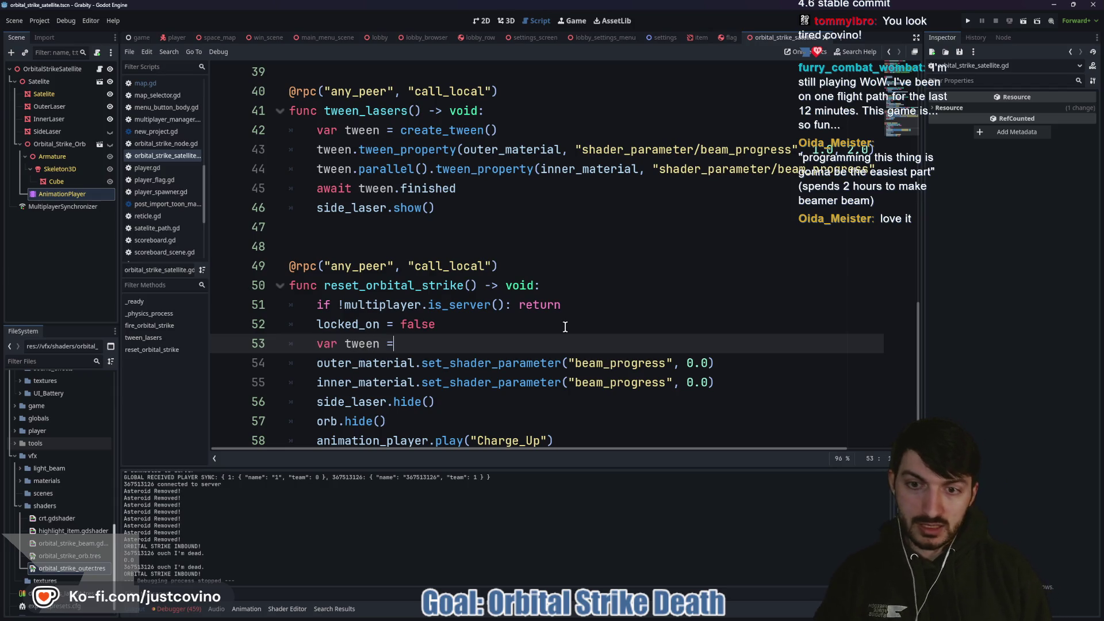
type("creat")
key("Return")
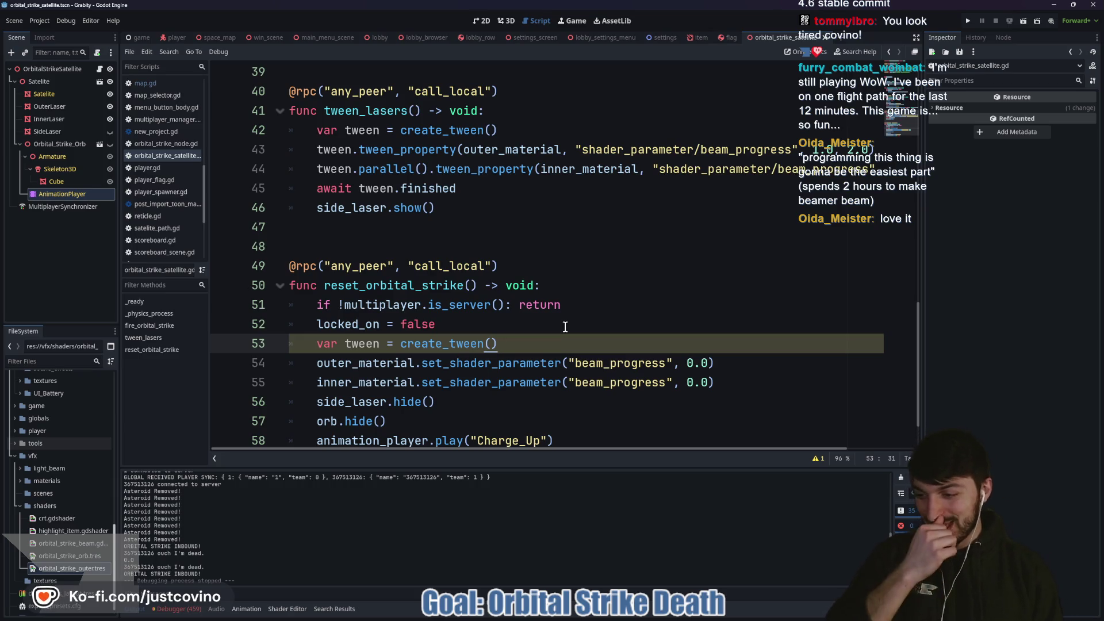
Step: Tween outer_material's shader_parameter/beam_progress to 0.0 over 0.5 s using Tween.TRANS_EXPO
key("Return")
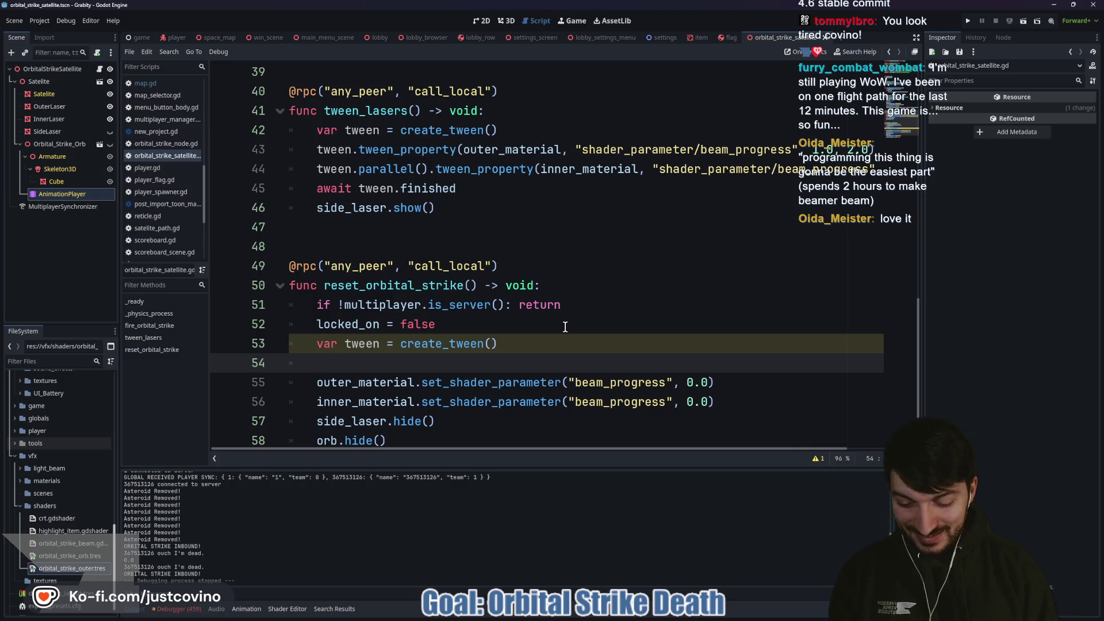
type("tween.t")
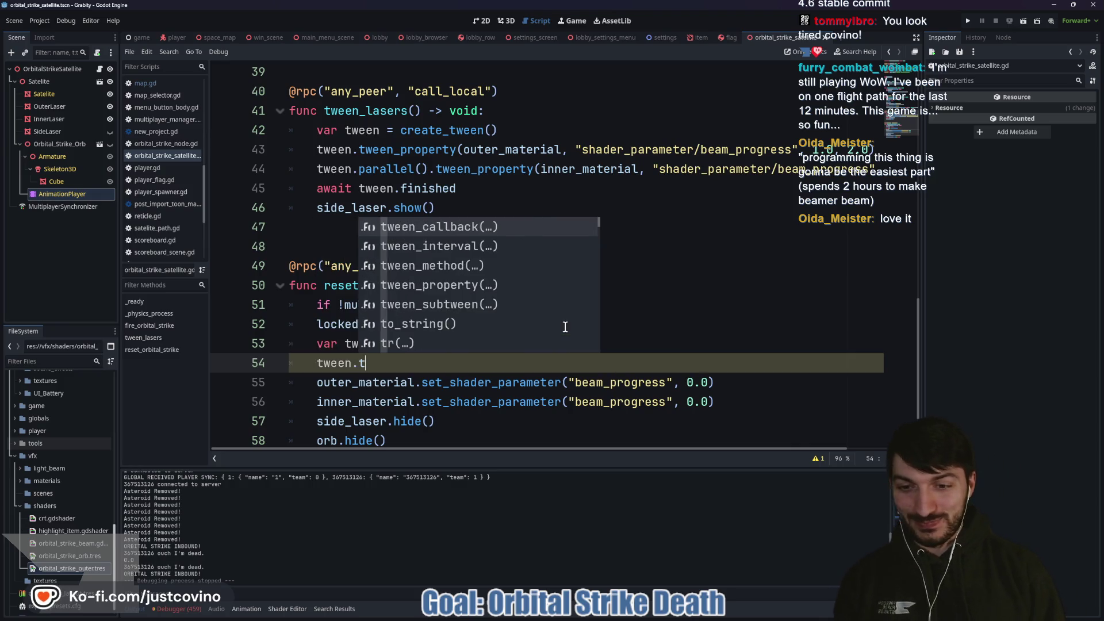
type("wee")
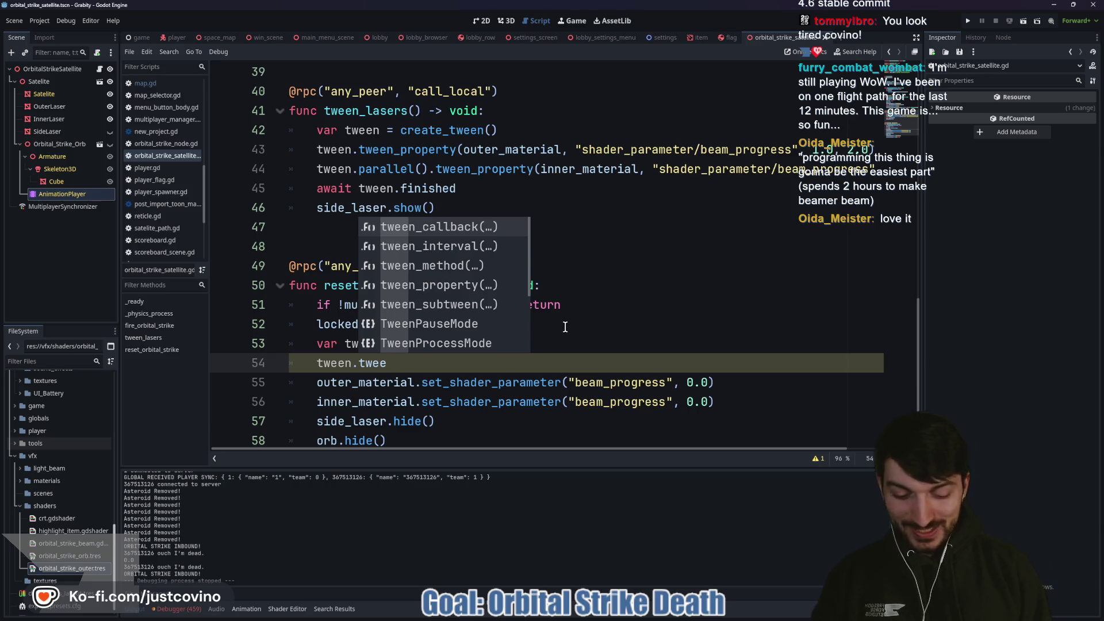
type("n_pro")
key("Return")
type("out")
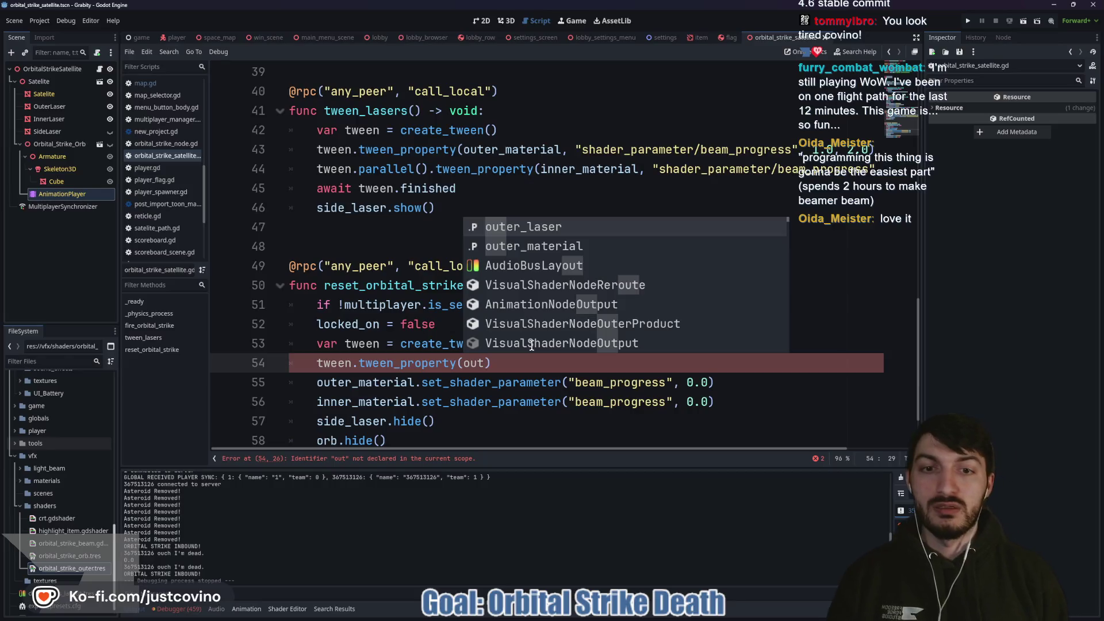
key("Down")
key("Return")
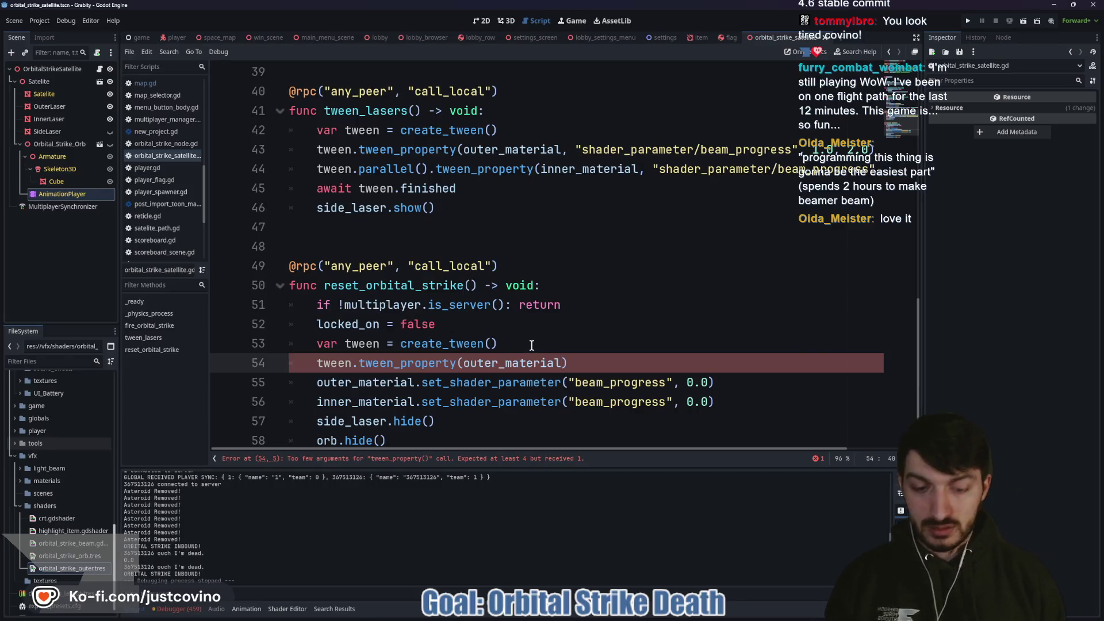
type("\"shader_")
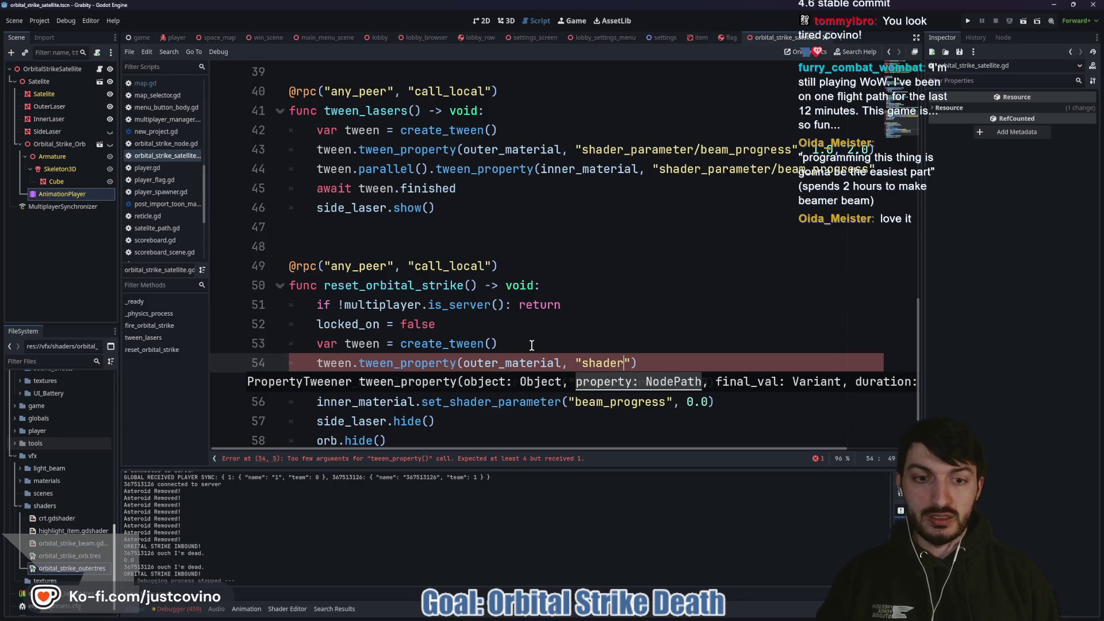
type("parameter/beam_")
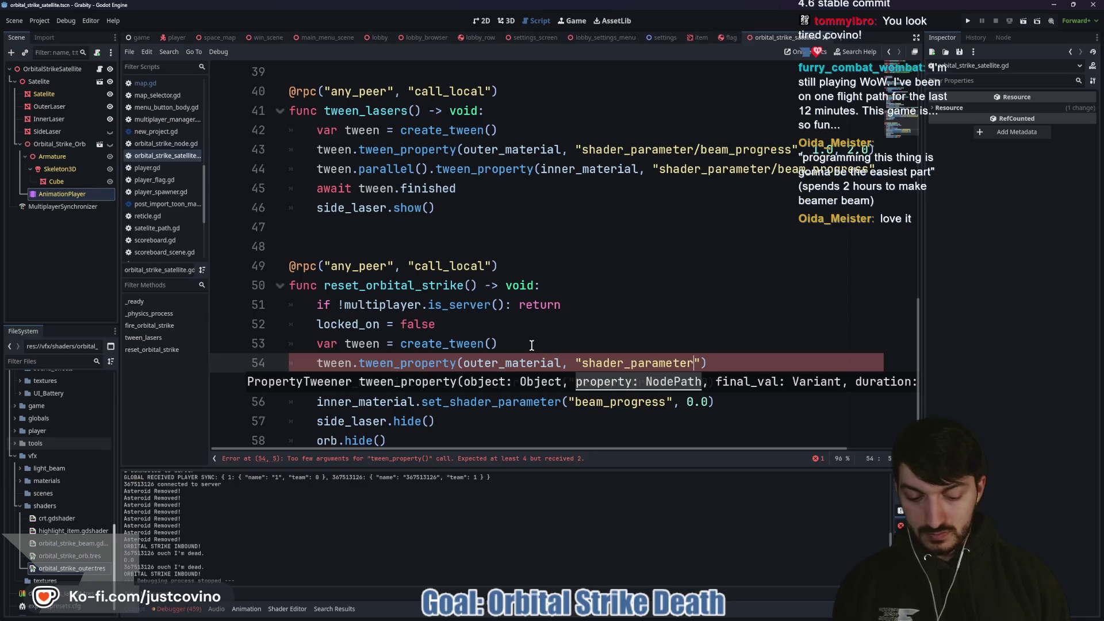
type("progress")
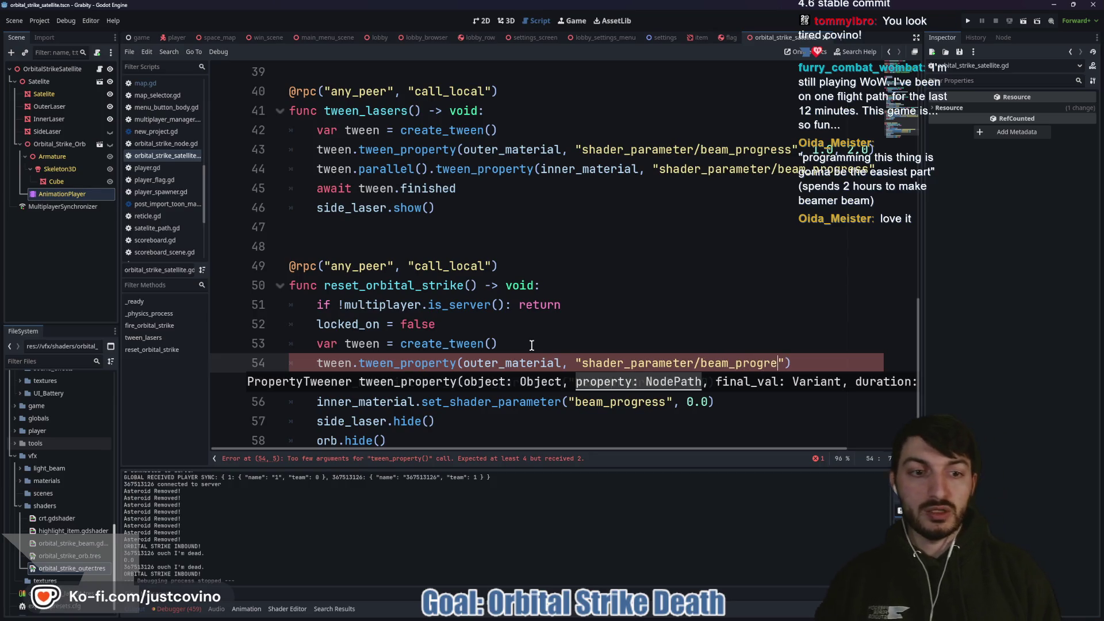
type("\"")
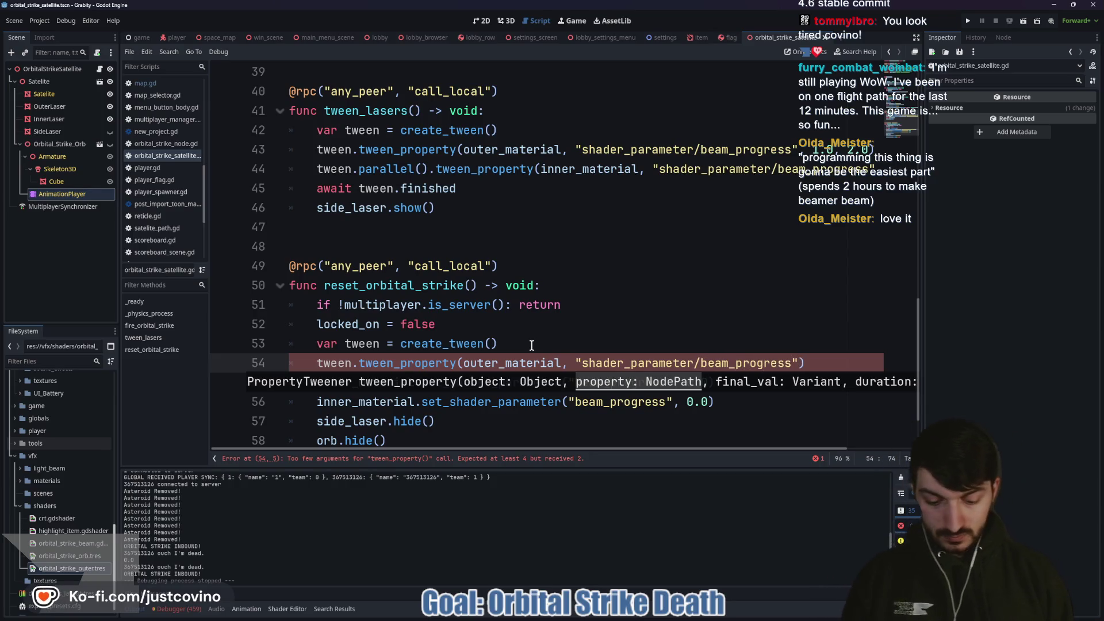
type(", 0.0")
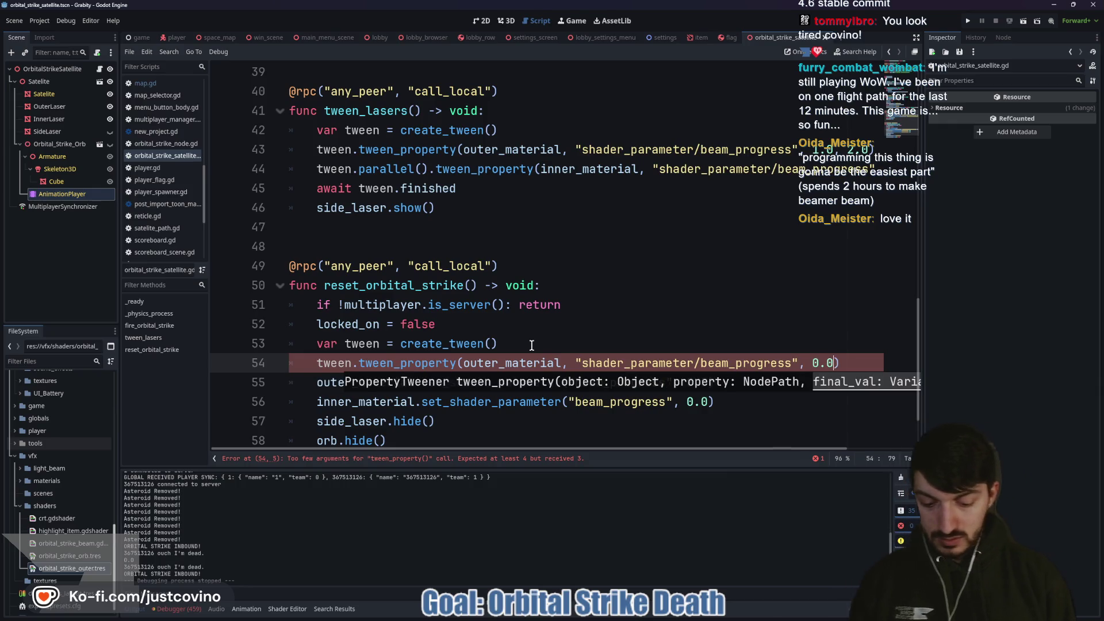
type(", ")
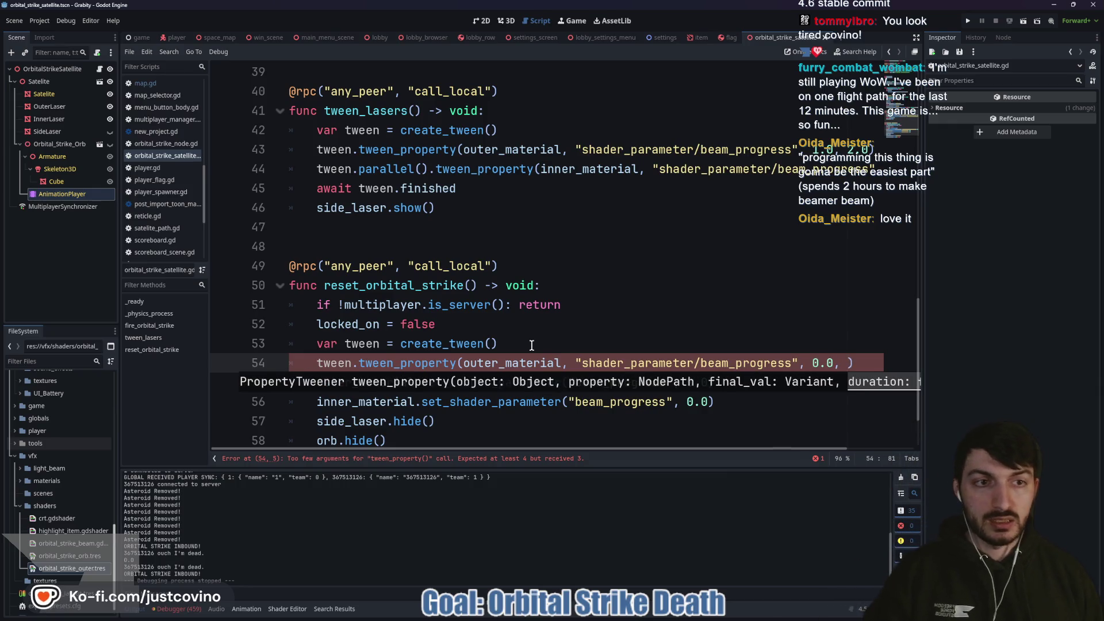
type("0.5")
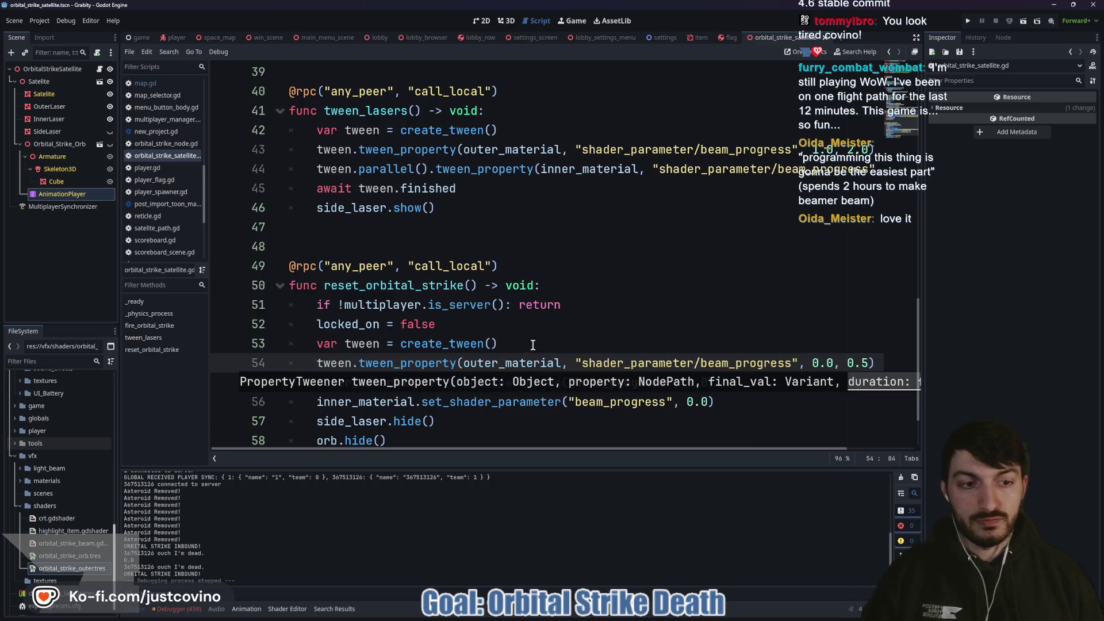
type(")")
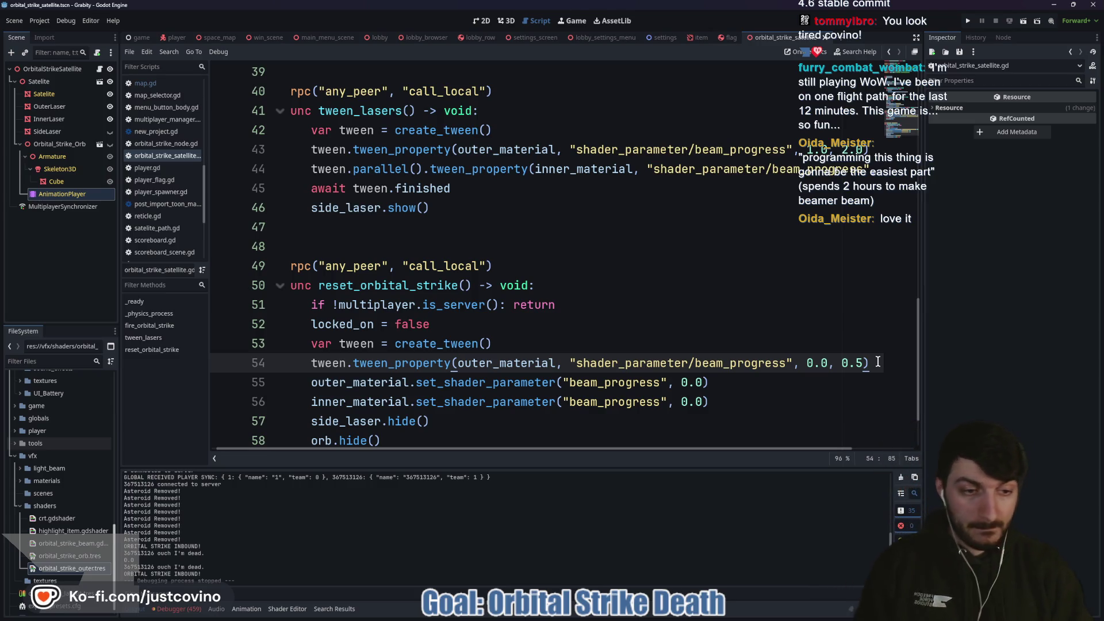
type(".")
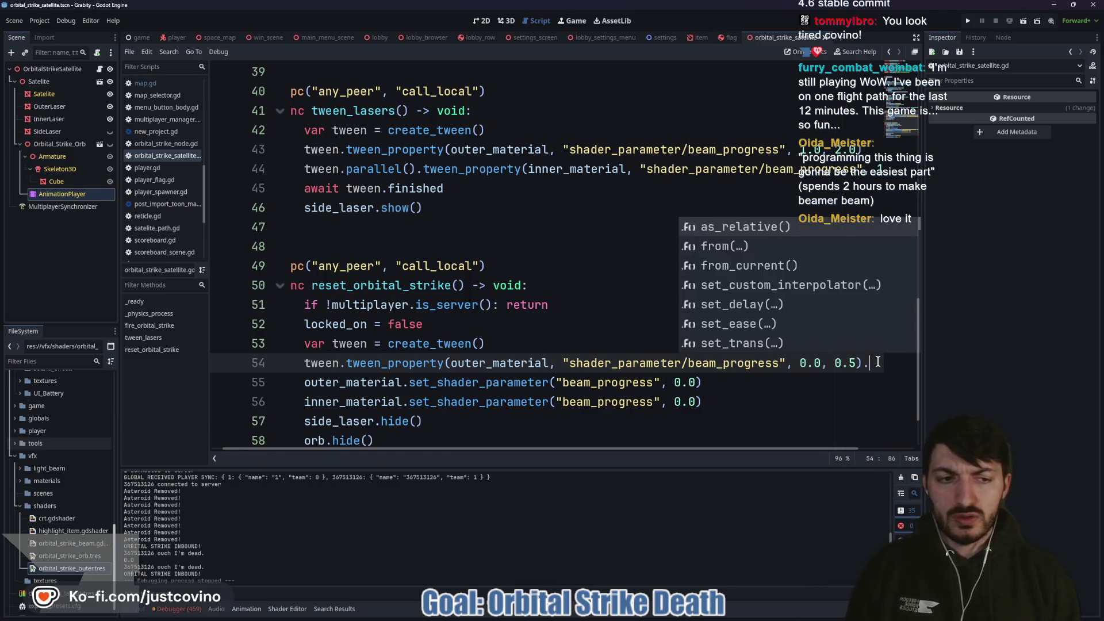
type("set_trans")
key("Return")
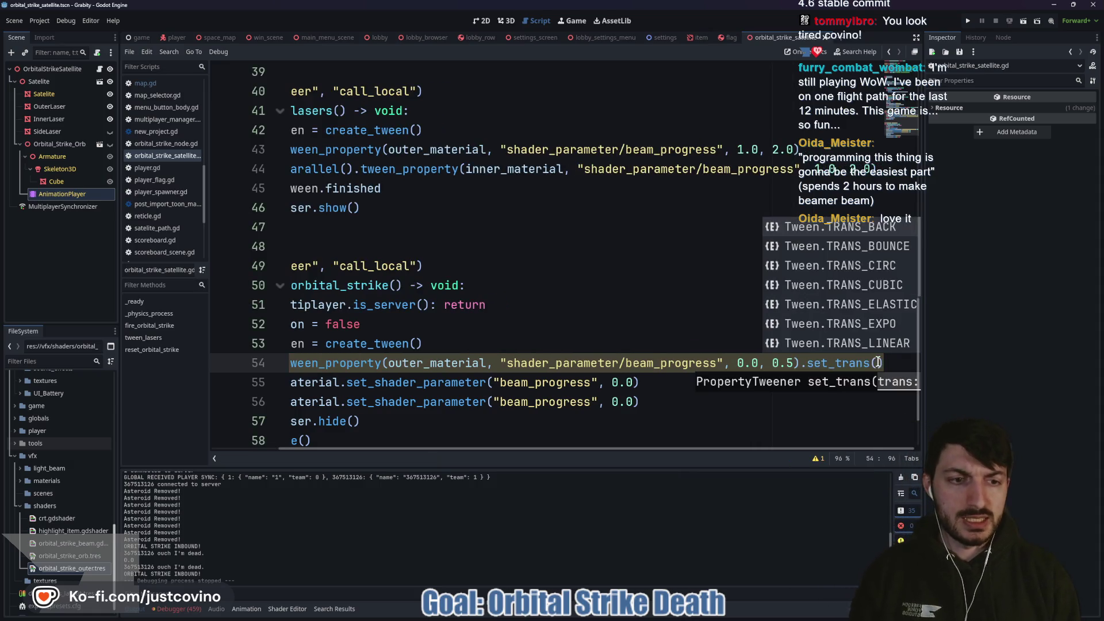
key("Down")
key("Down")
key("Down")
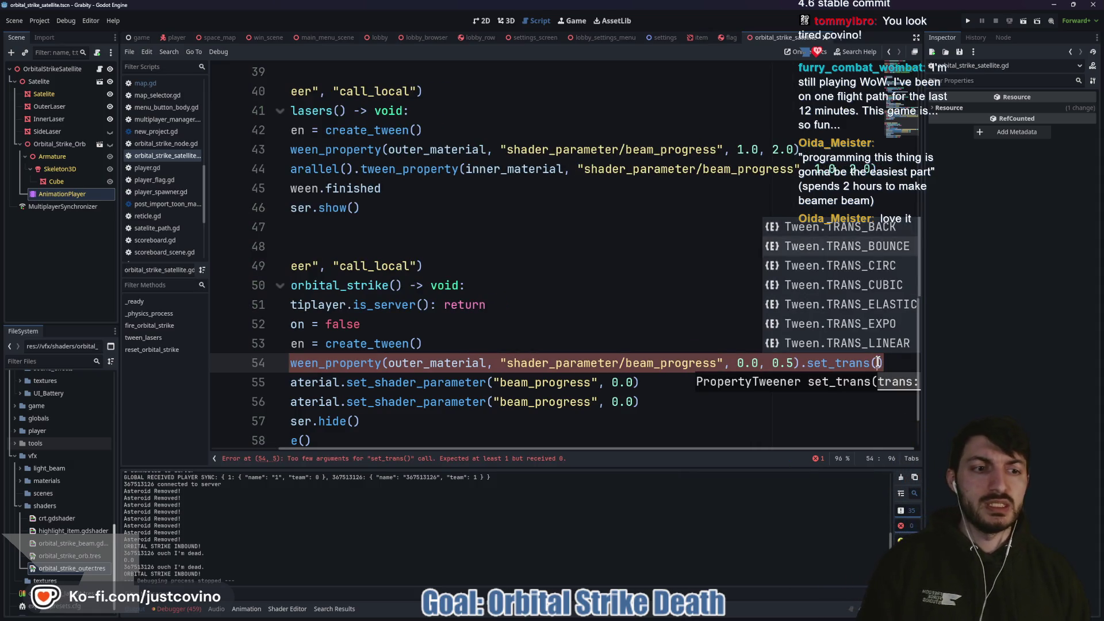
key("Return")
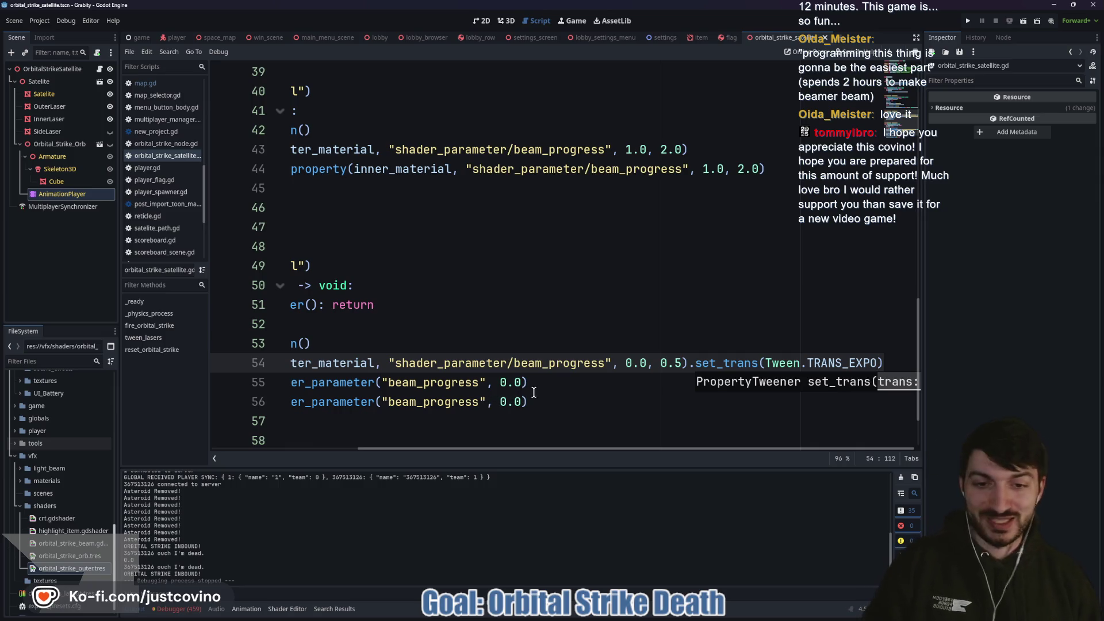
scroll(559, 388, "left", 5)
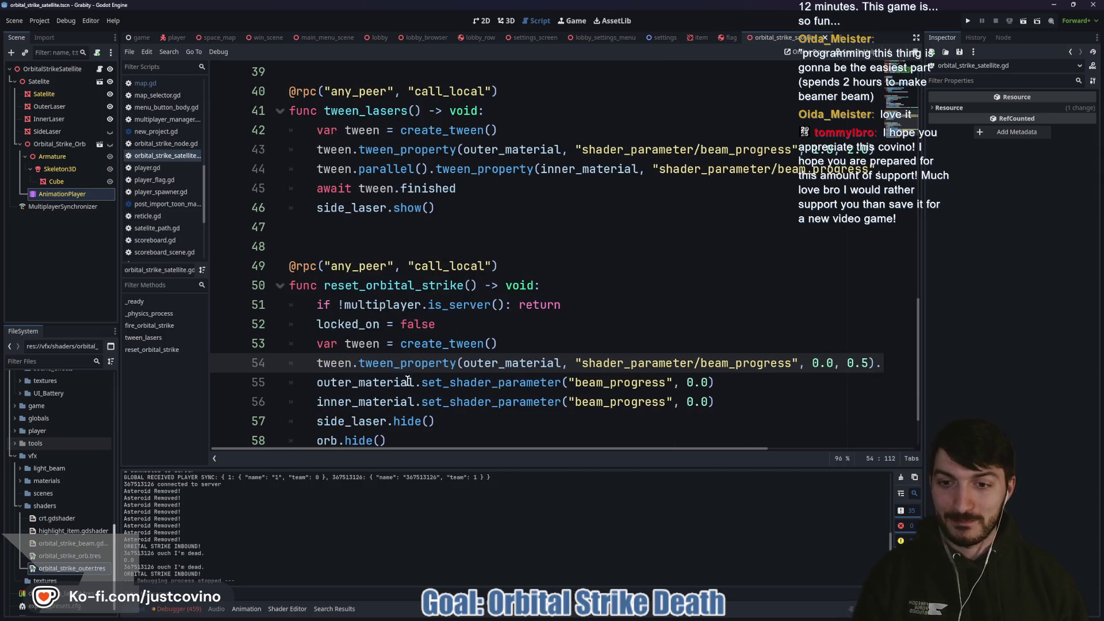
Step: Add a parallel tween of inner_material's beam_progress to 0.0 over 0.5 s
left_click(318, 382)
key("Return")
key("Up")
type("tween.")
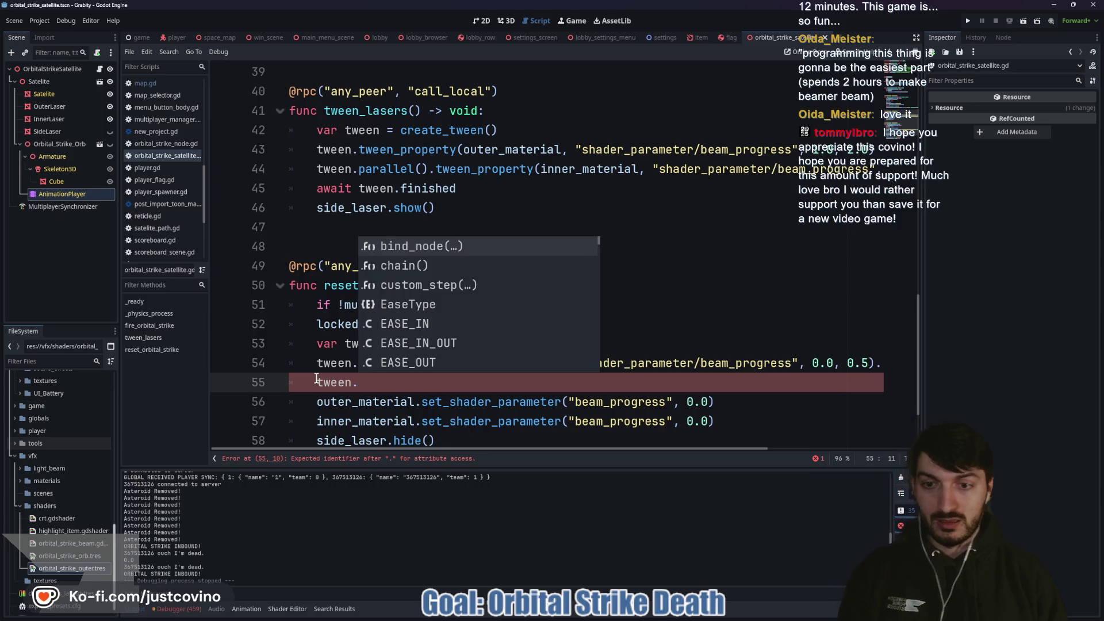
type("parallel().tween")
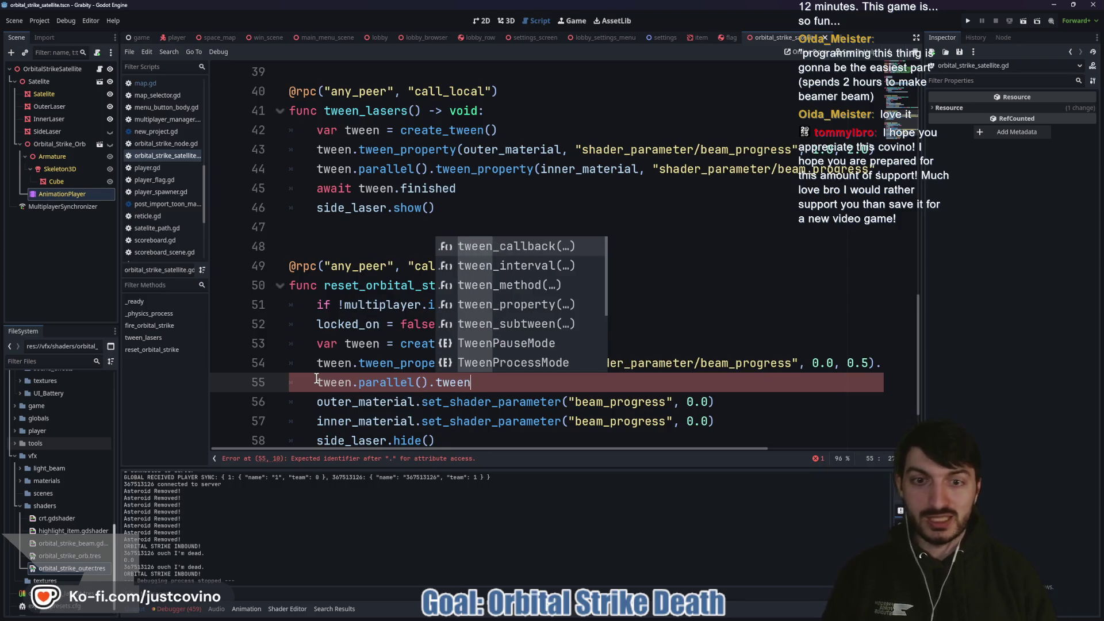
type("_pro")
key("Return")
type("inn")
key("Down")
key("Return")
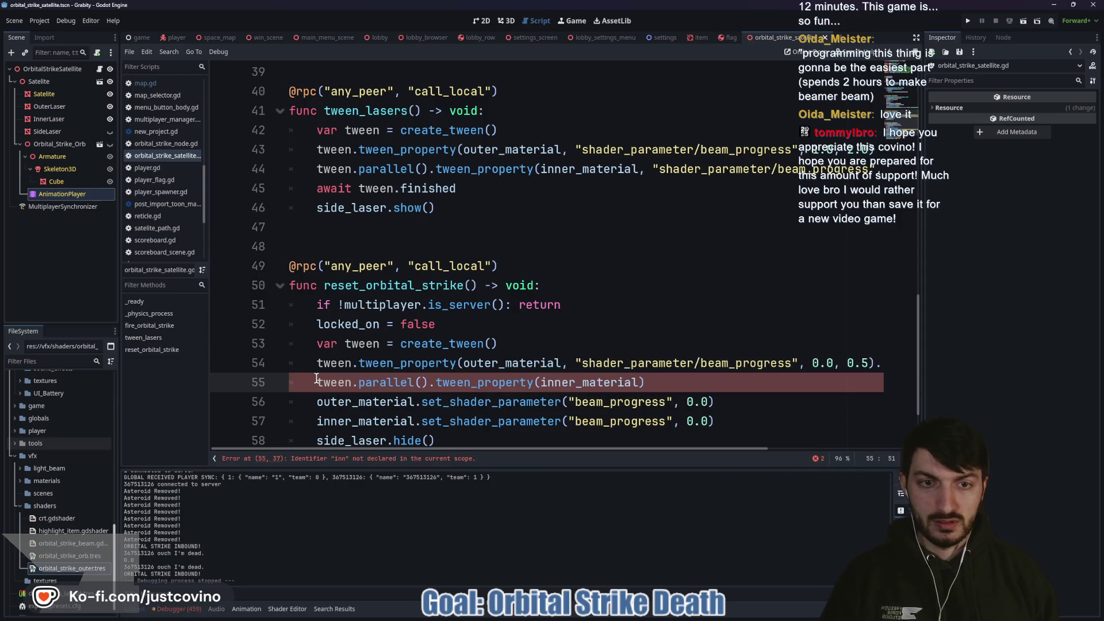
type(", \"sh")
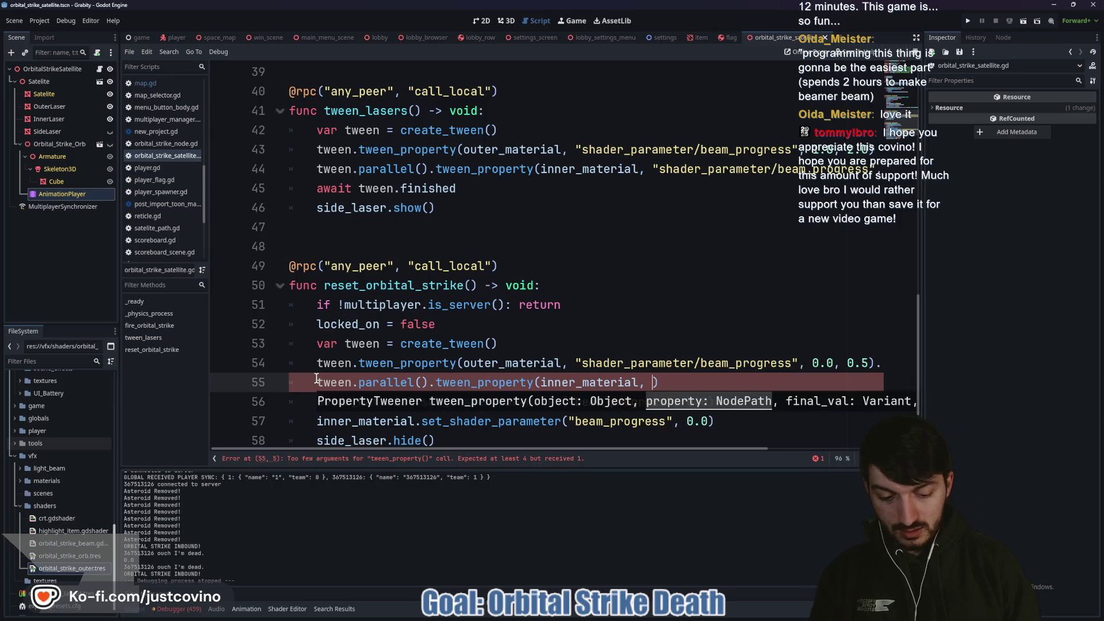
type("ader_parameter/beam_pr")
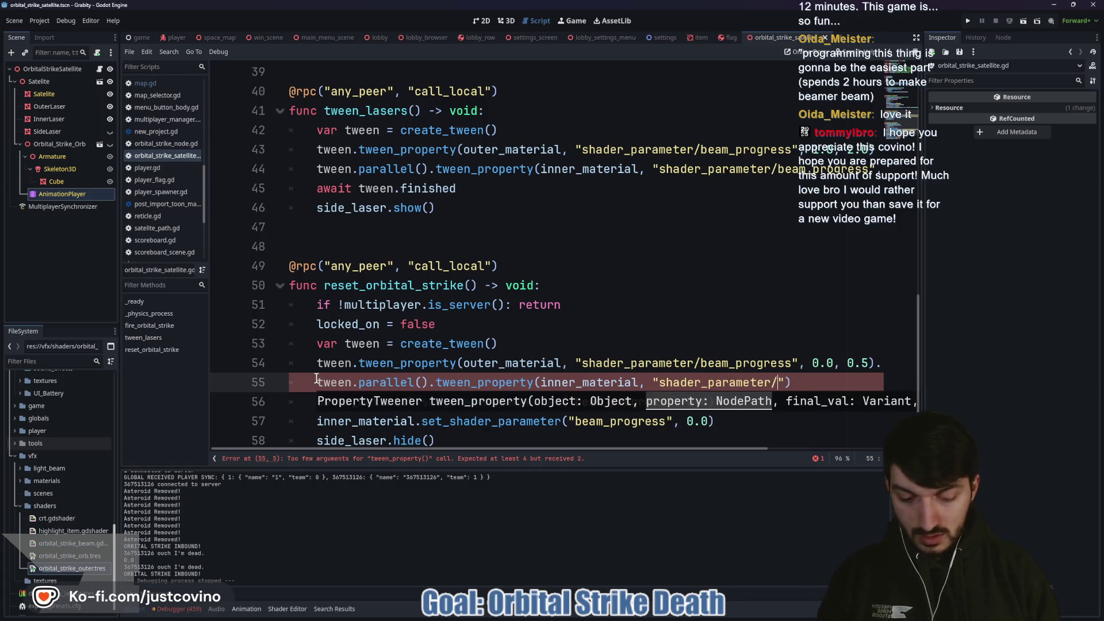
type("ogress\"")
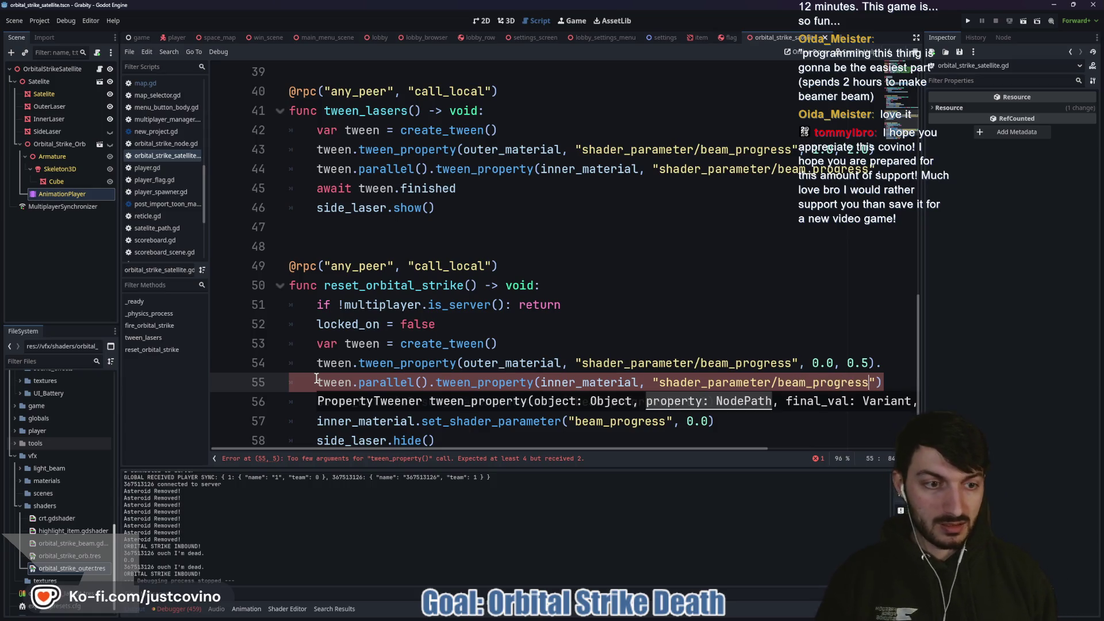
type(", 0.0")
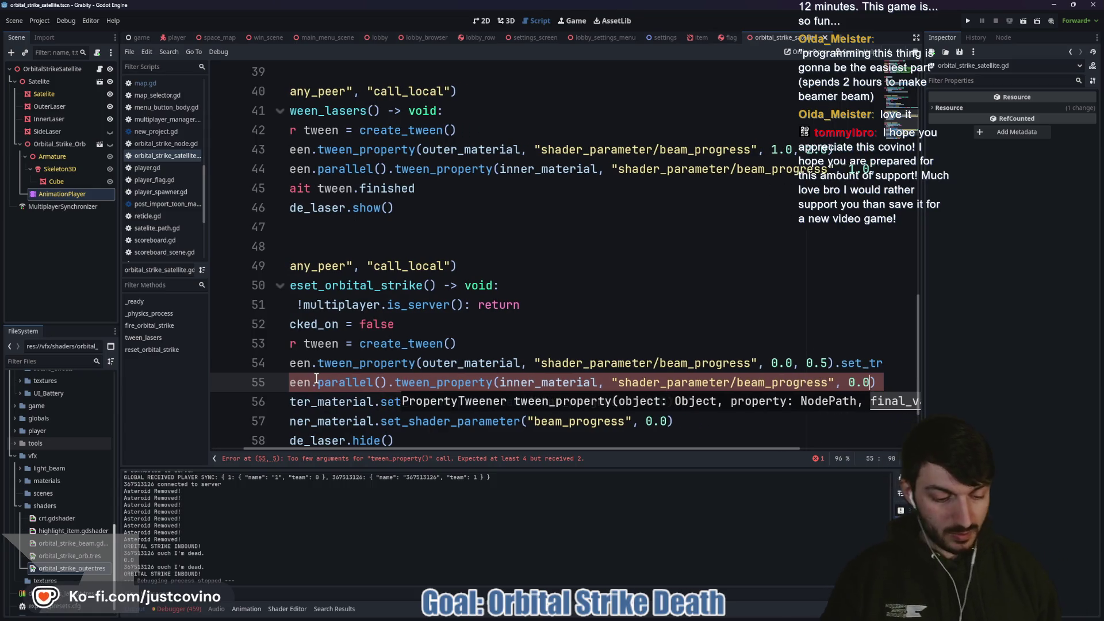
type(", 0.5")
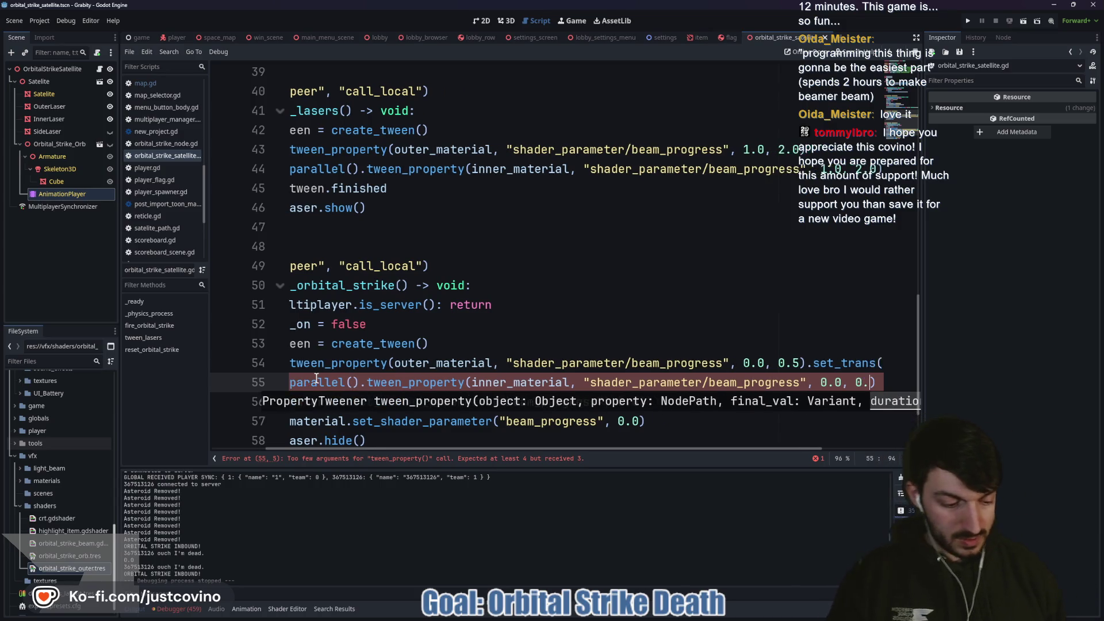
type(").")
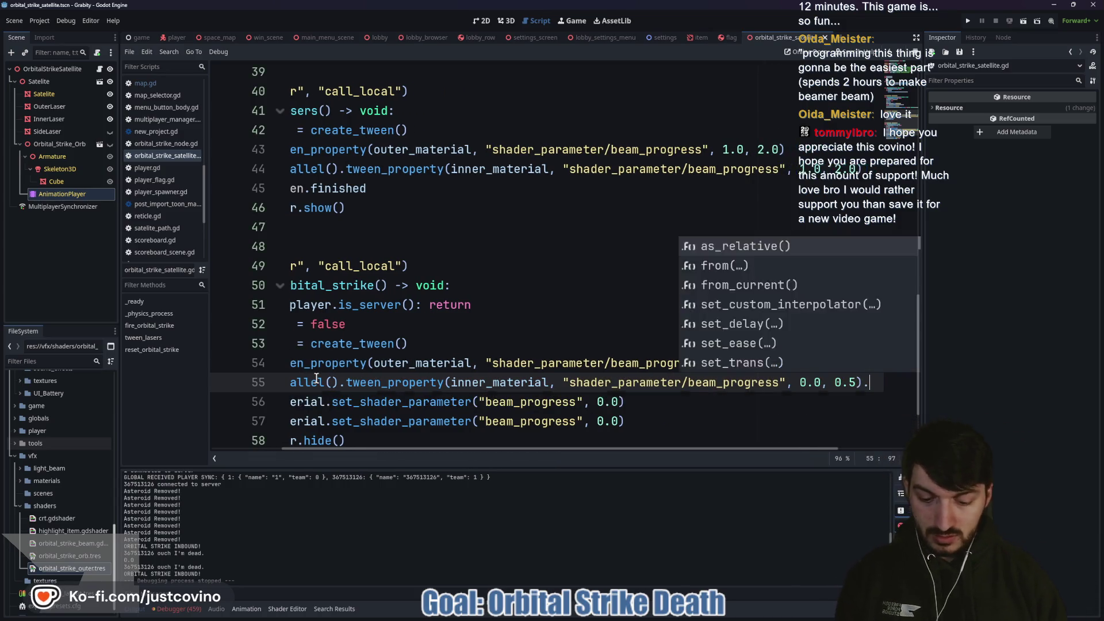
type("set_tra")
key("Return")
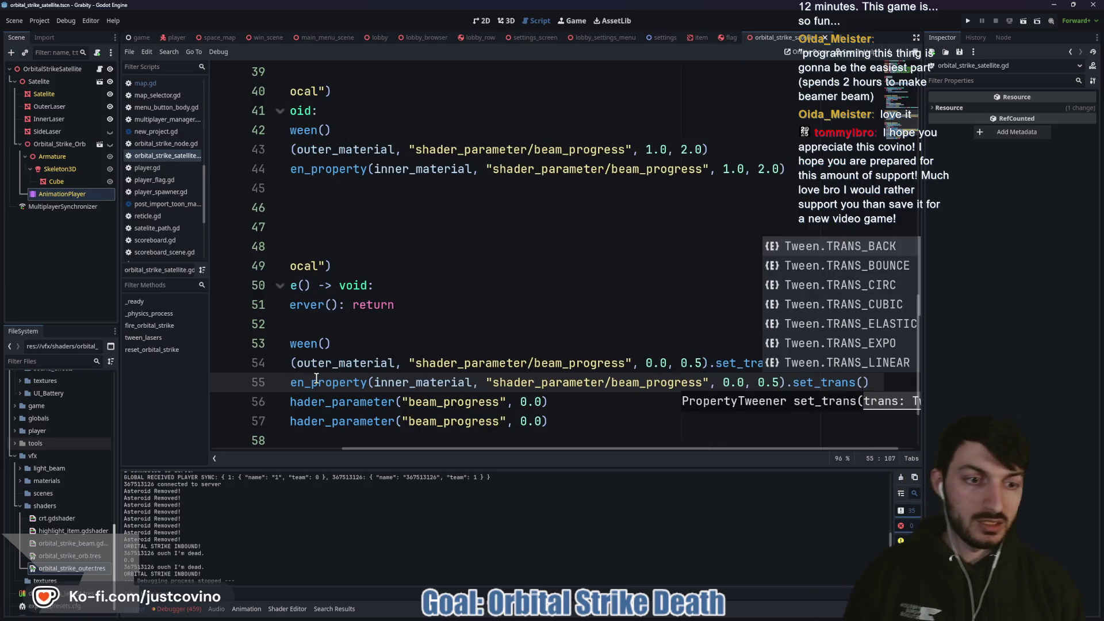
key("Down")
key("Down")
key("Down")
key("Return")
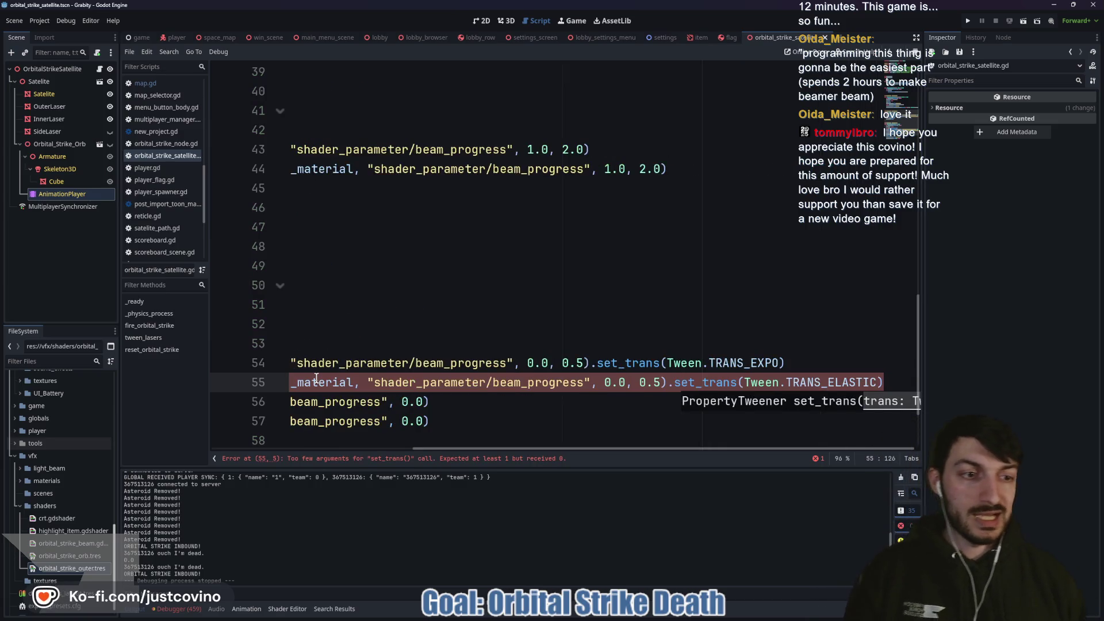
Step: Set both beam tweens on lines 54–55 to Tween.TRANS_ELASTIC
key("BackSpace")
key("BackSpace")
key("BackSpace")
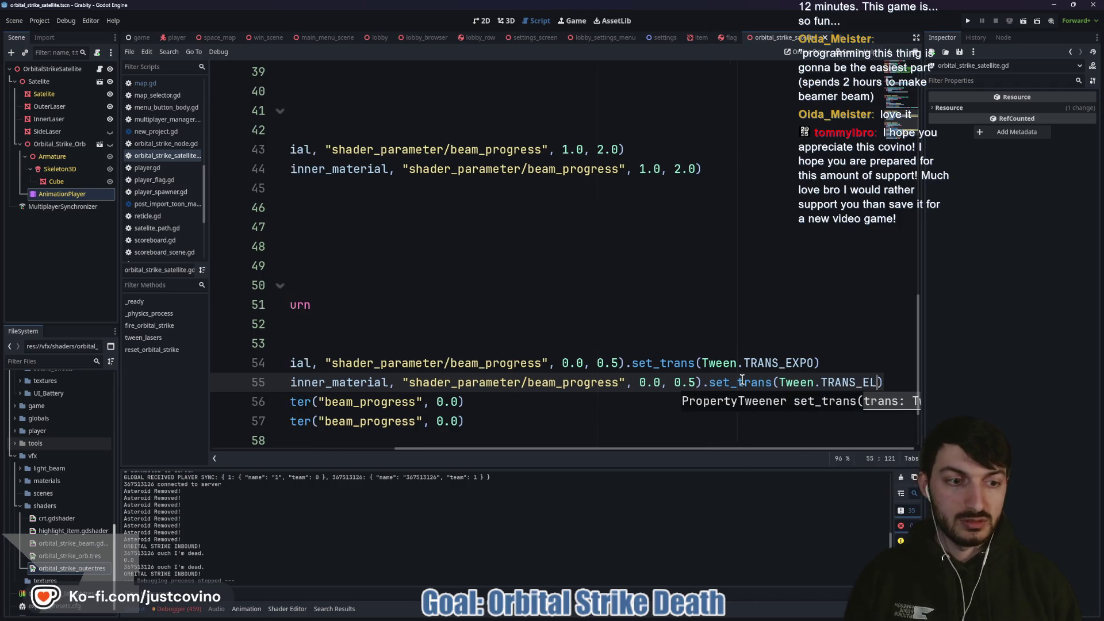
type("e")
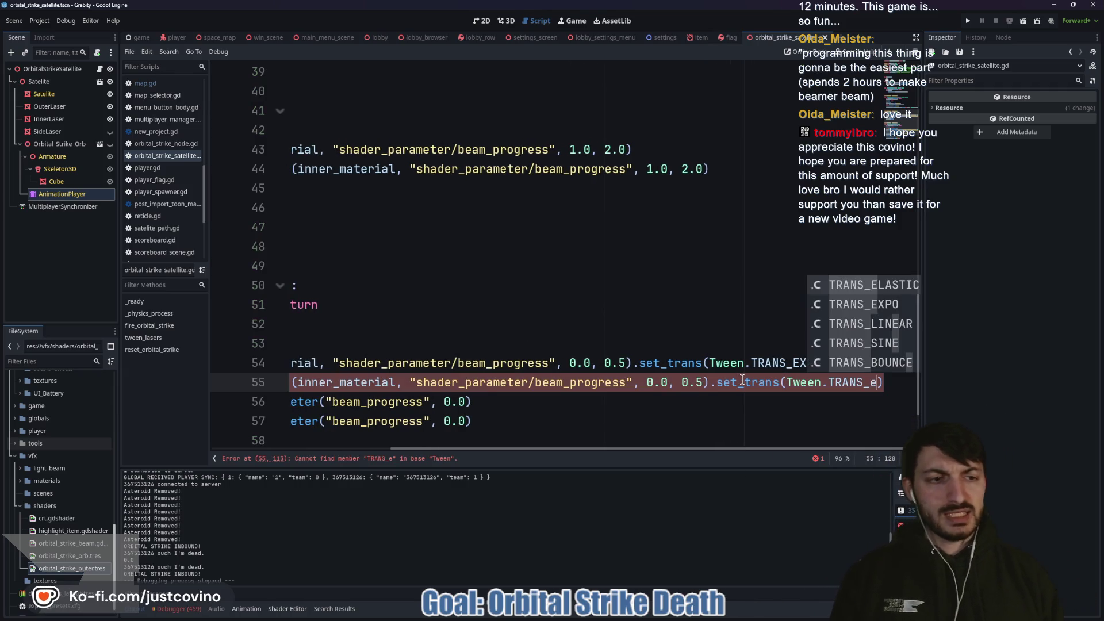
key("Return")
left_click_drag(780, 362, 750, 362)
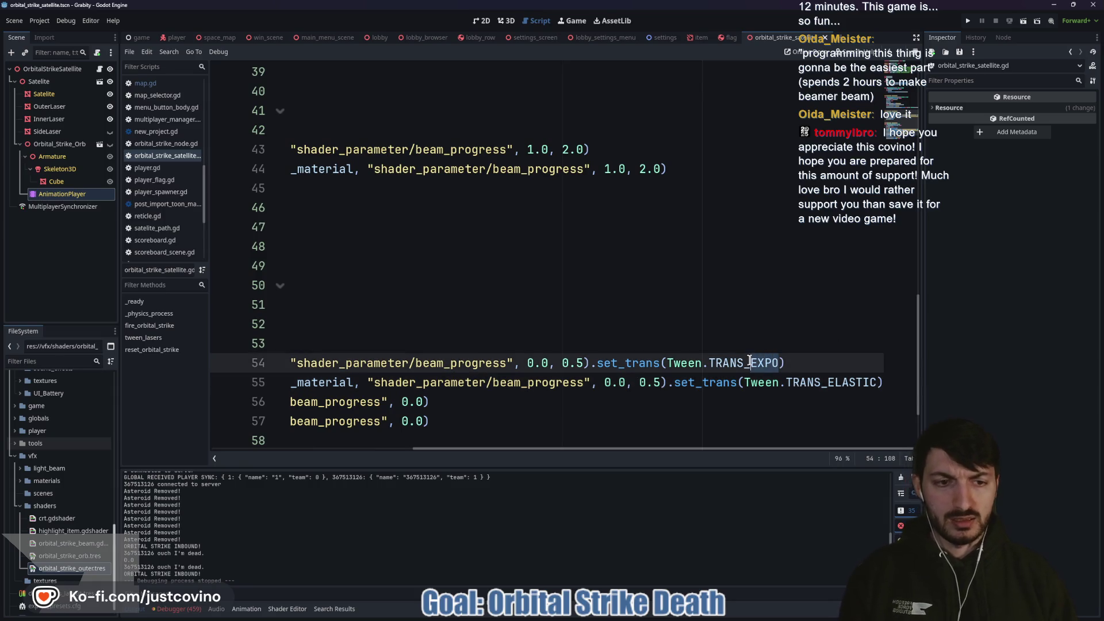
type("ele")
key("BackSpace")
key("BackSpace")
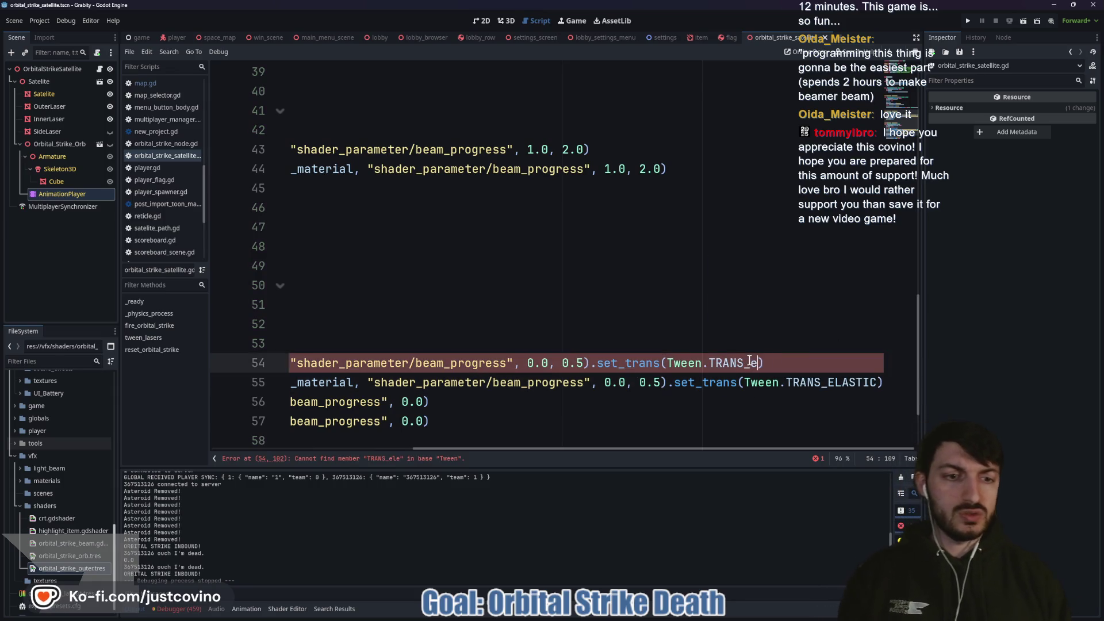
key("Return")
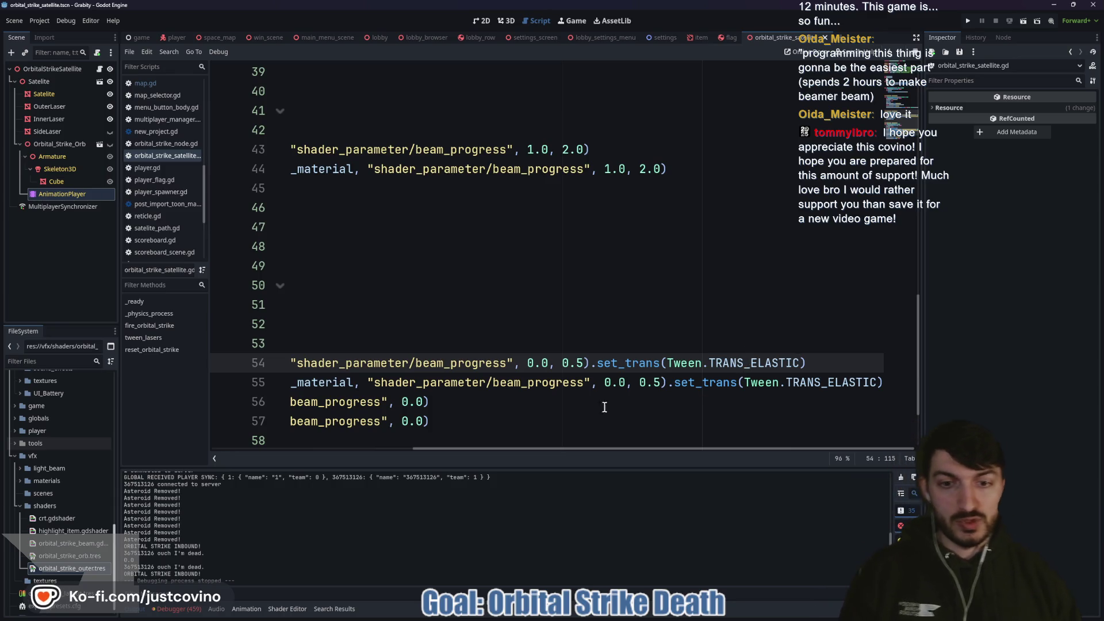
Step: Replace the two set_shader_parameter reset lines with 'await tween.finished'
left_click(537, 414)
scroll(536, 413, "left", 3)
scroll(541, 413, "left", 2)
mouse_move(689, 422)
left_mouse_down()
mouse_move(684, 402)
mouse_move(263, 405)
left_mouse_up()
key("BackSpace")
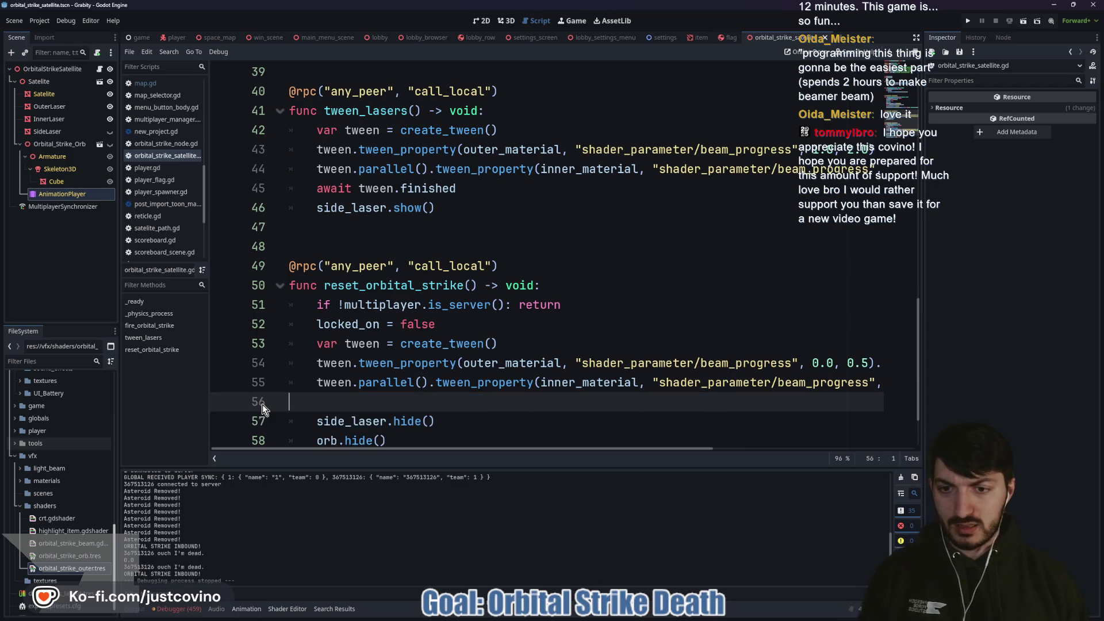
key("Tab")
key("Tab")
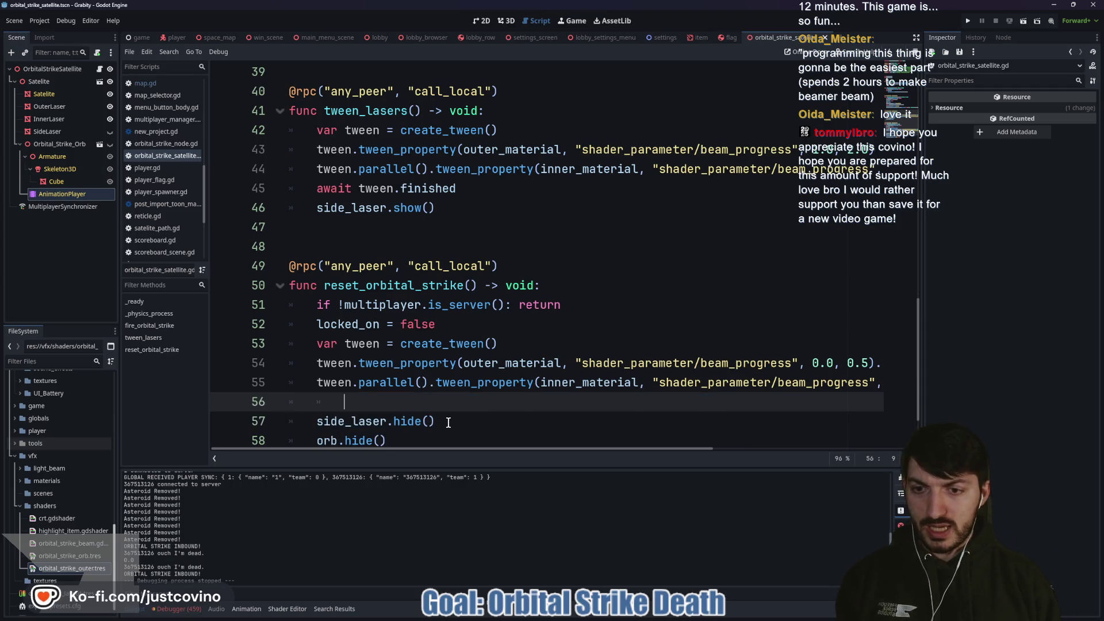
type("await twee")
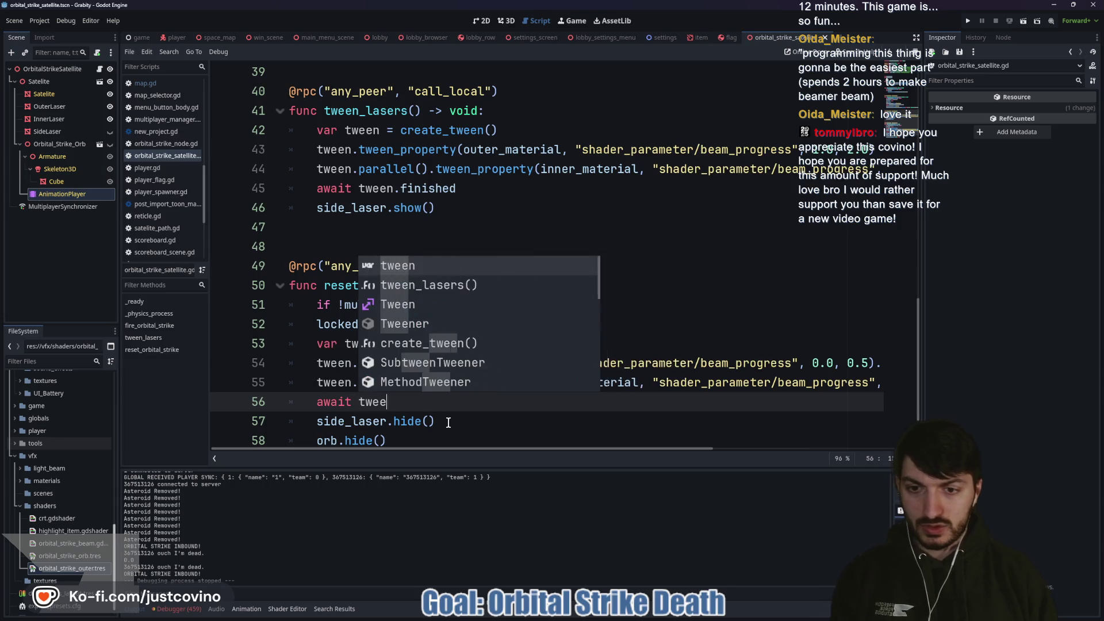
type("n.finis")
key("Return")
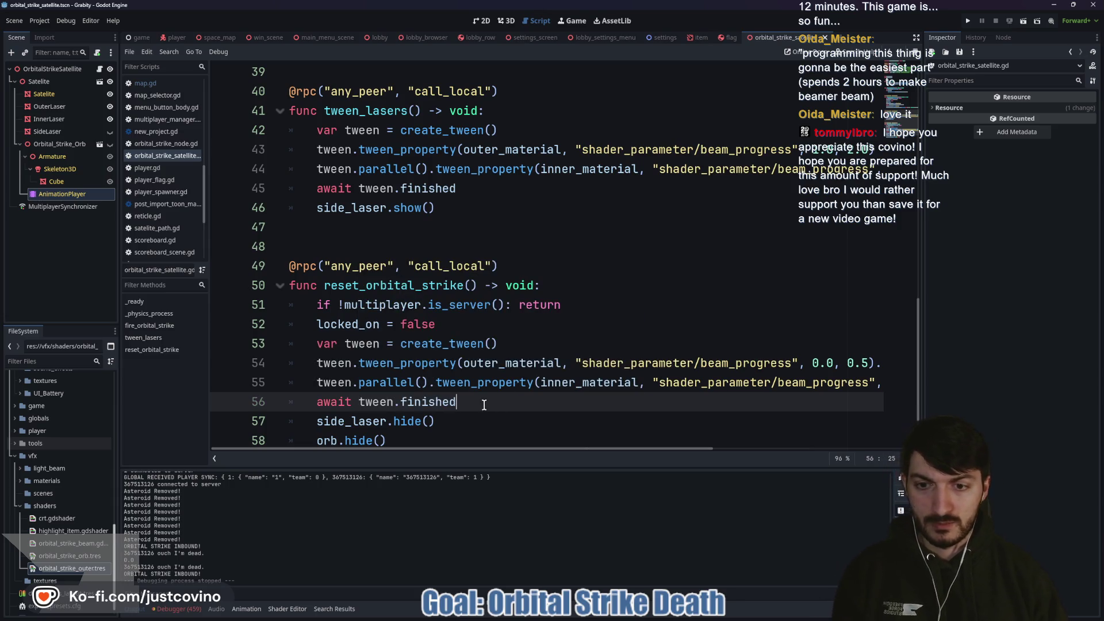
scroll(484, 404, "down", 2)
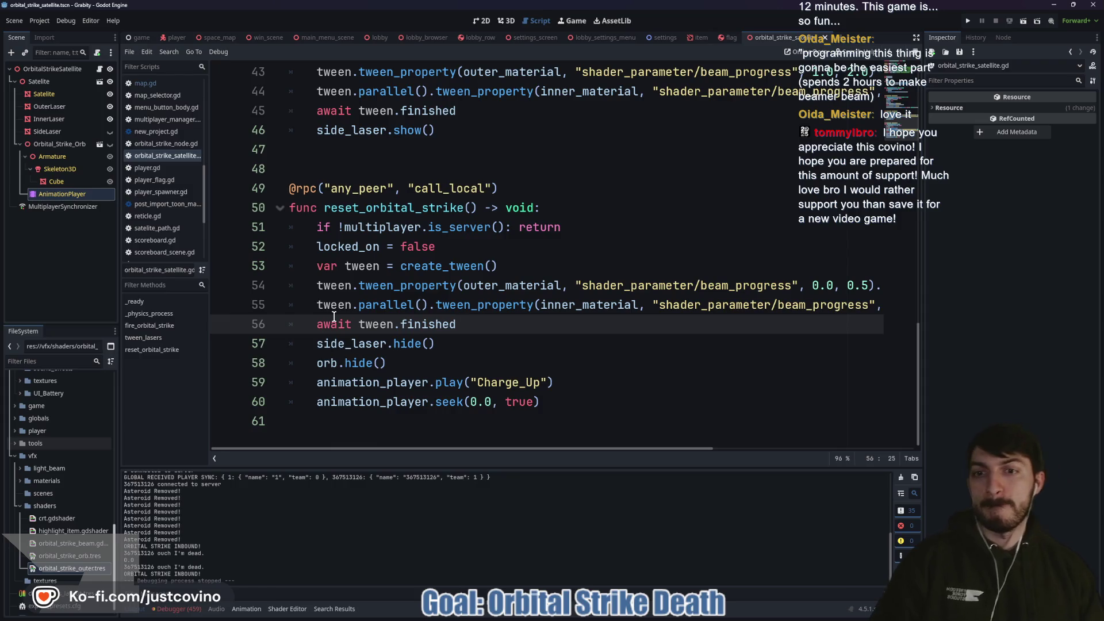
left_click(468, 253)
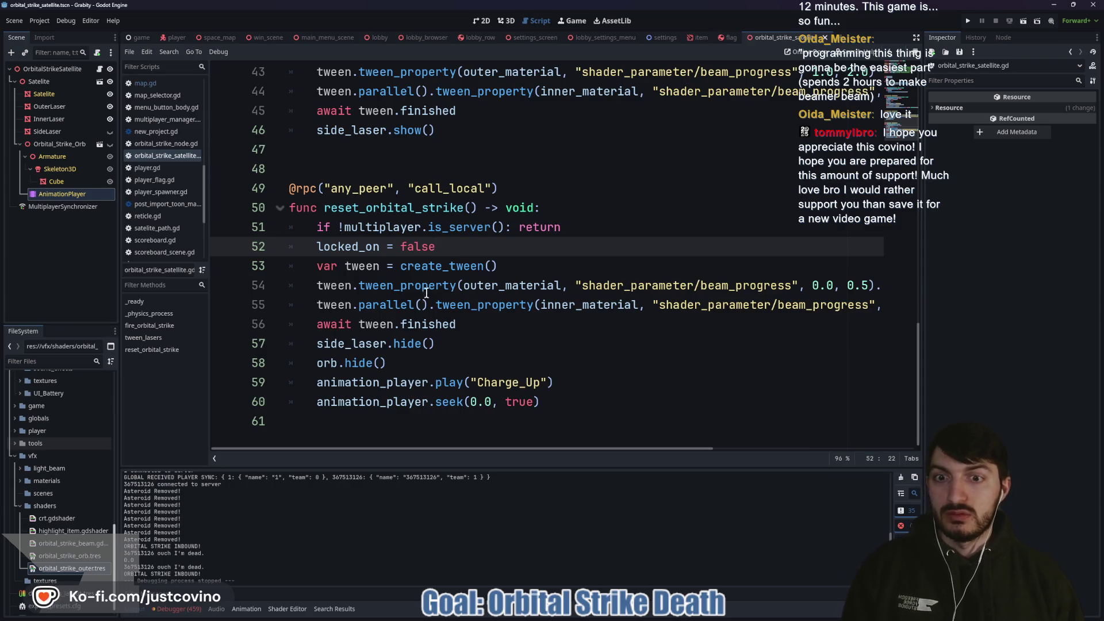
left_click(314, 325)
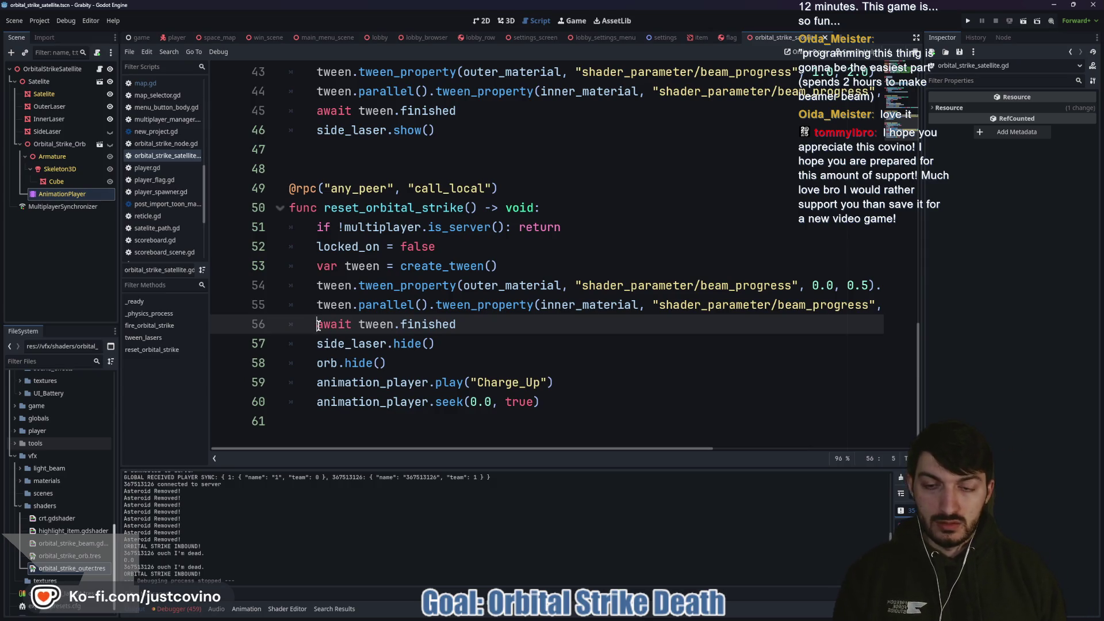
Step: Insert animation_player.play_backwards("Shoot") on a new line above await tween.finished
key("Return")
key("Up")
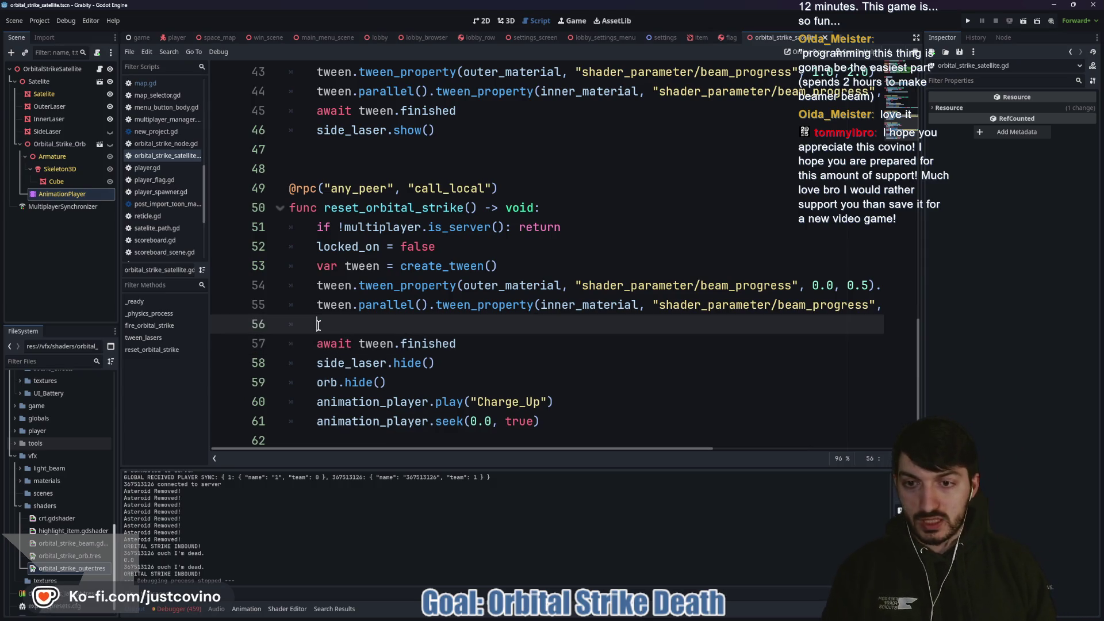
type("anaim")
key("BackSpace")
key("BackSpace")
key("BackSpace")
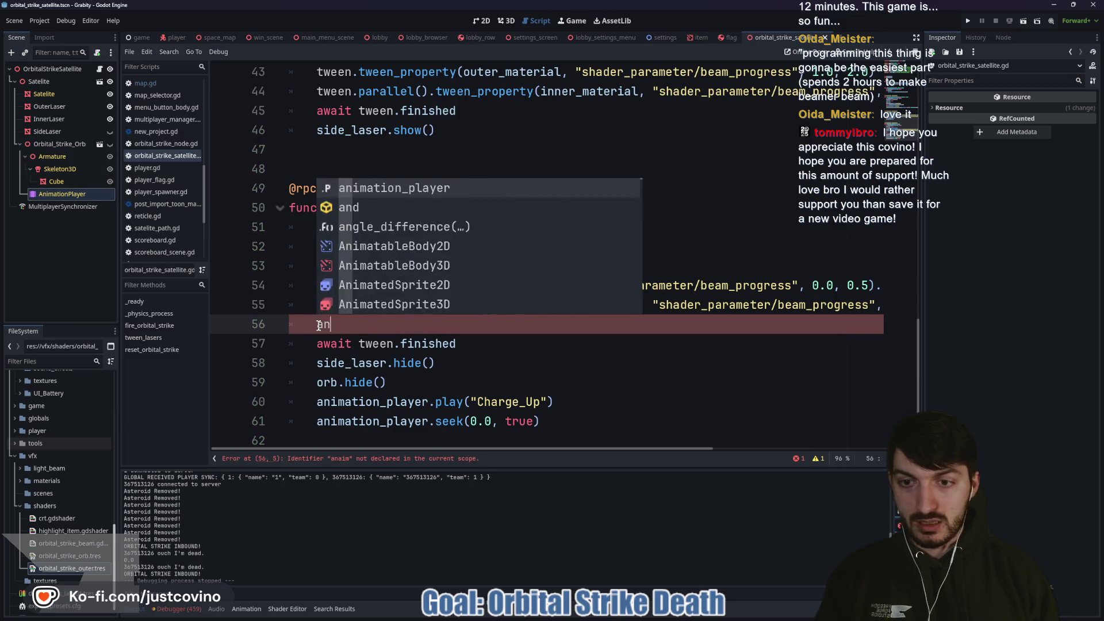
type("nima")
key("Return")
type(".play")
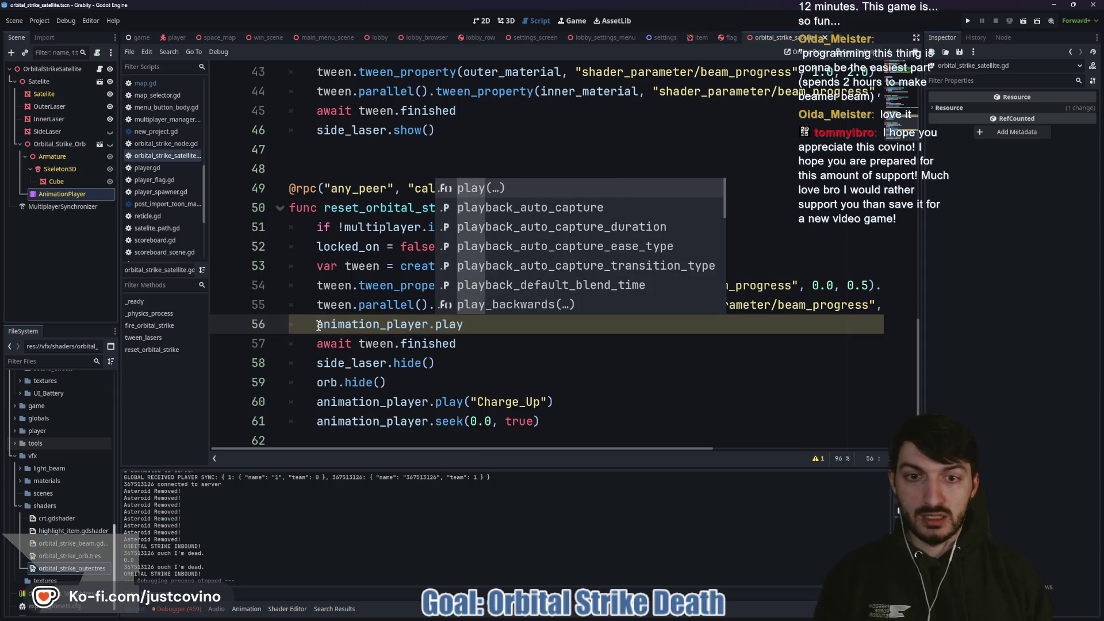
key("Down")
key("Down")
key("Down")
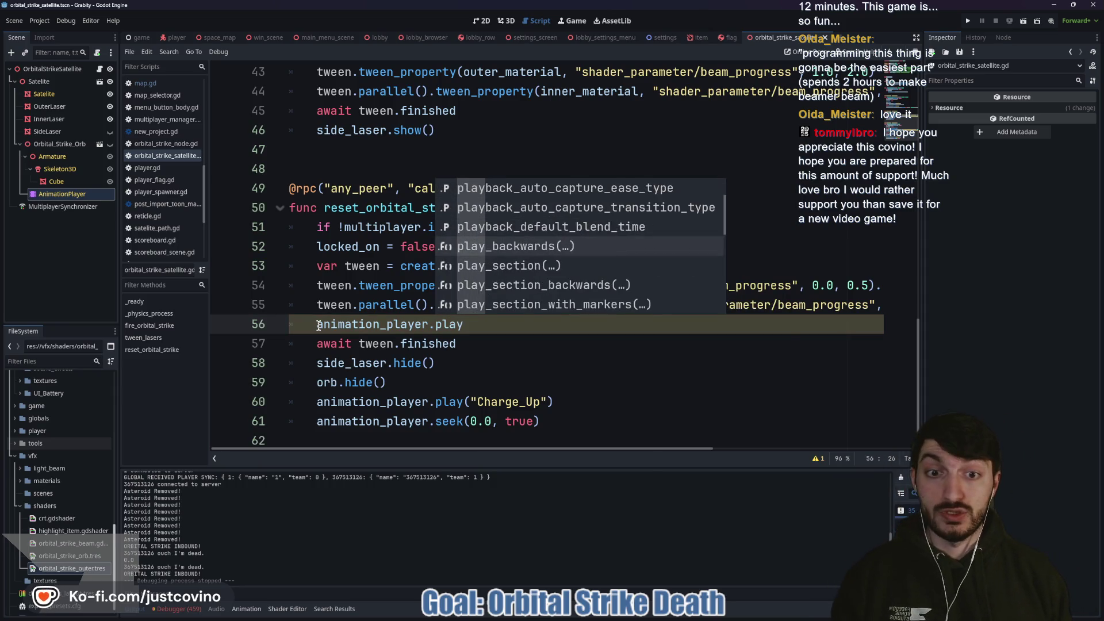
key("Return")
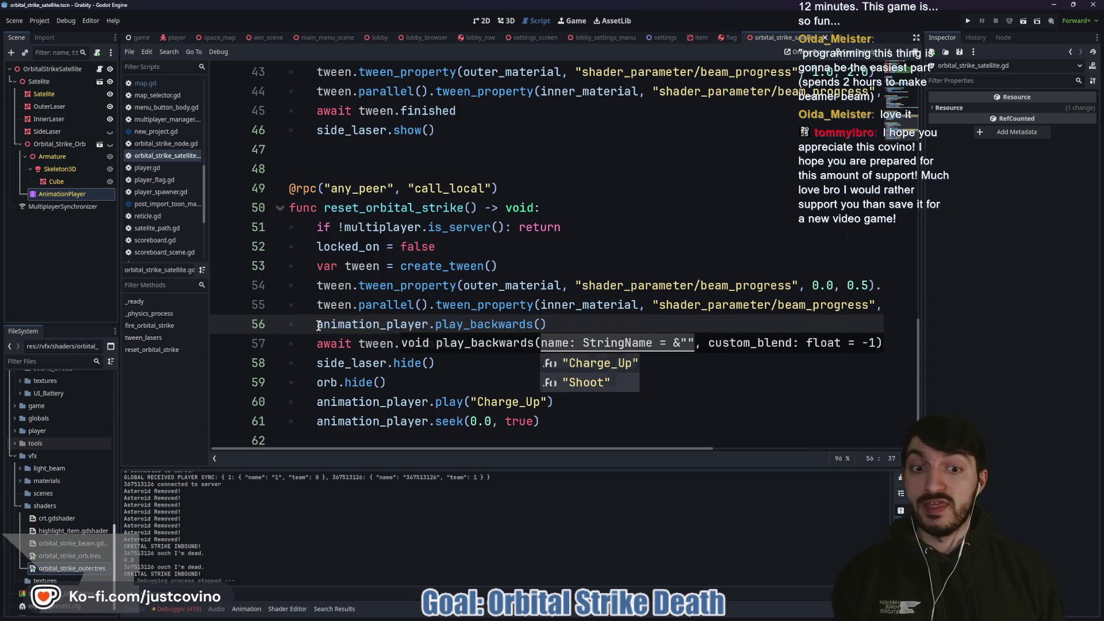
key("Down")
key("Return")
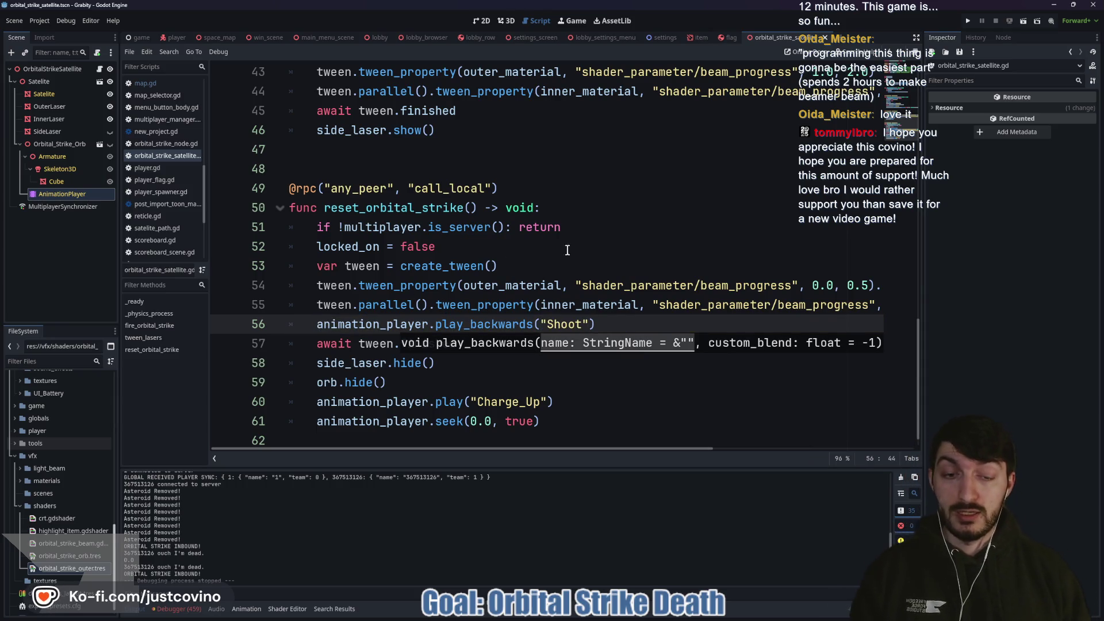
left_click(630, 321)
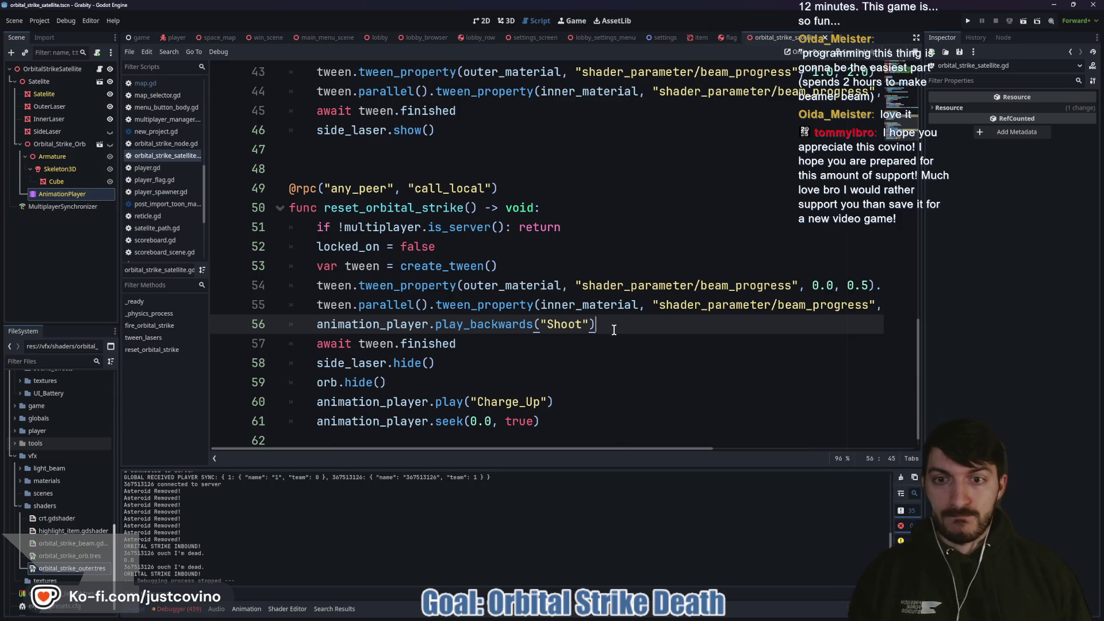
Step: Add animation_player.play_backwards("Charge_Up") after the await, then select the side_laser.hide() line
left_click(484, 350)
key("Return")
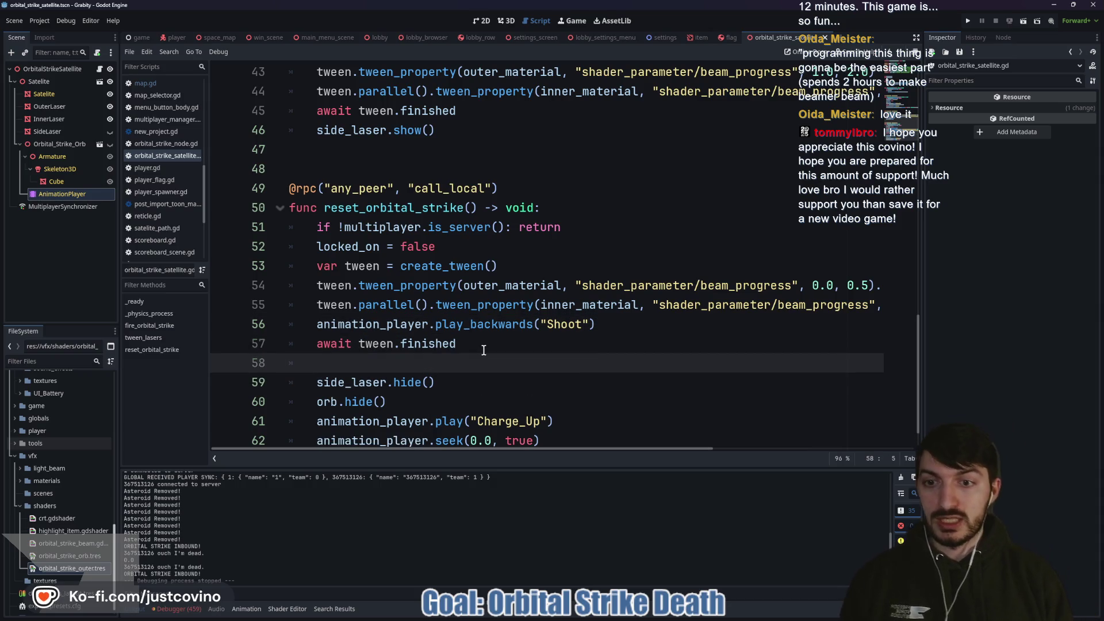
type("ani")
key("Return")
type(".play_b")
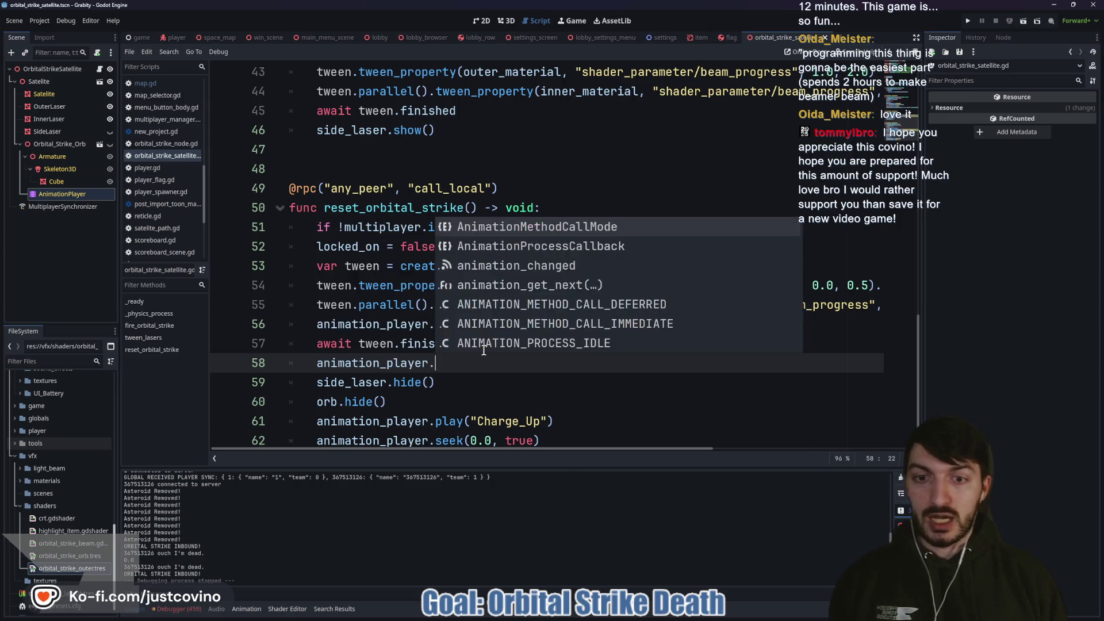
key("Return")
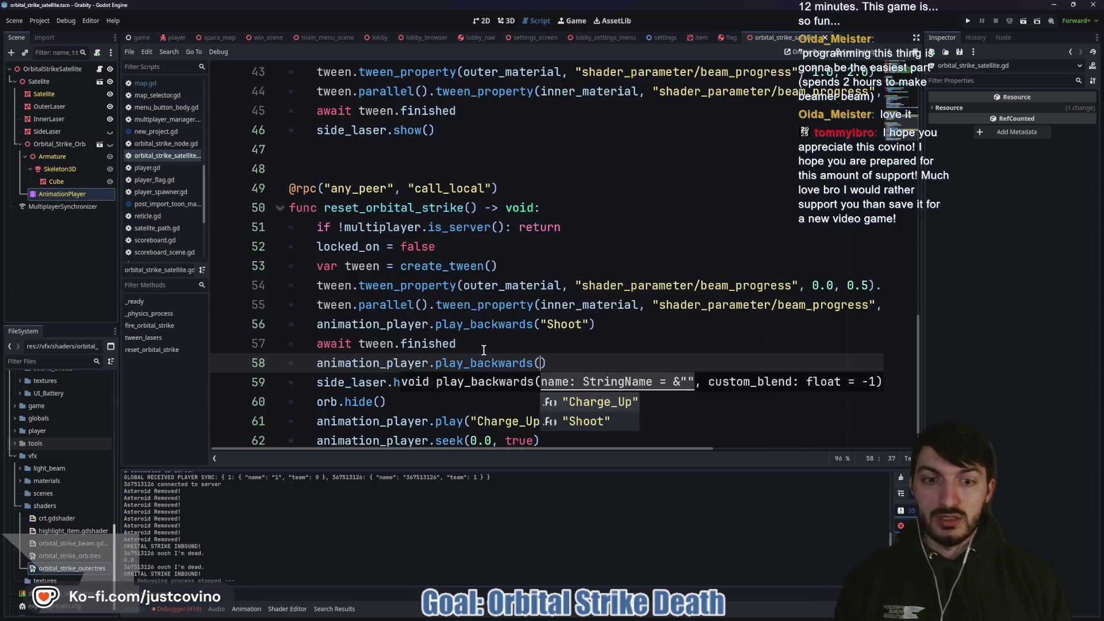
key("Return")
left_click(669, 361)
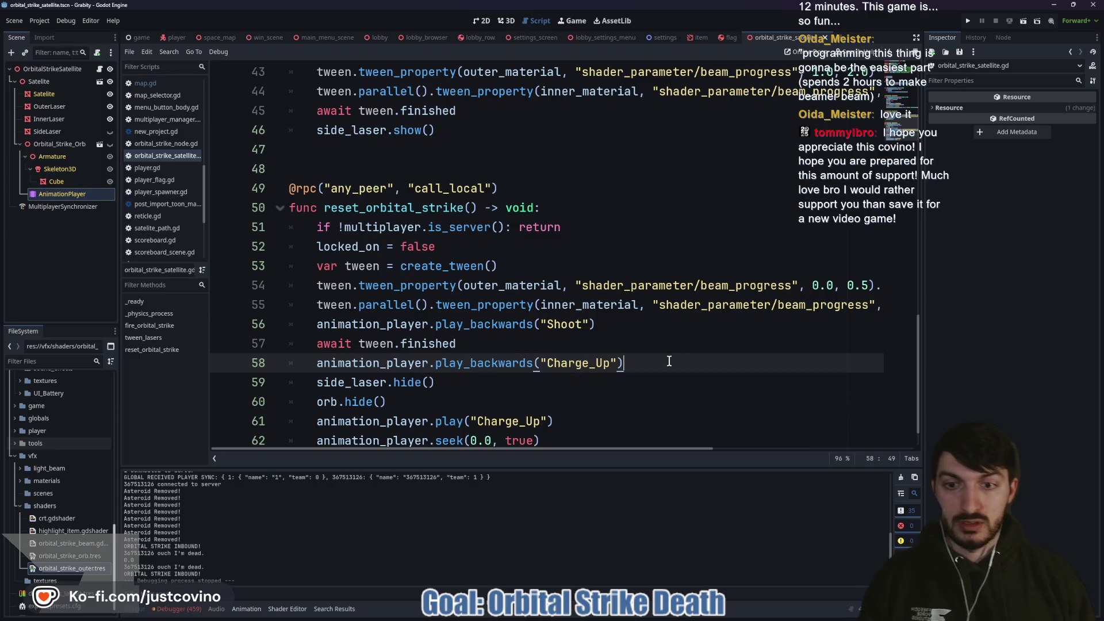
left_click_drag(463, 384, 302, 386)
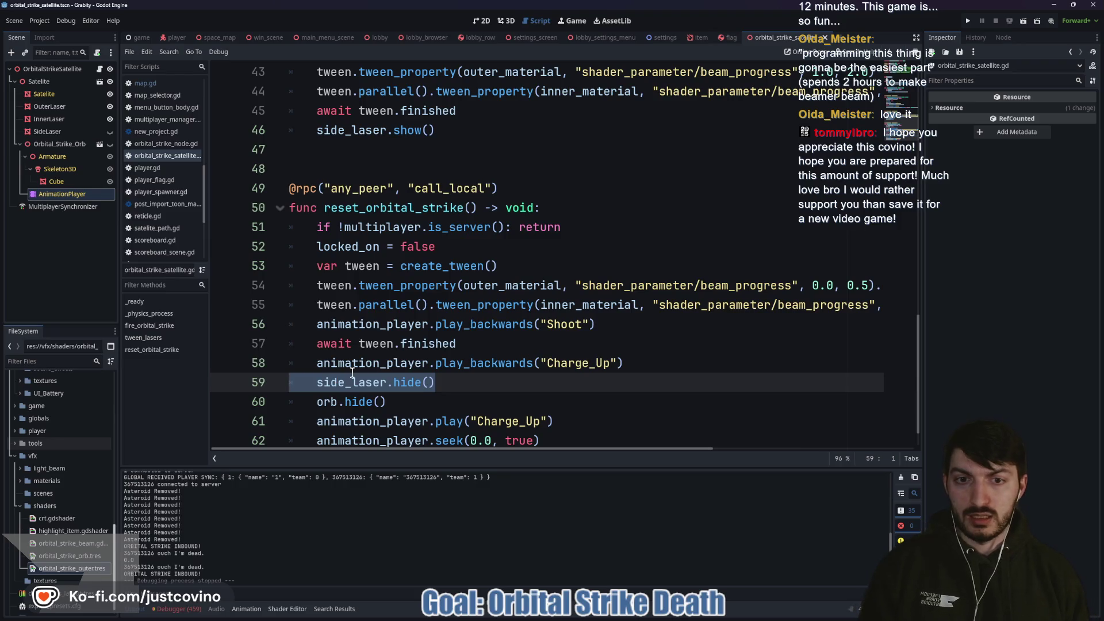
Step: Move the side_laser.hide() line up above the await tween.finished line
key("alt+Up")
key("alt+Up")
key("alt+Up")
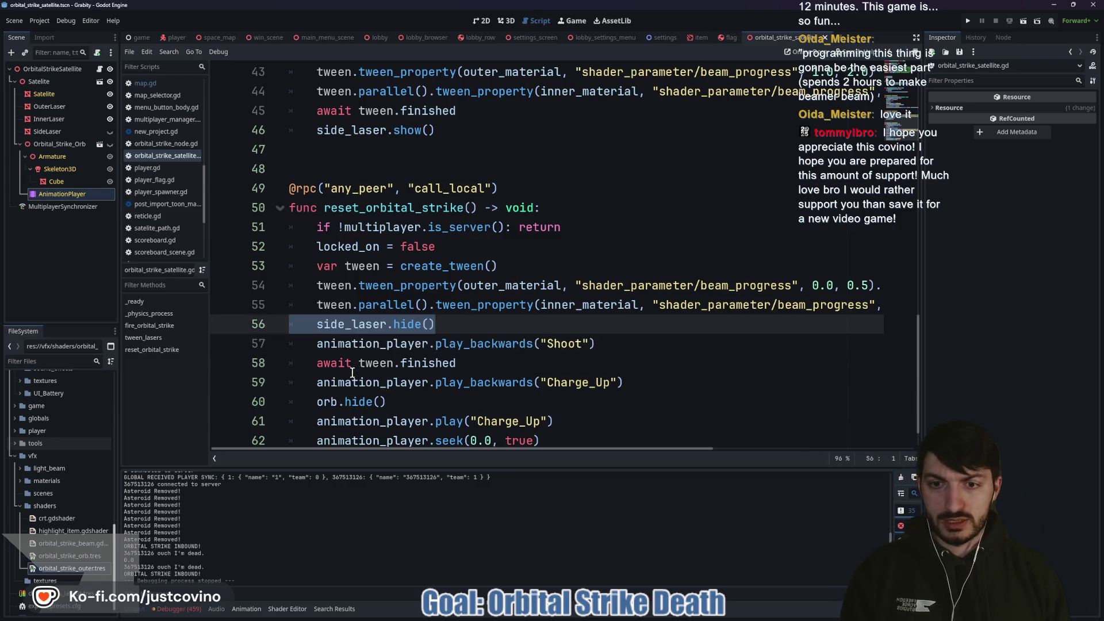
key("alt+Down")
left_click(511, 343)
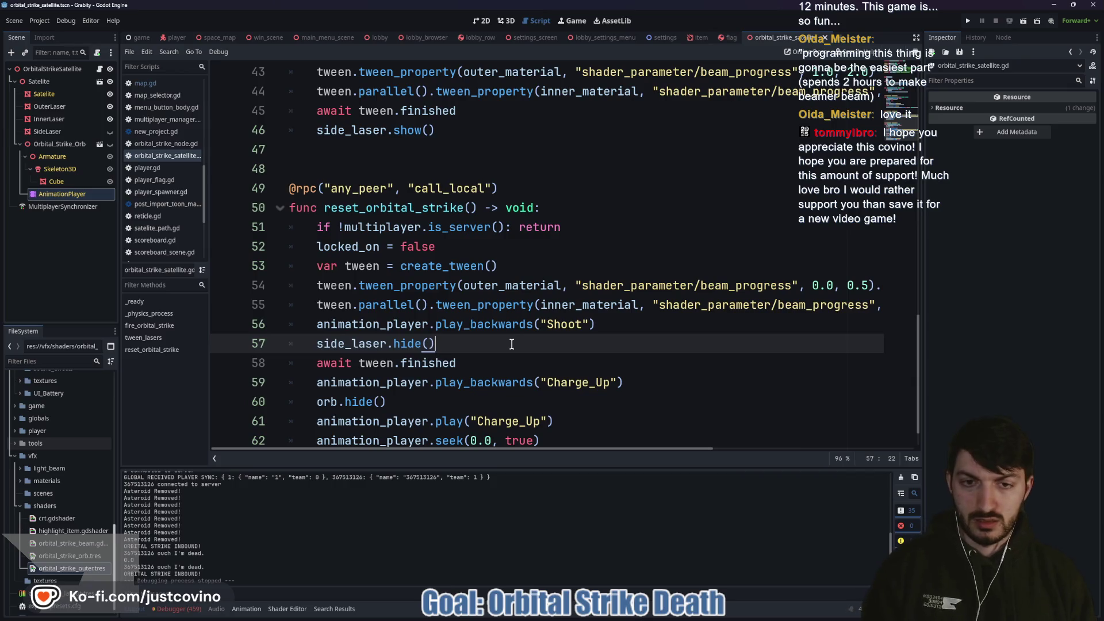
left_click_drag(436, 343, 286, 344)
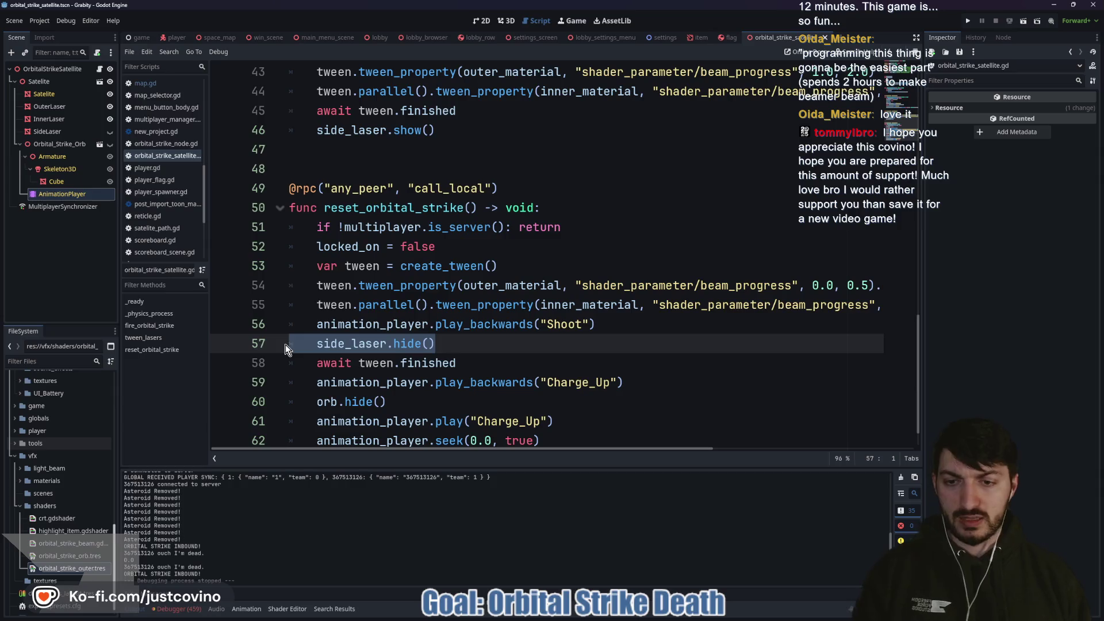
left_click(503, 345)
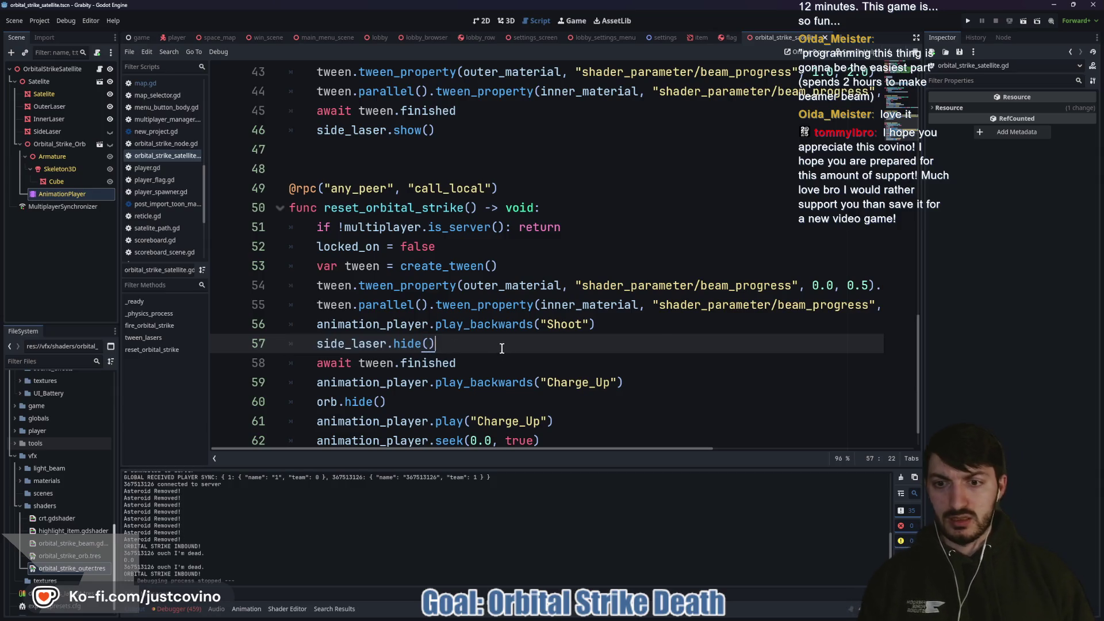
Step: Add 'await animation_player.animation_finished' after the Charge_Up play_backwards call
left_click(668, 382)
key("Return")
type("await animation_player.a")
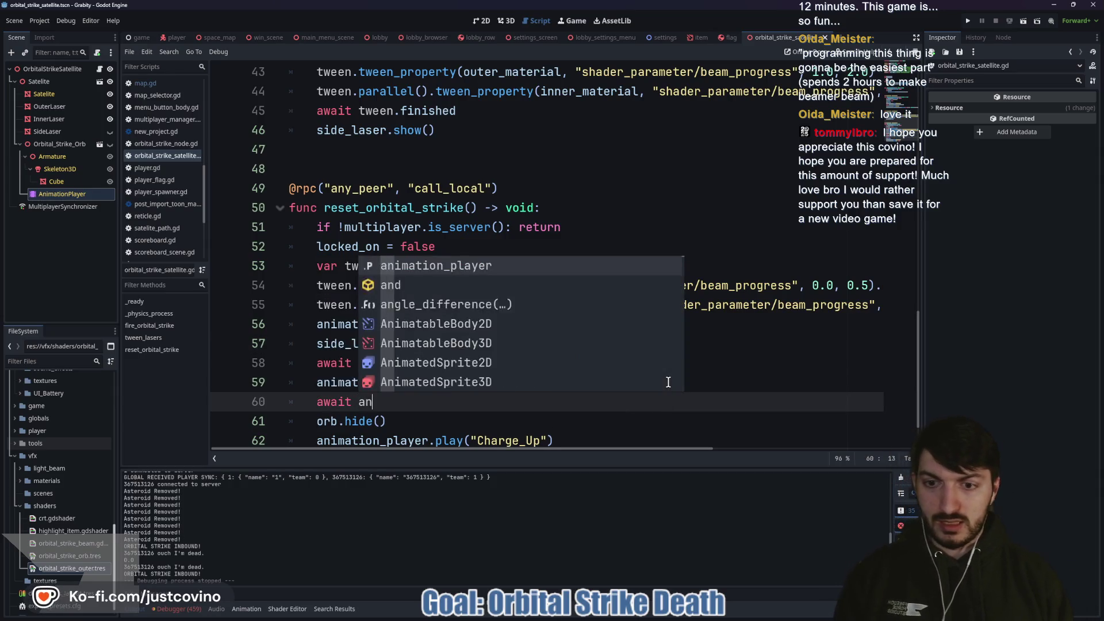
type("nim")
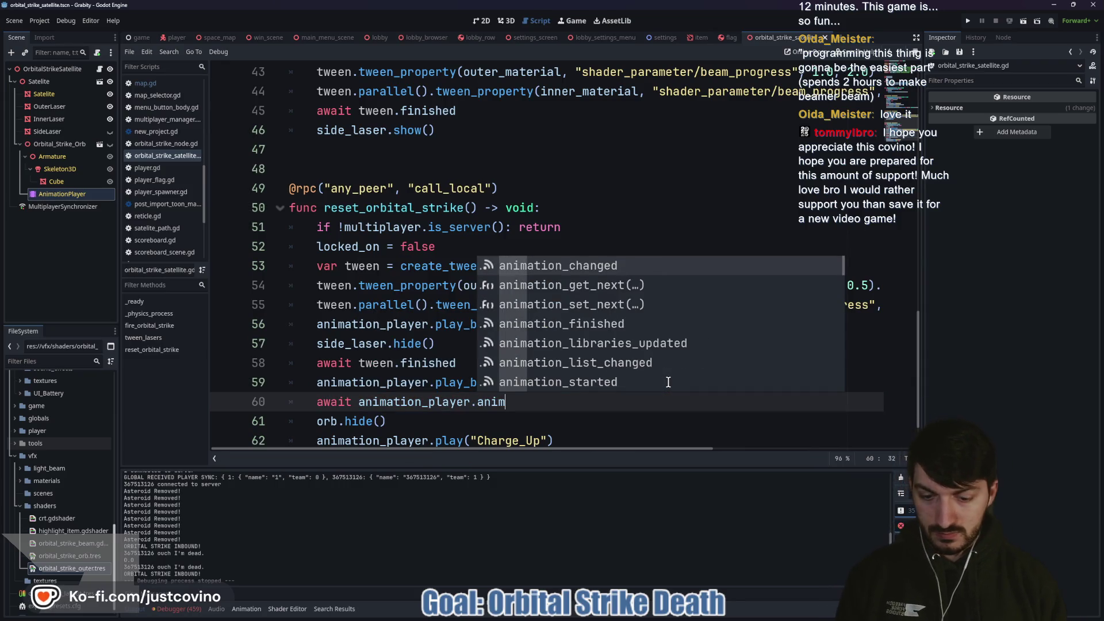
type("ation_f")
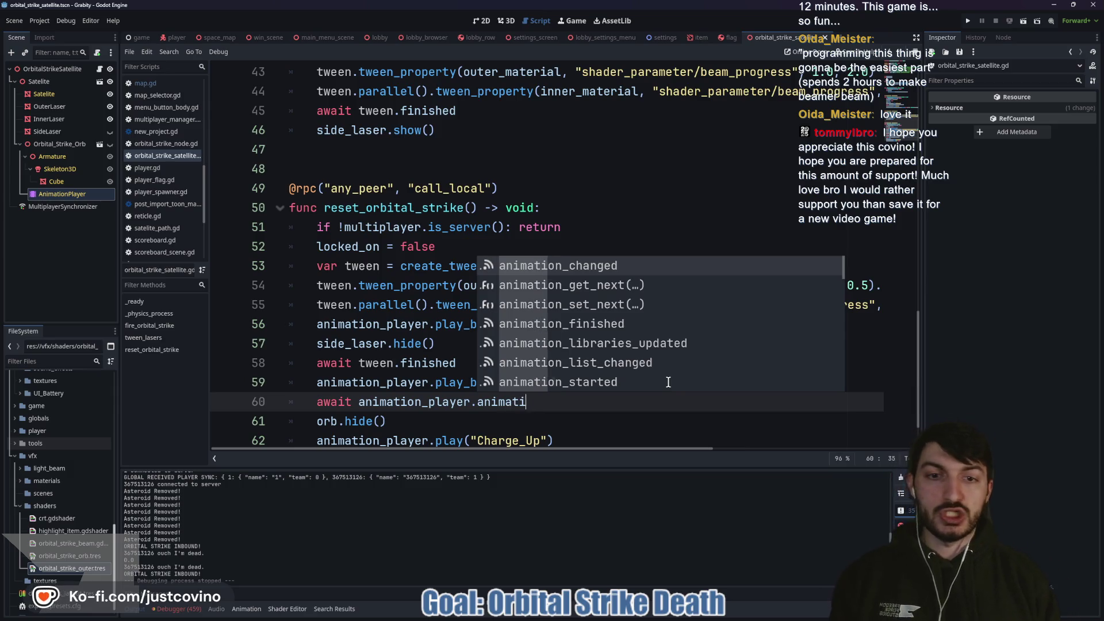
key("Return")
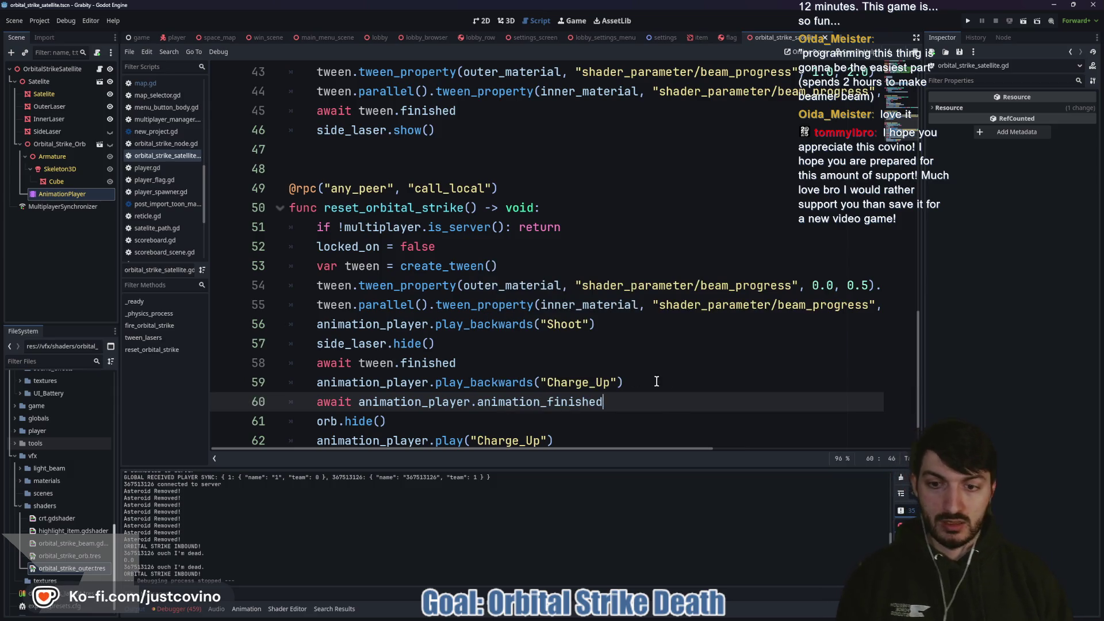
Step: Delete the trailing play("Charge_Up") and seek lines after orb.hide()
scroll(656, 381, "down", 1)
left_click(481, 367)
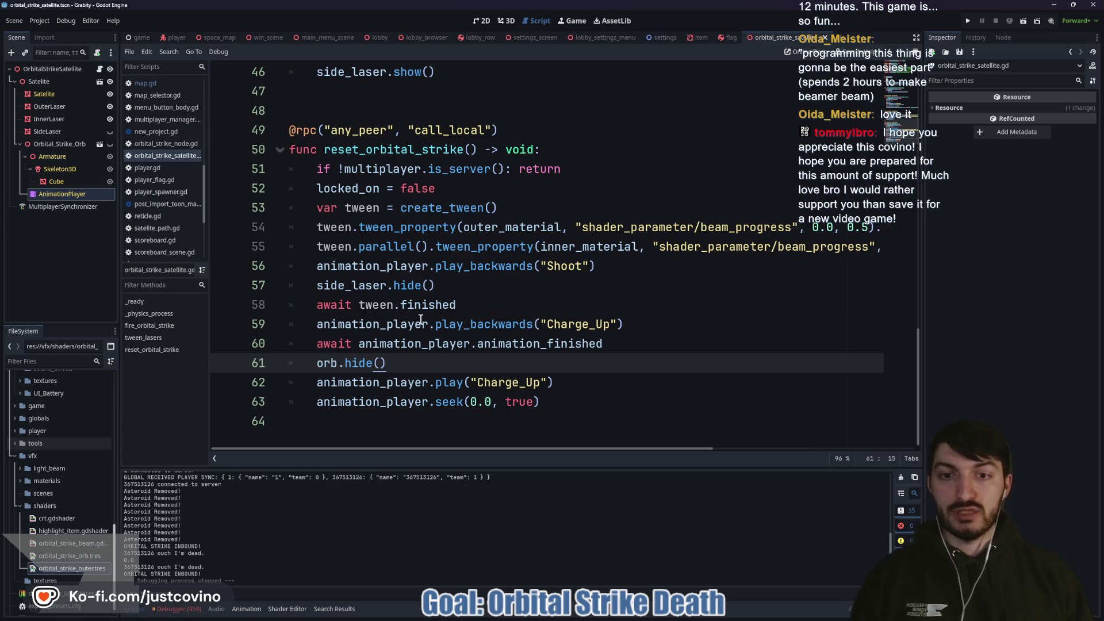
left_click_drag(569, 399, 337, 376)
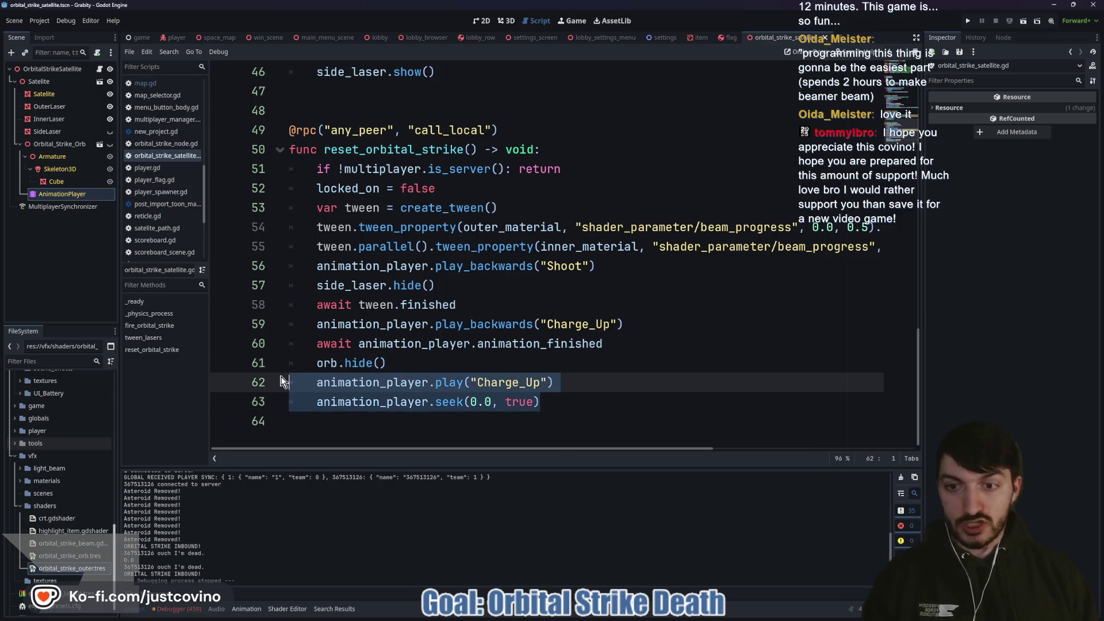
key("BackSpace")
key("Delete")
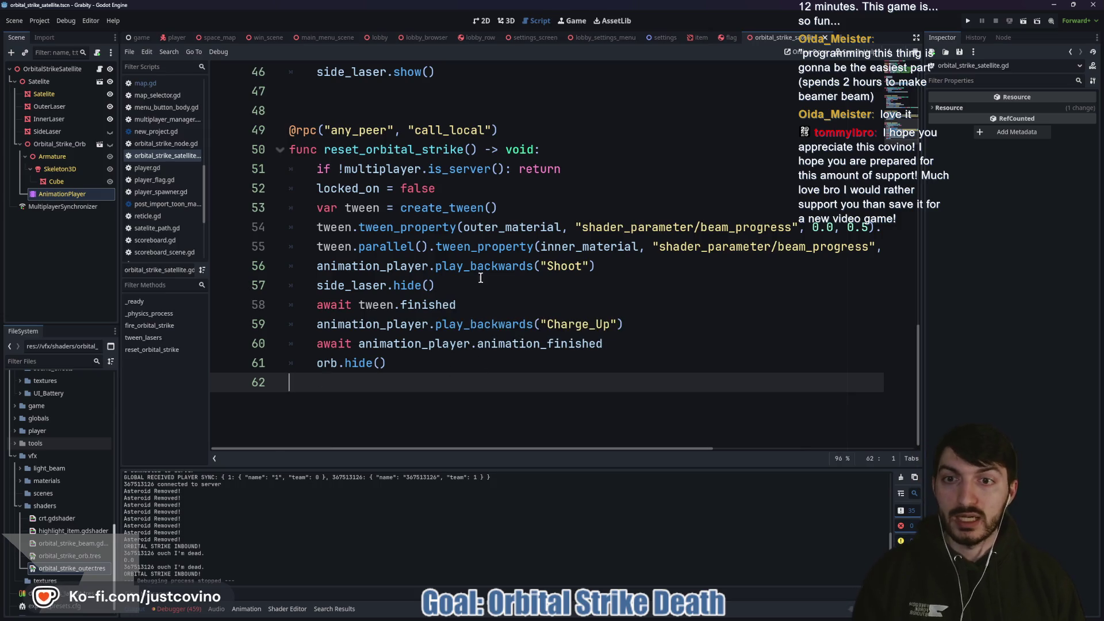
Step: Run the game, host a lobby in one window, join from the other, ready up and start
left_click(967, 26)
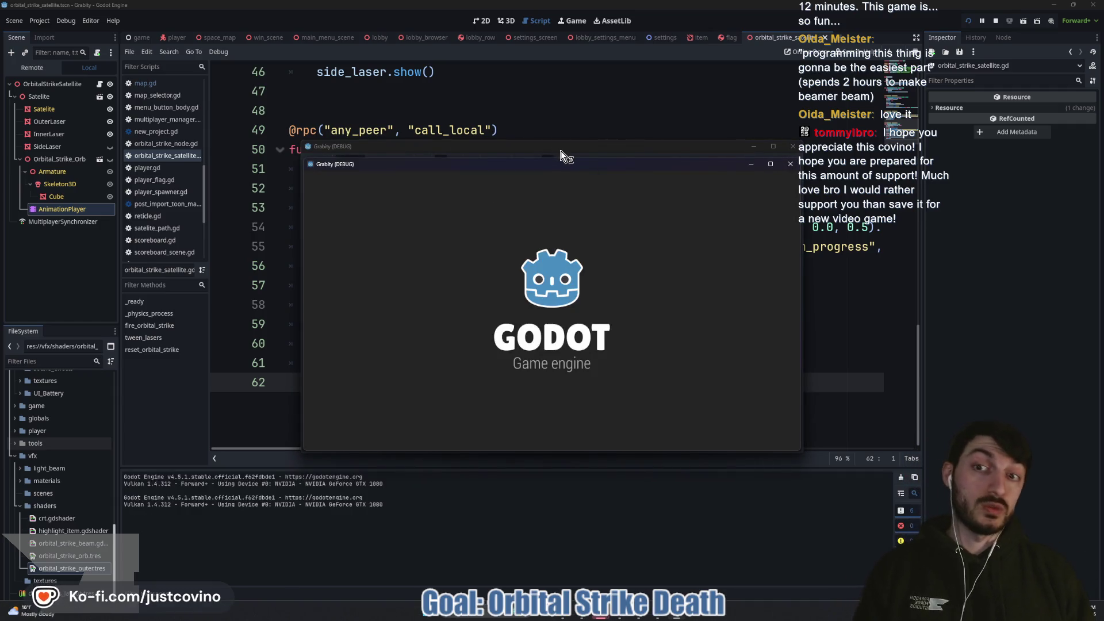
left_click(255, 318)
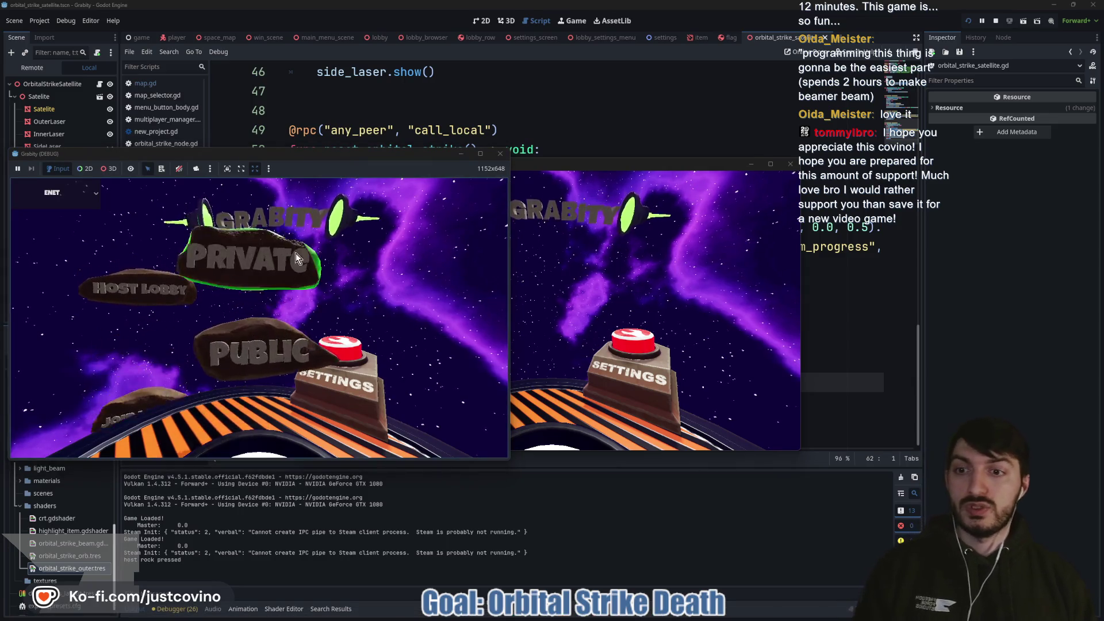
left_click_drag(602, 165, 823, 127)
left_click(646, 301)
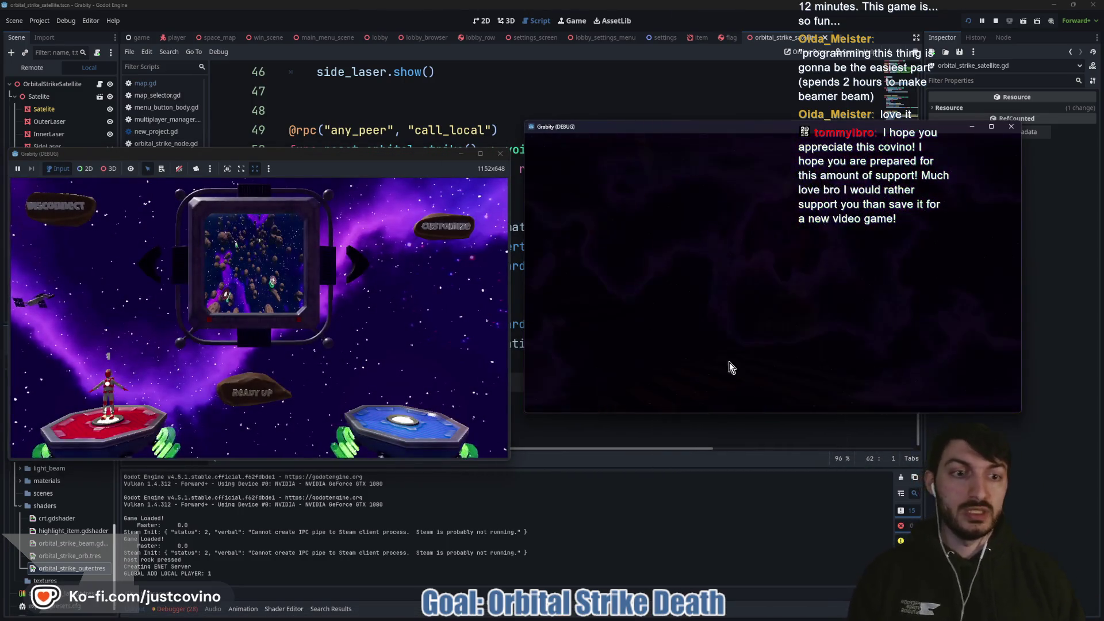
left_click(766, 340)
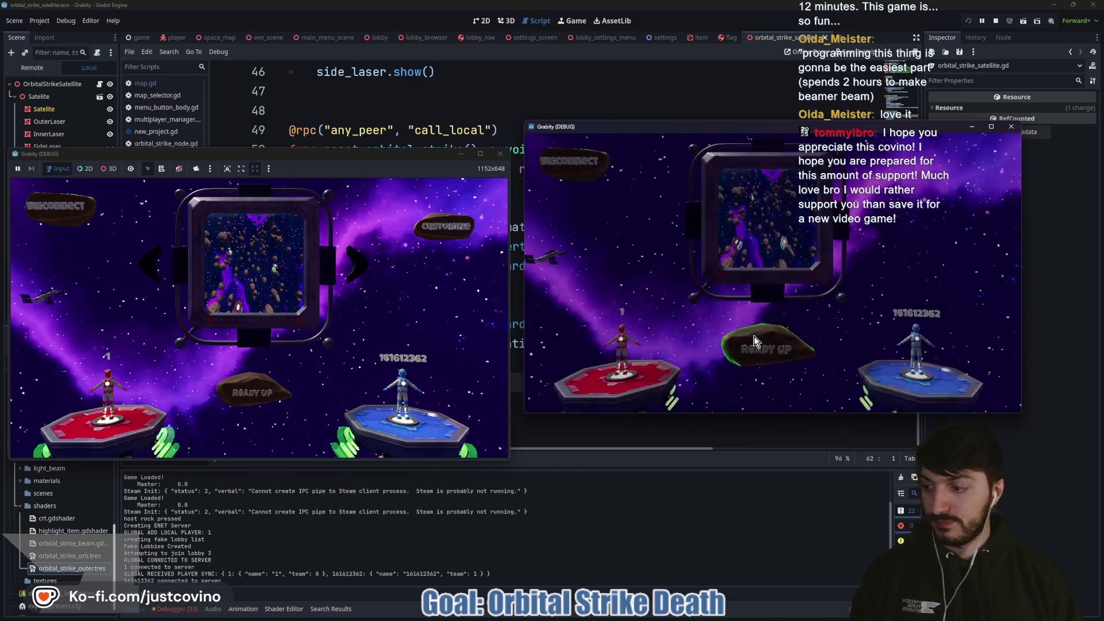
left_click(274, 395)
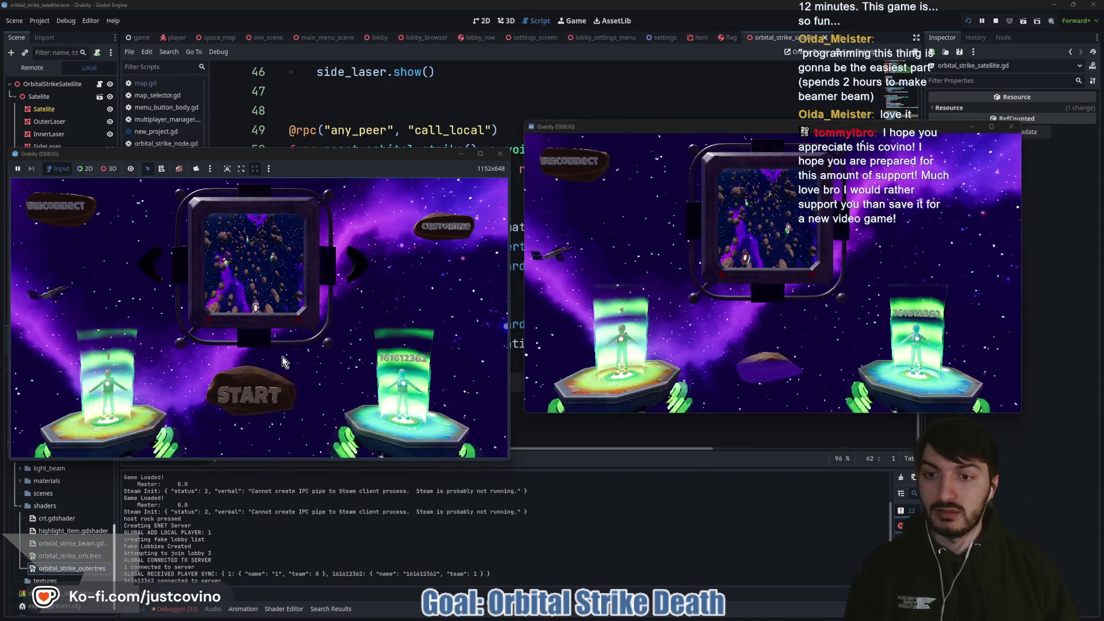
left_click(253, 399)
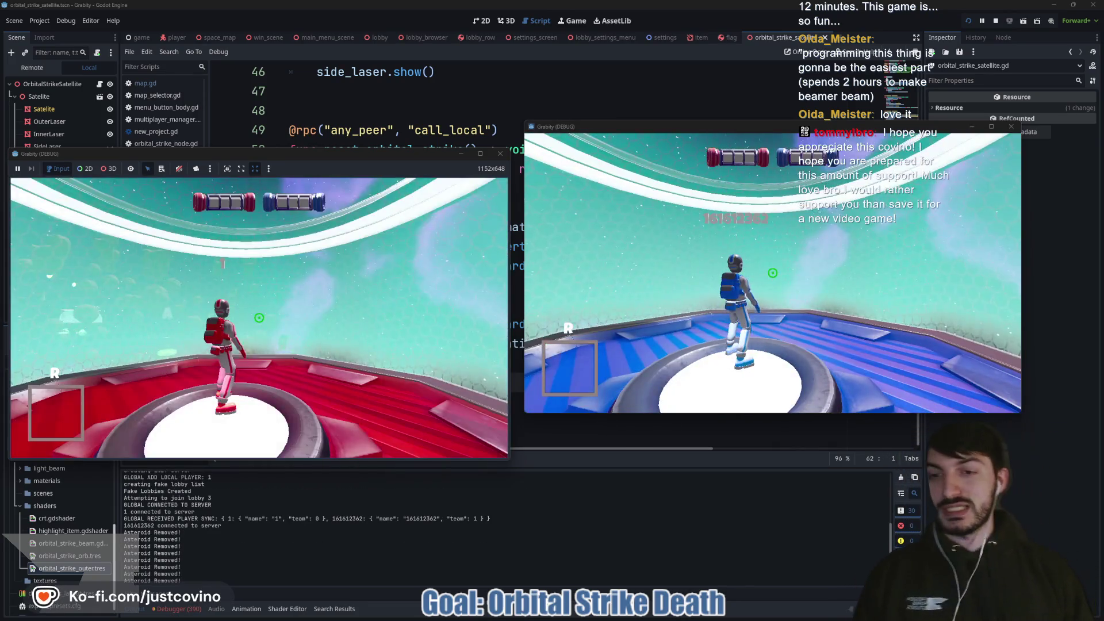
Step: Run 'cheat_item orbital_strike' in the dev console to grant the host an orbital strike
key("super")
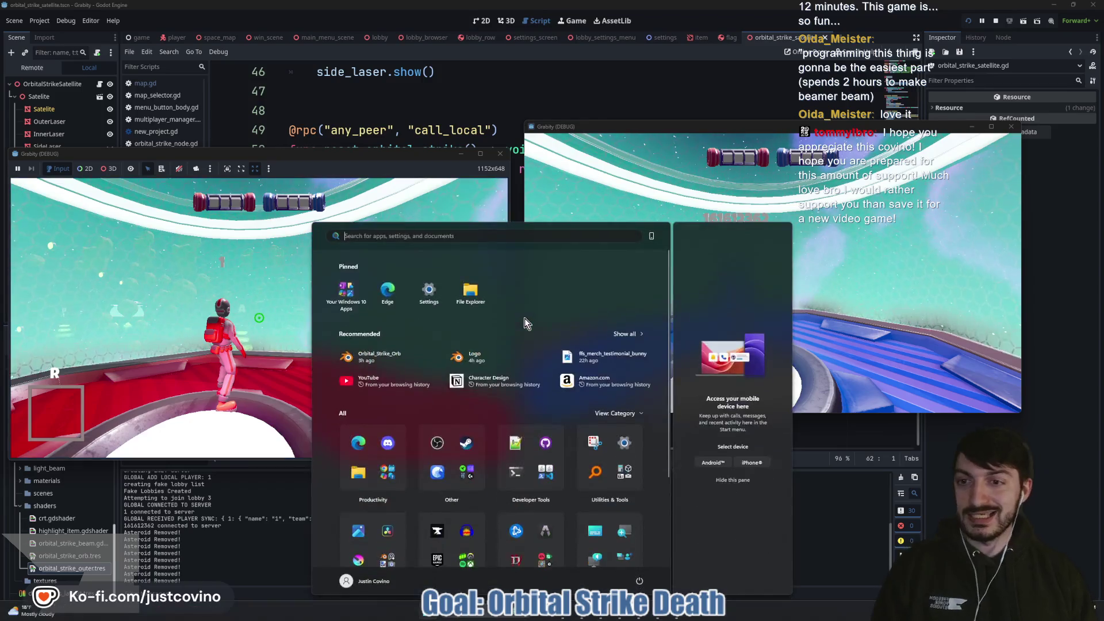
key("Escape")
key("grave")
type("cheat_item")
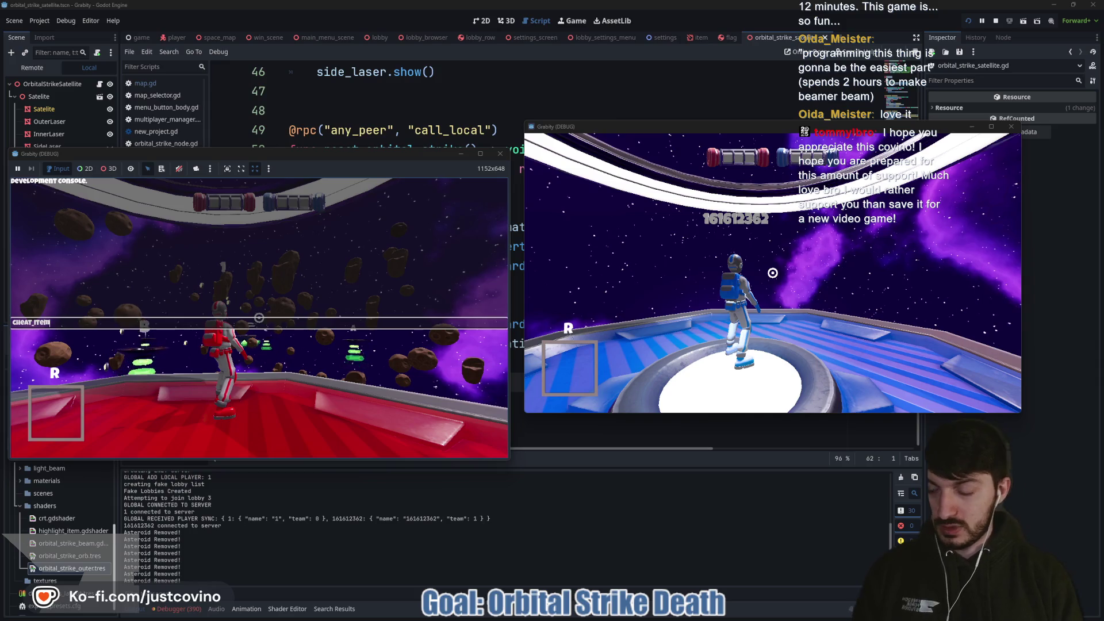
type(" orbital")
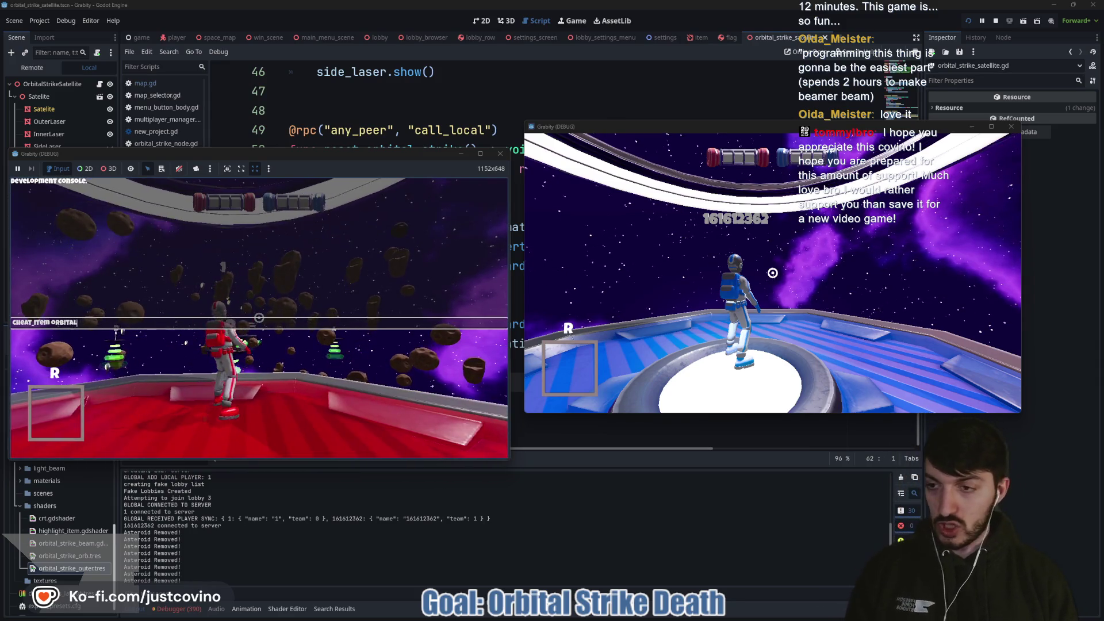
type("_strike")
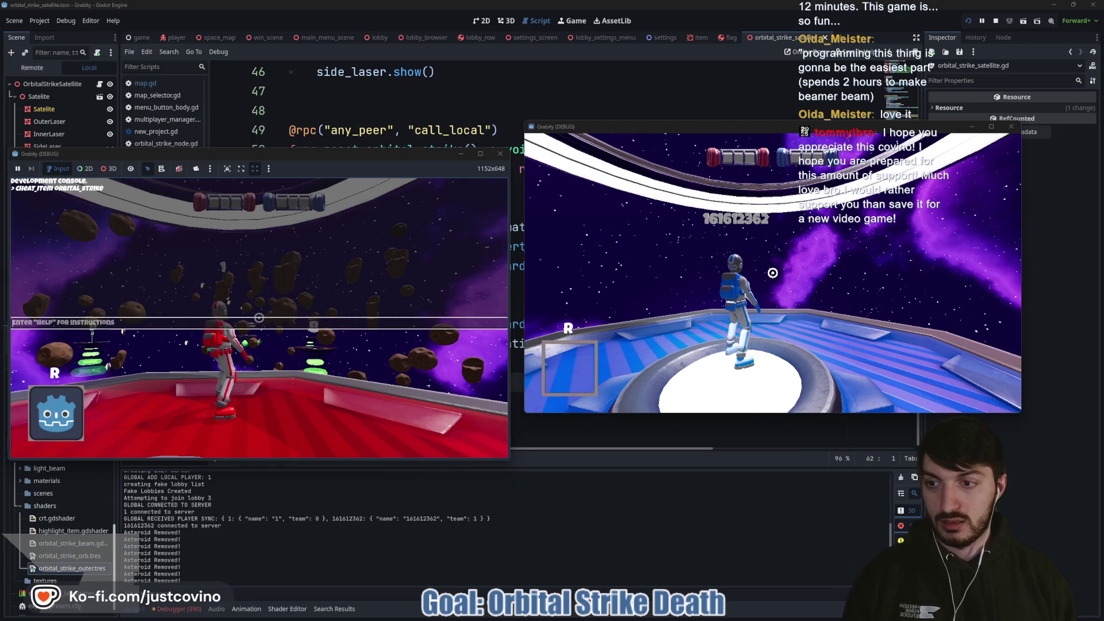
key("Return")
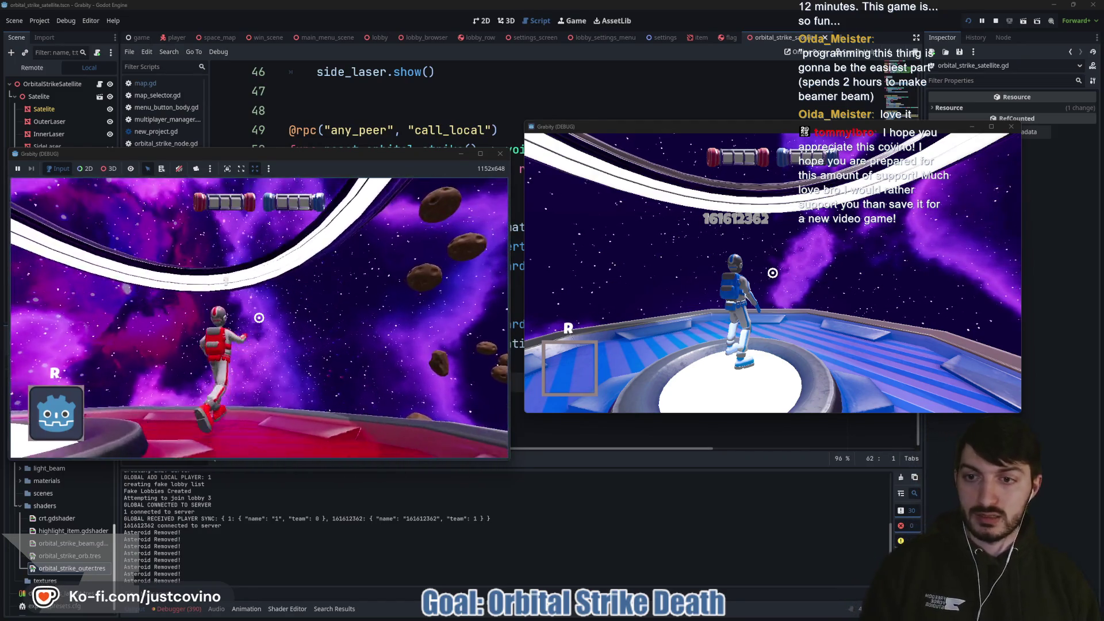
Step: Fire the orbital strike, re-grant it via the console, fire again, then stop the game
key("space")
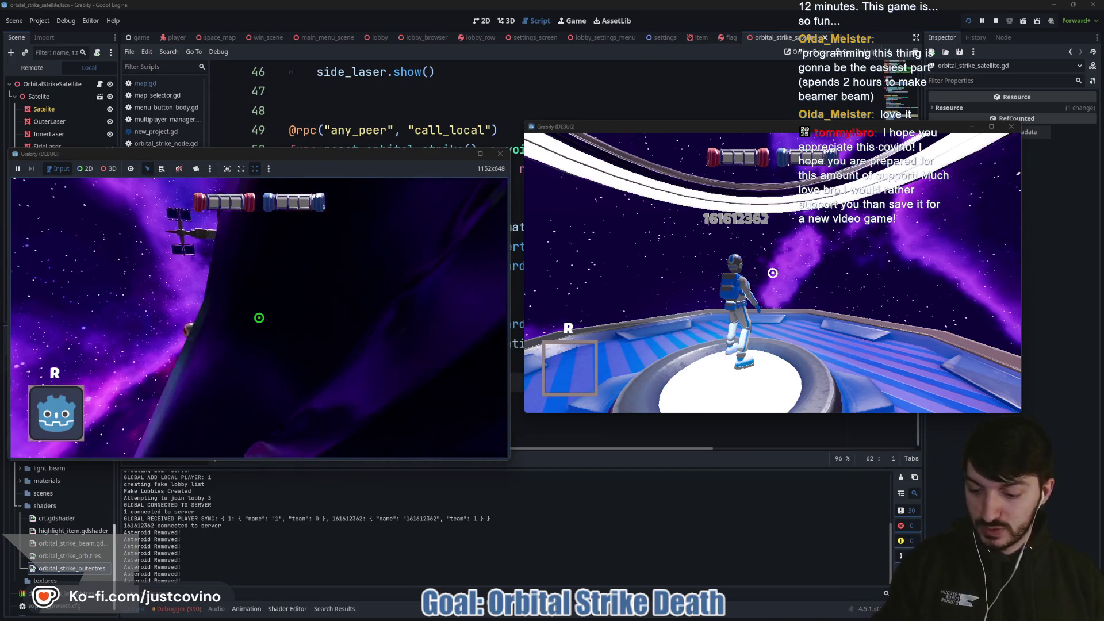
key("r")
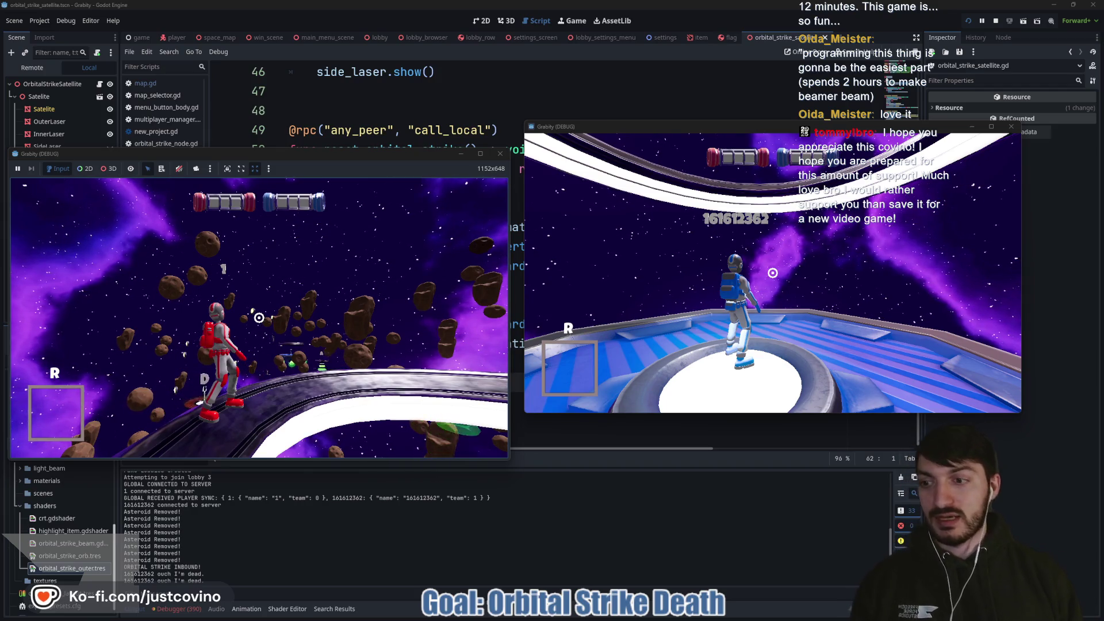
key("grave")
key("Return")
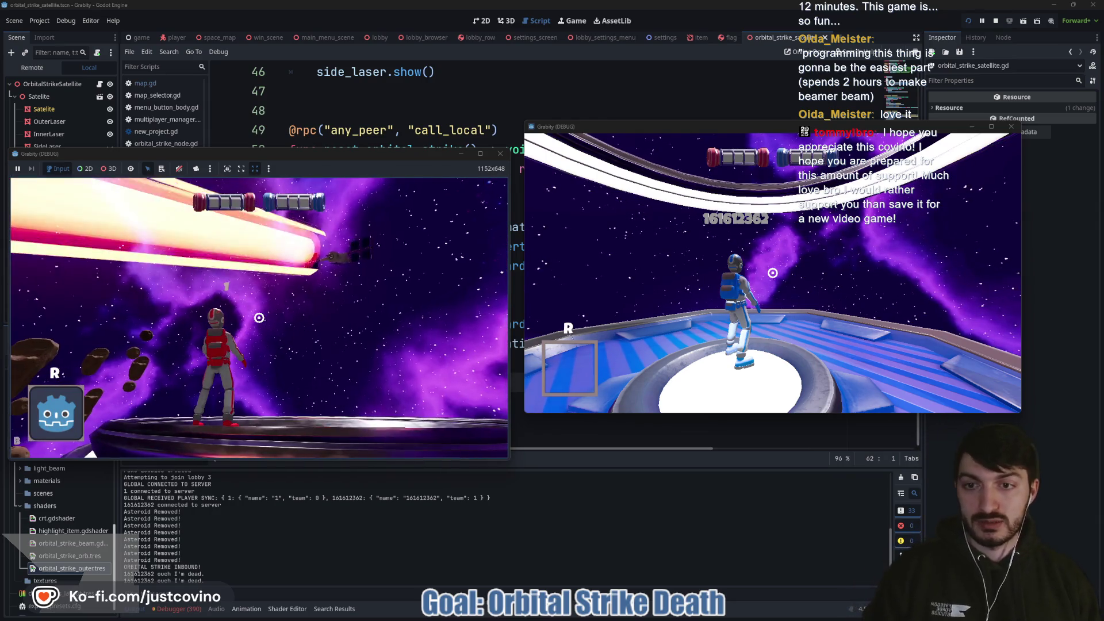
left_click(259, 317)
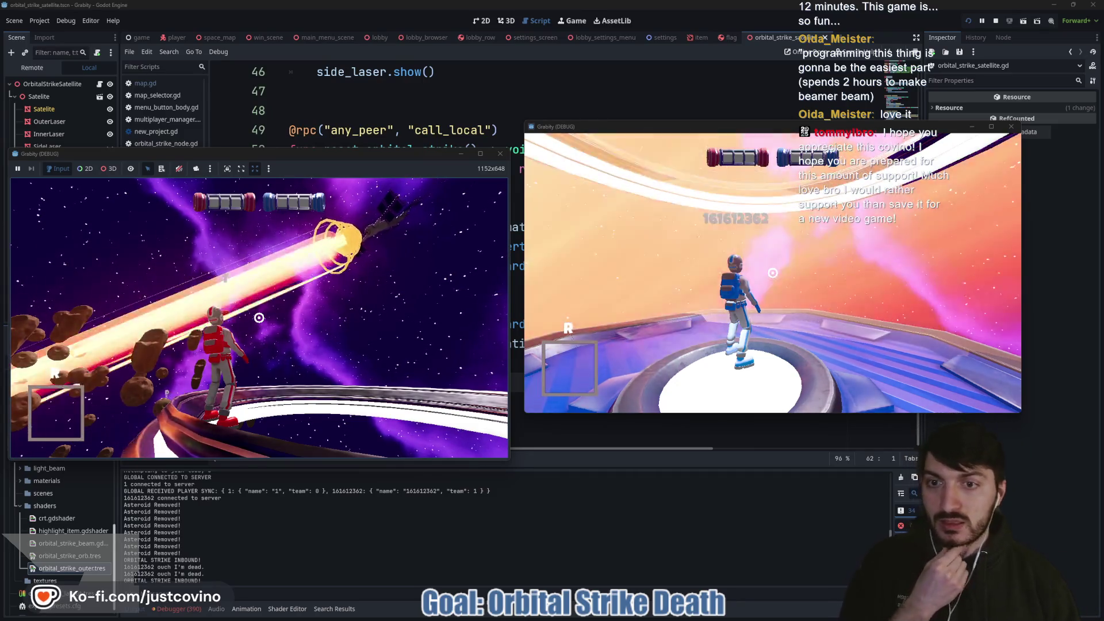
key("F8")
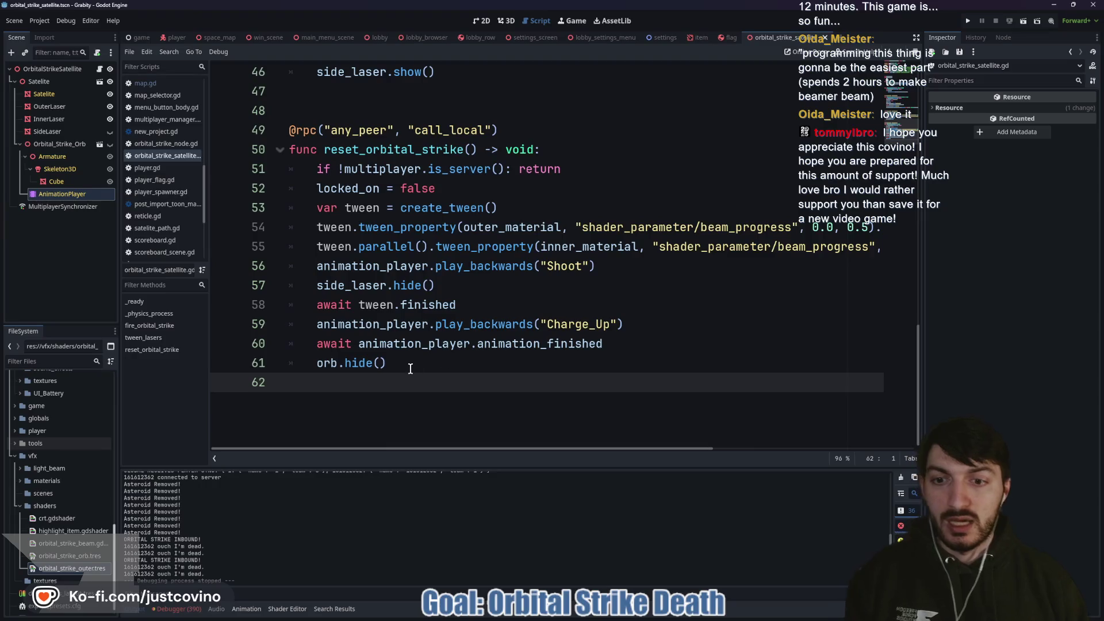
Step: Open map.gd and find the reset_orbital_strike call in use_orbital_strike
left_click(410, 367)
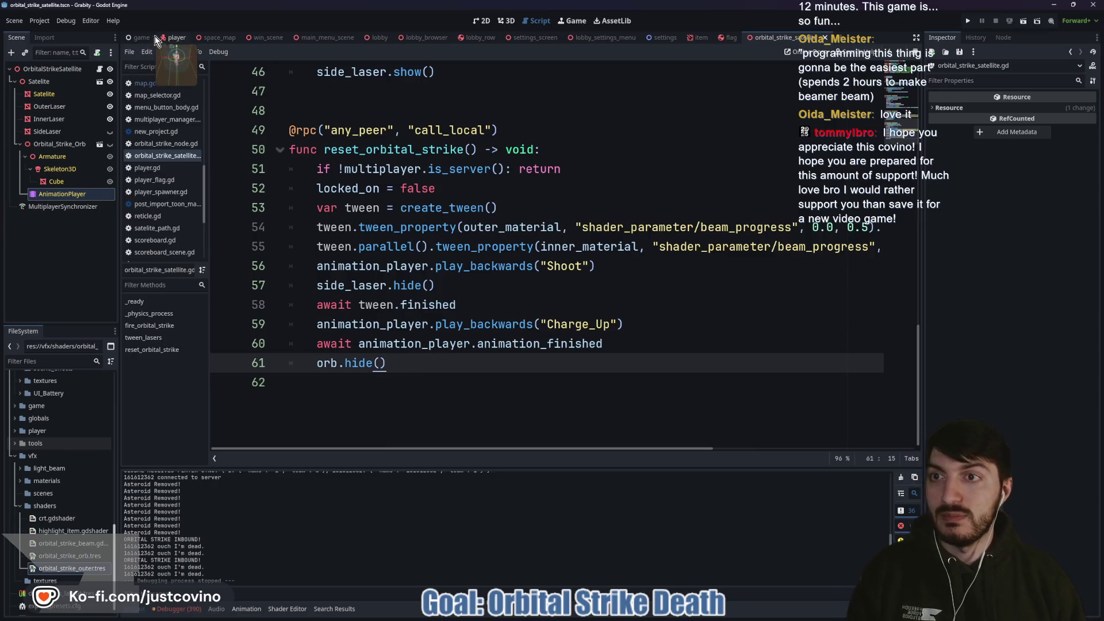
left_click(215, 38)
scroll(468, 273, "down", 20)
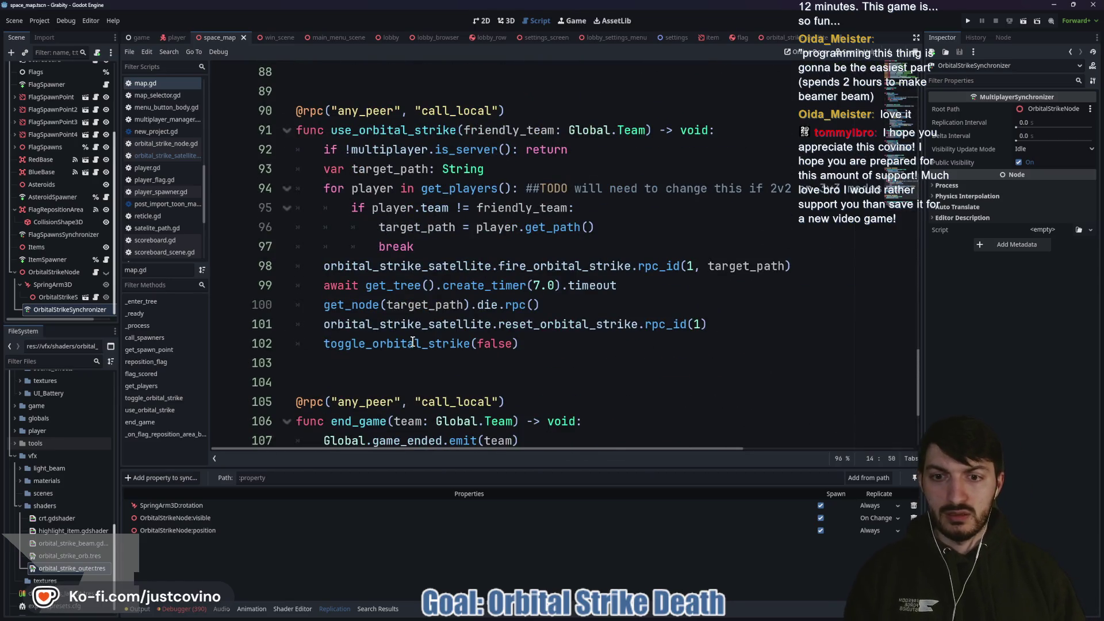
double_click(413, 343)
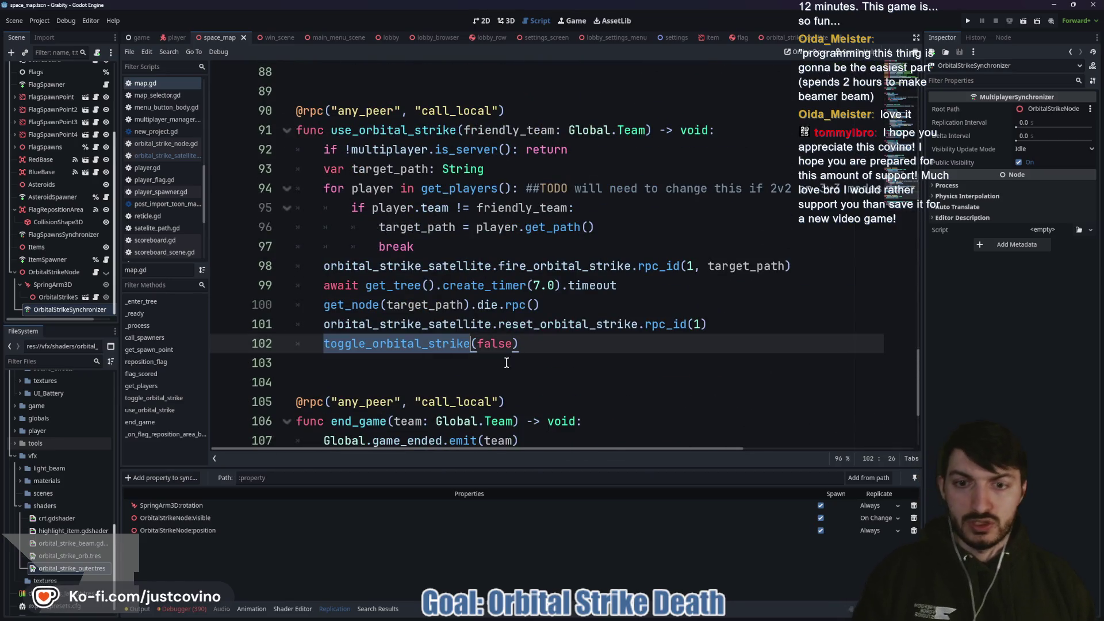
left_click(545, 344)
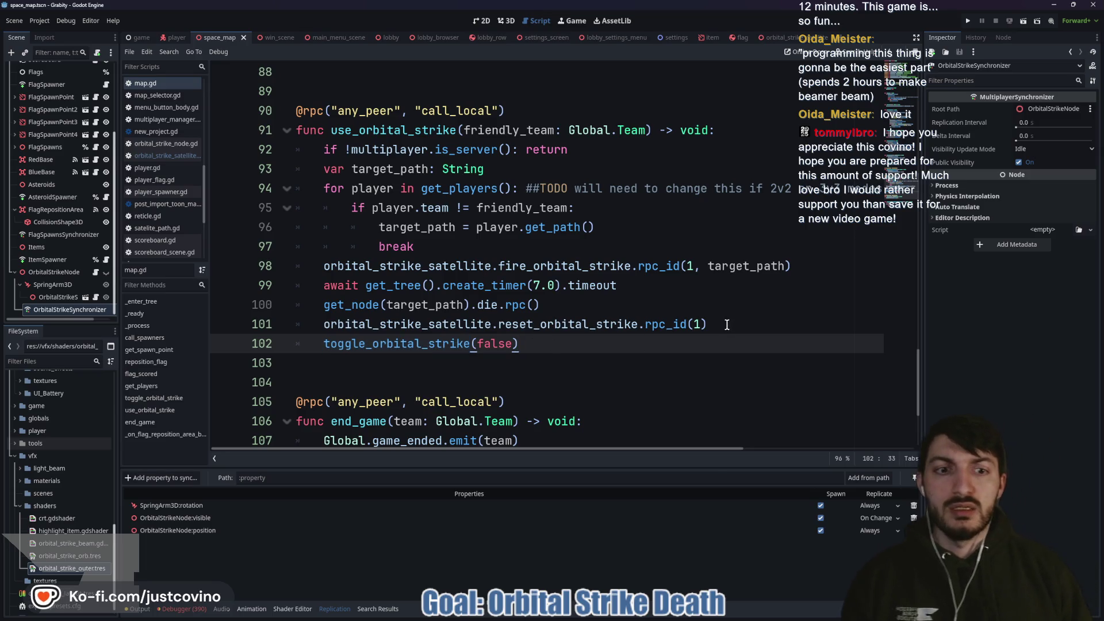
double_click(520, 324)
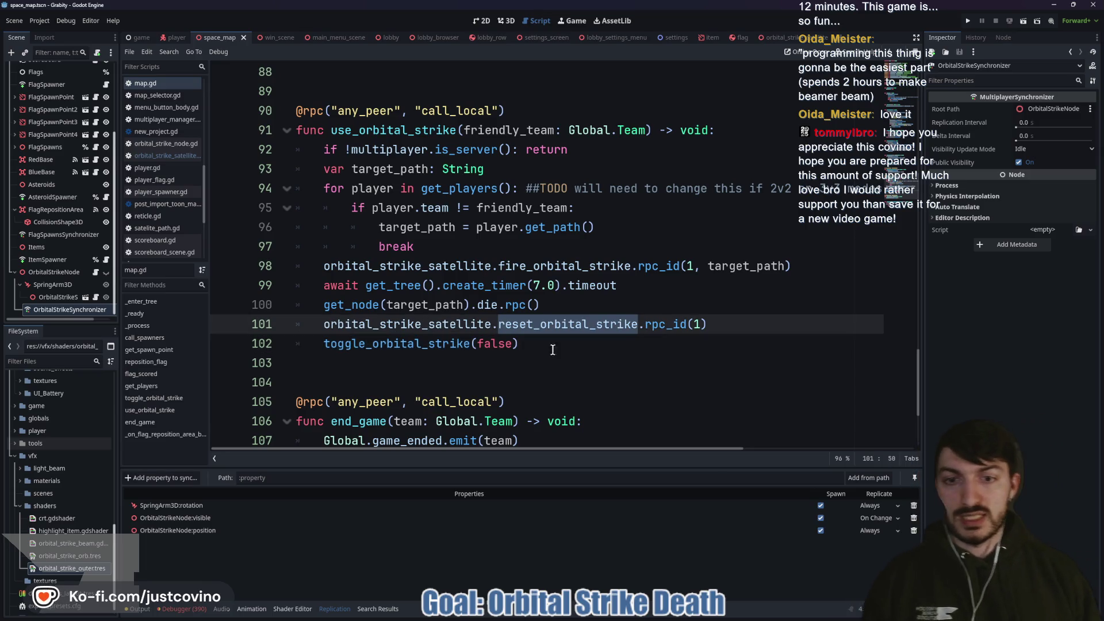
left_click(729, 325)
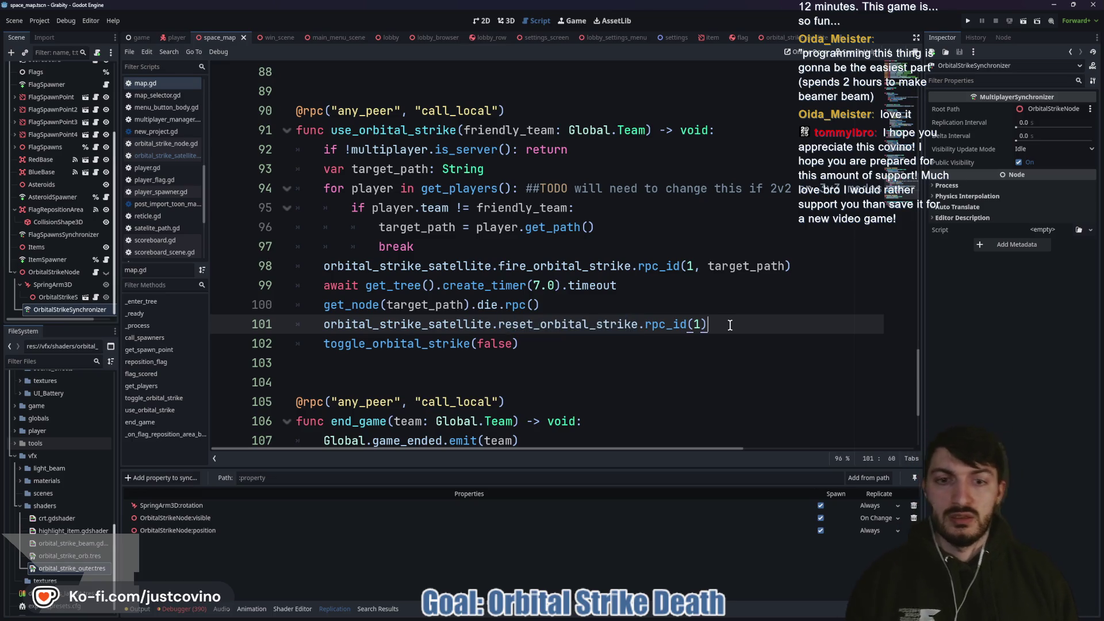
Step: Add 'await get_tree().create_timer(3.0).timeout' after reset_orbital_strike, then relaunch the game
key("Return")
type("await")
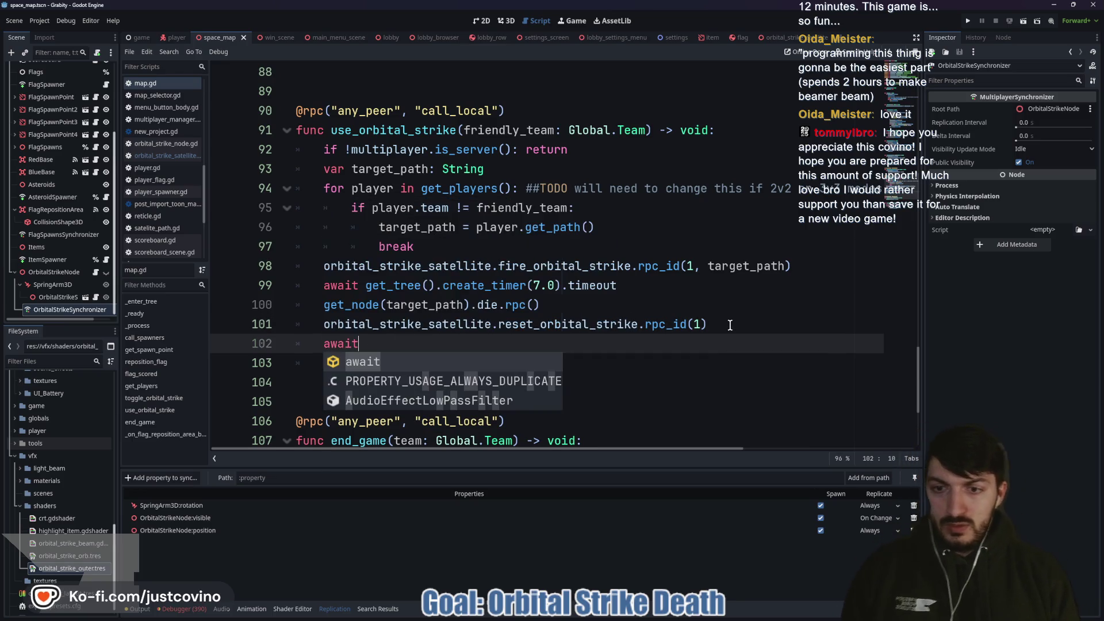
type(" get_tre")
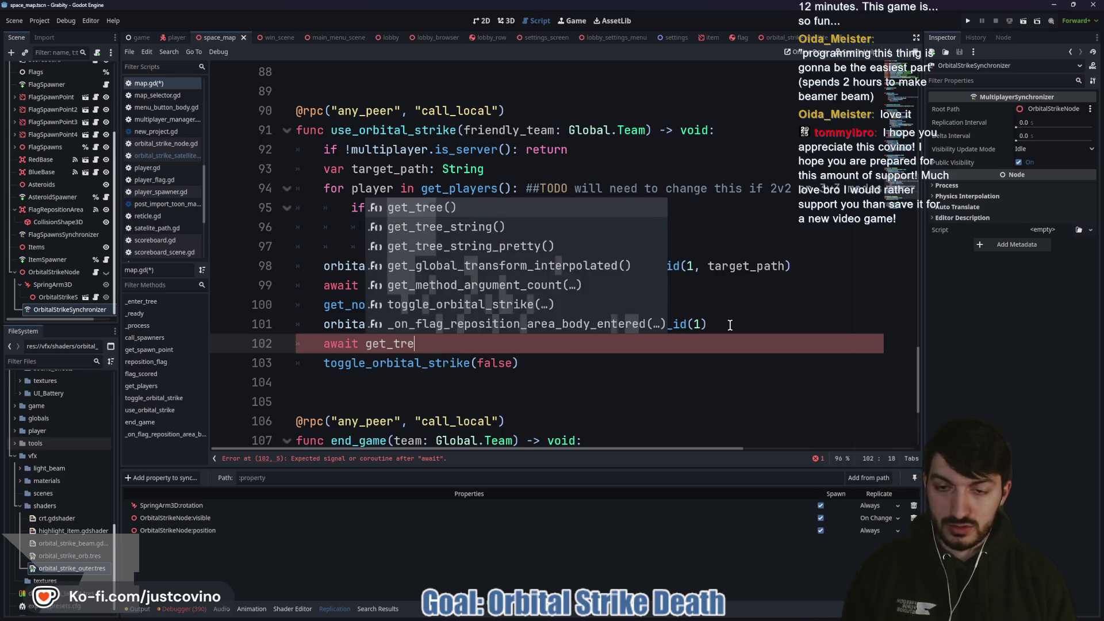
type("e().cr")
key("Return")
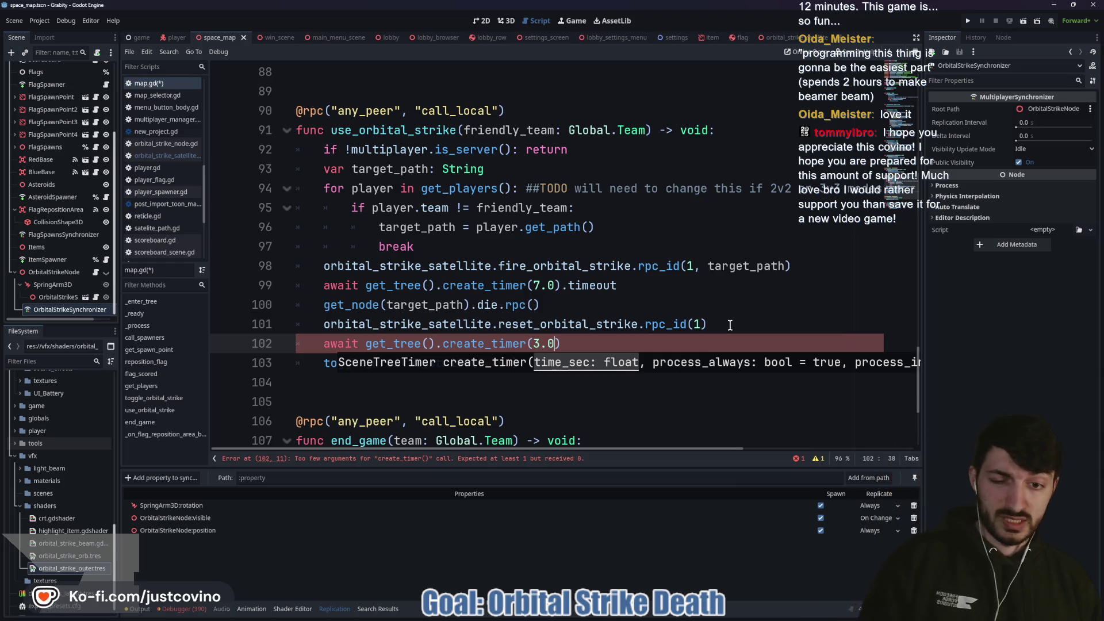
type(".timeo")
key("Return")
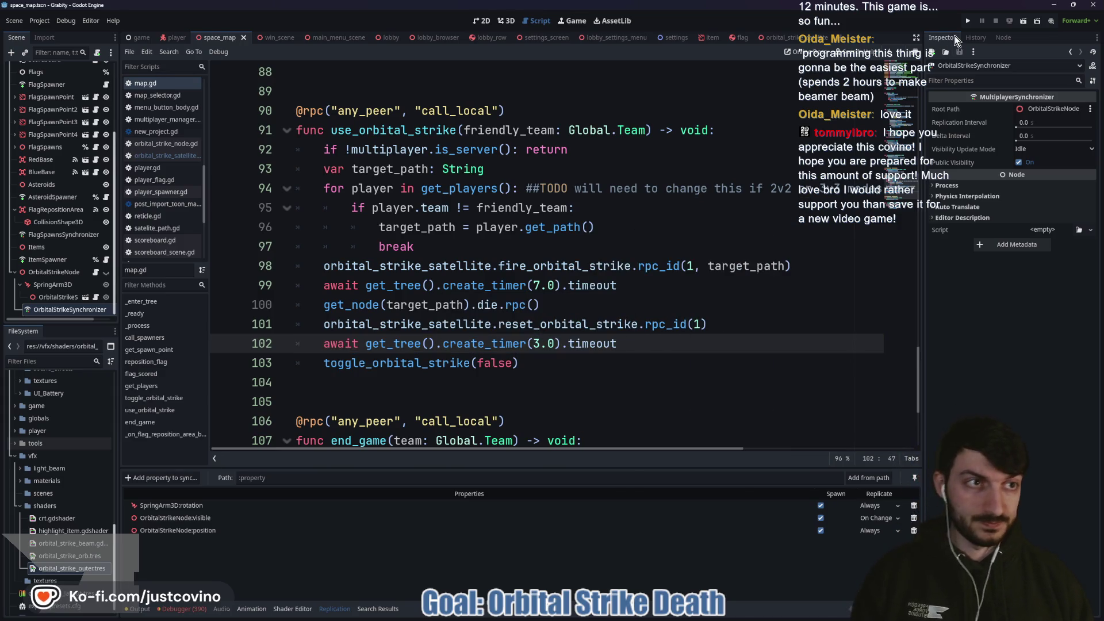
left_click(965, 22)
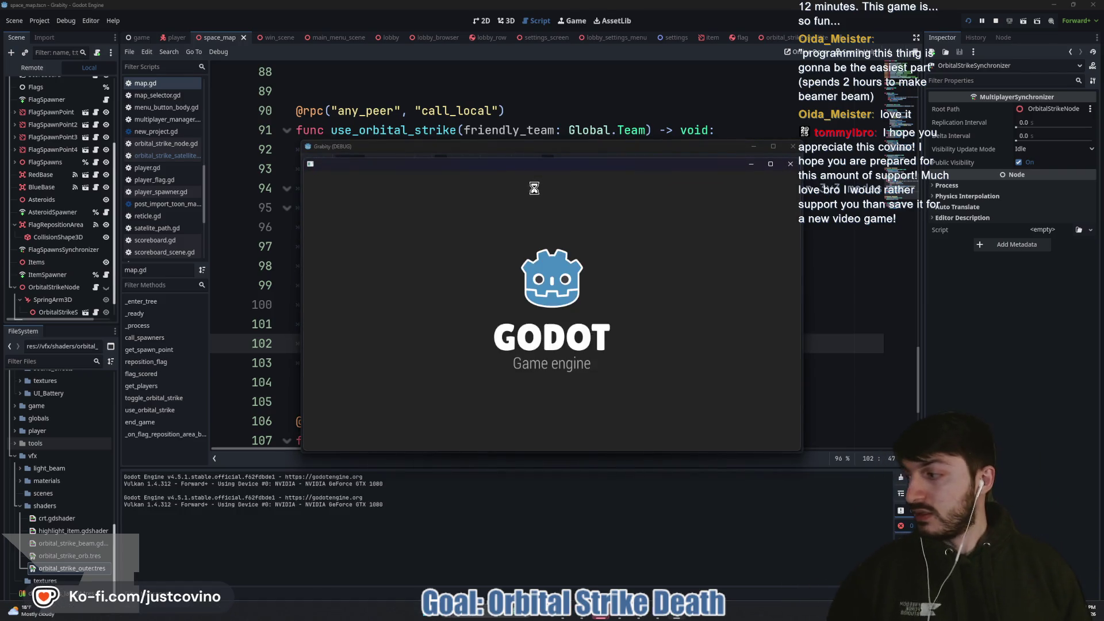
Step: Host a lobby in the first client, join it from the second, and ready up
left_click(171, 261)
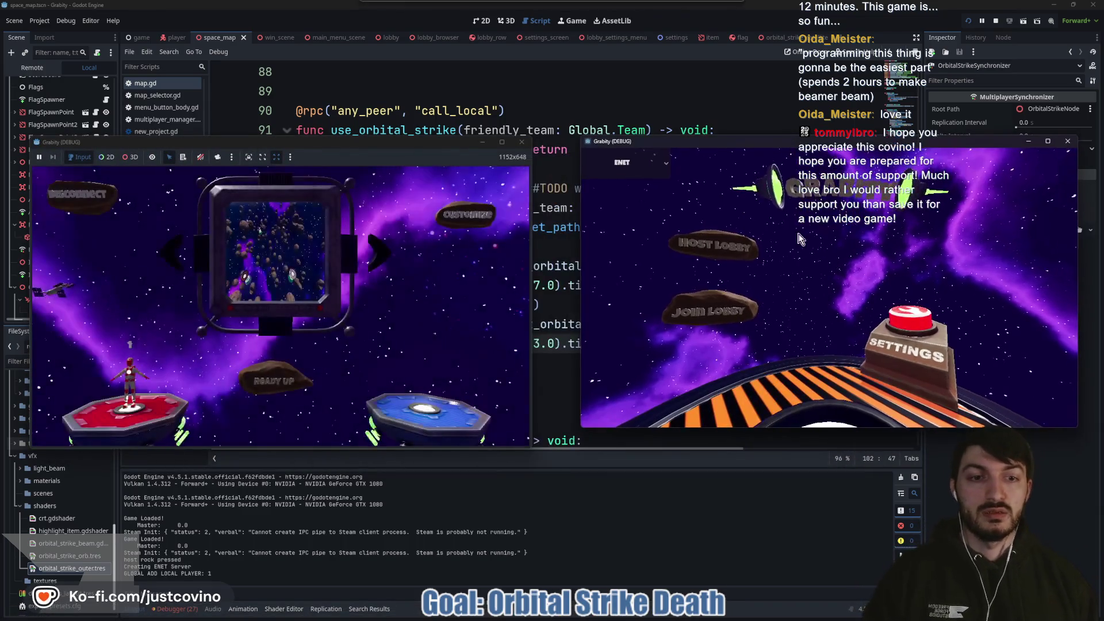
left_click(697, 328)
left_click(739, 303)
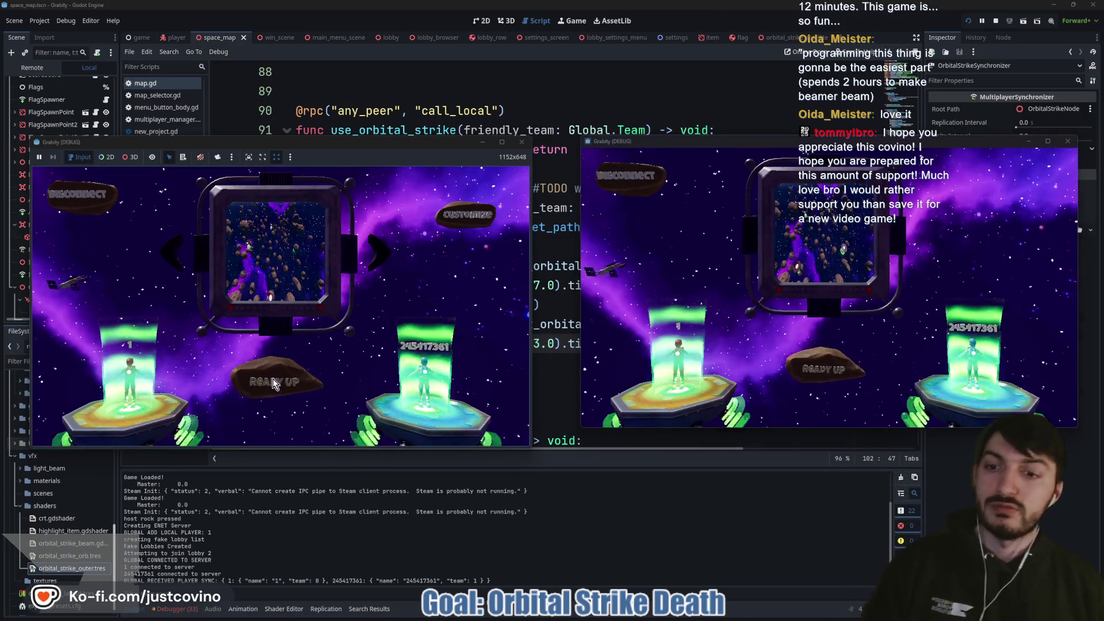
left_click(293, 367)
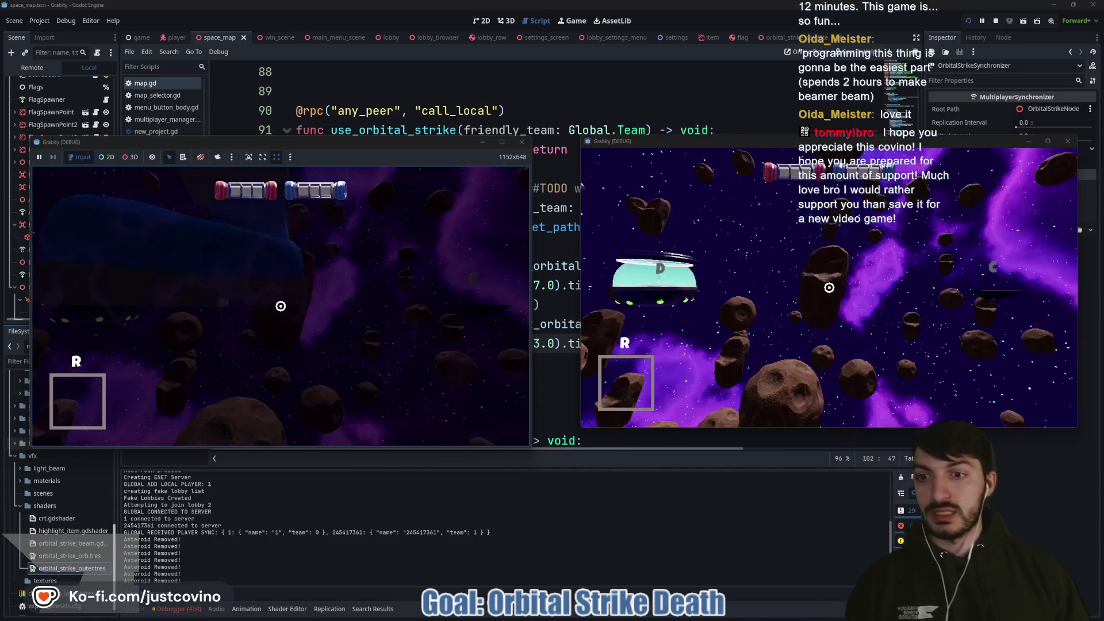
Step: Walk the red player off the spawn pad and submit the ORBITAL_STRIKE cheat in the console
key("w")
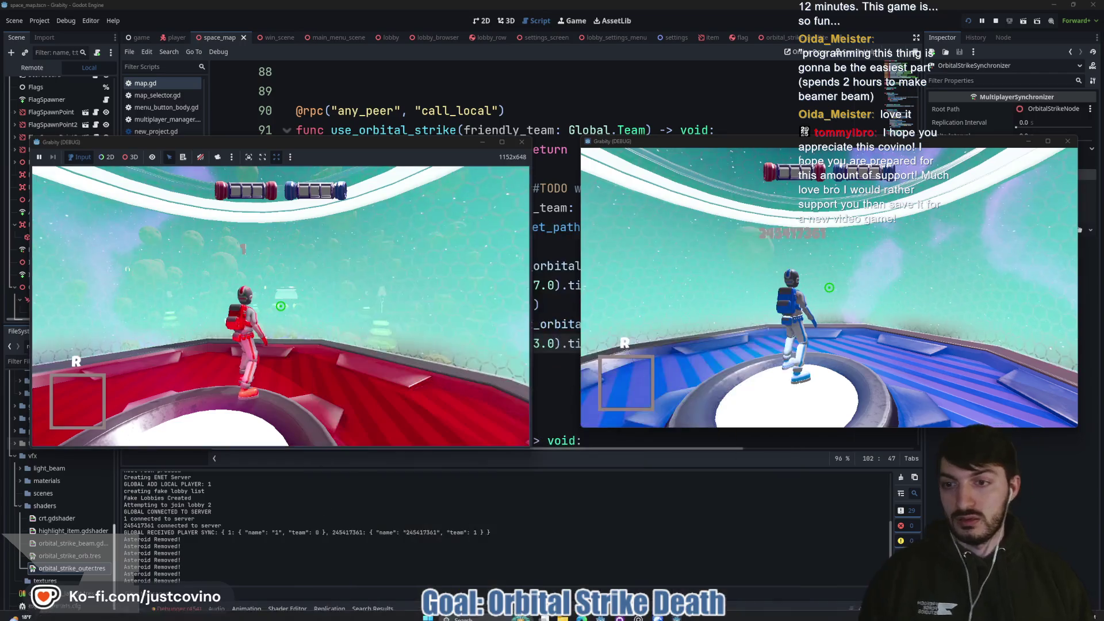
key("grave")
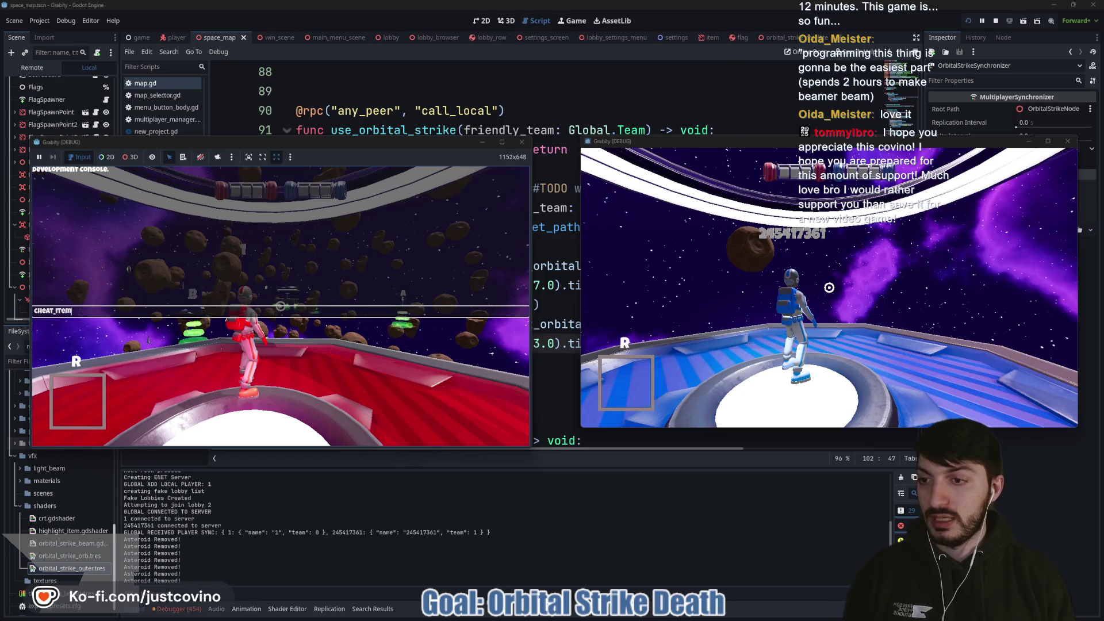
type("ORBITAL_STRIKE")
key("Return")
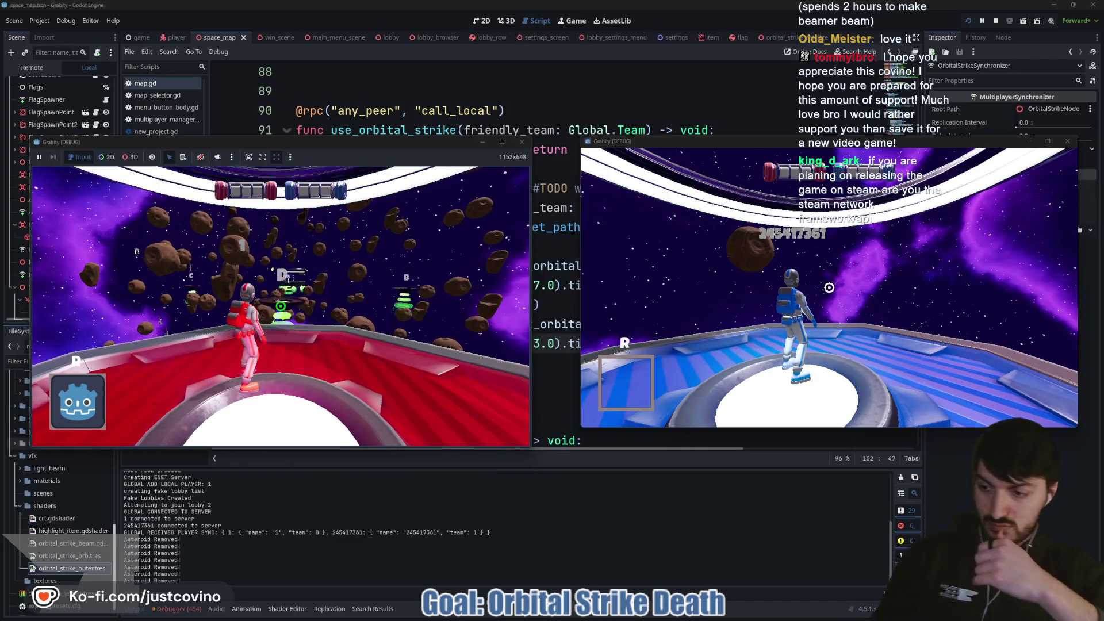
Step: Call down the orbital strike to kill the blue player, then resubmit the previous cheat from console history
key("w")
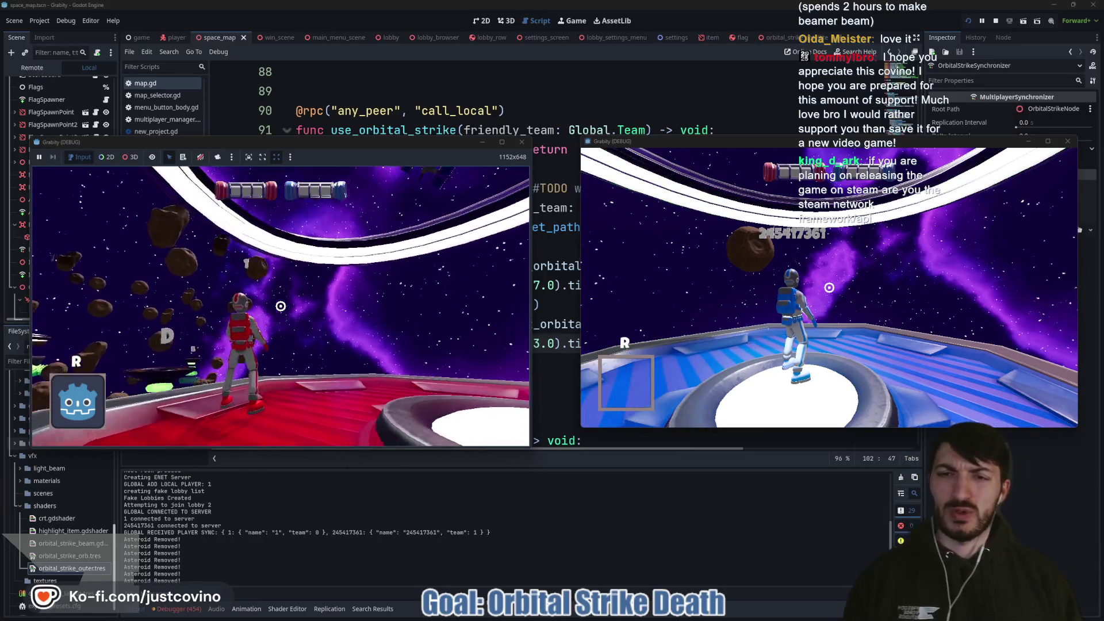
key("r")
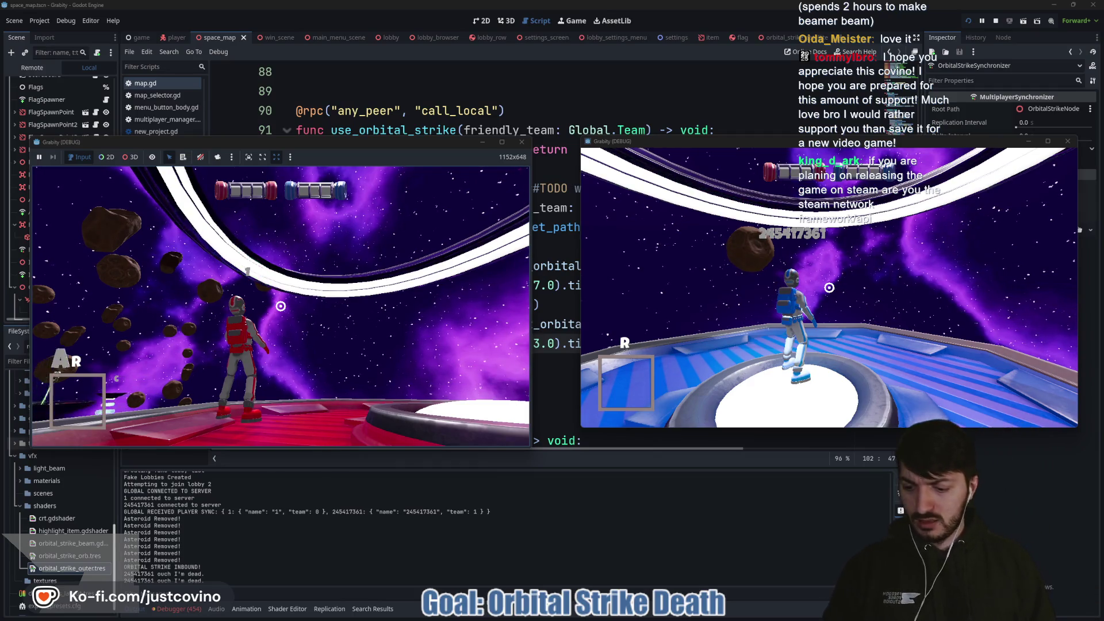
key("grave")
key("Up")
key("Return")
key("grave")
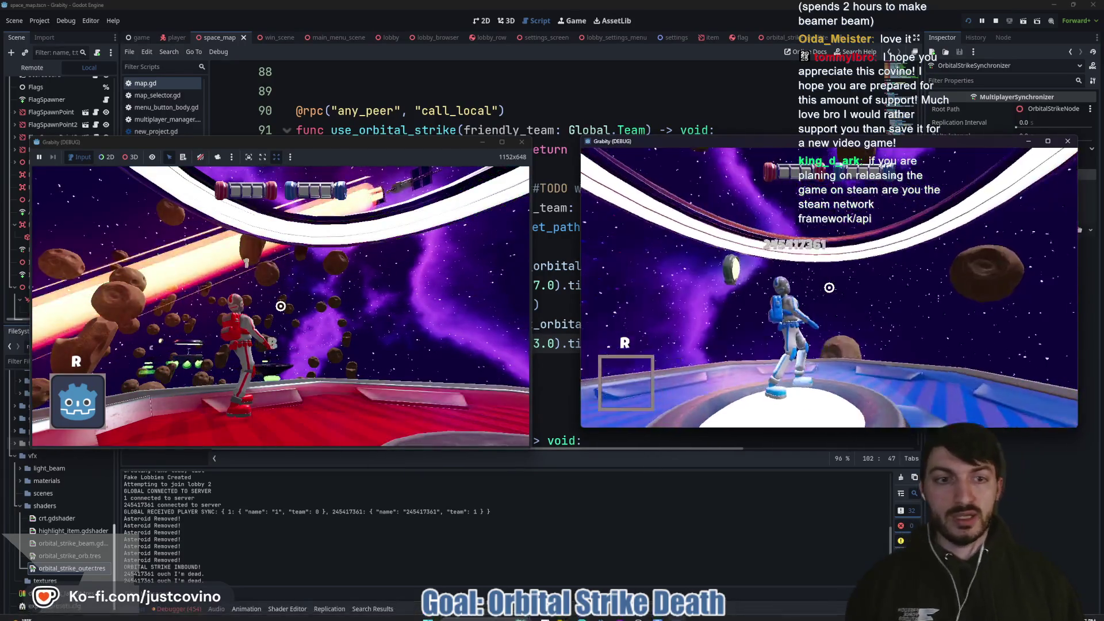
Step: Play on as the blue player, toggle the second client's dev console, then stop the run with F8
key("a")
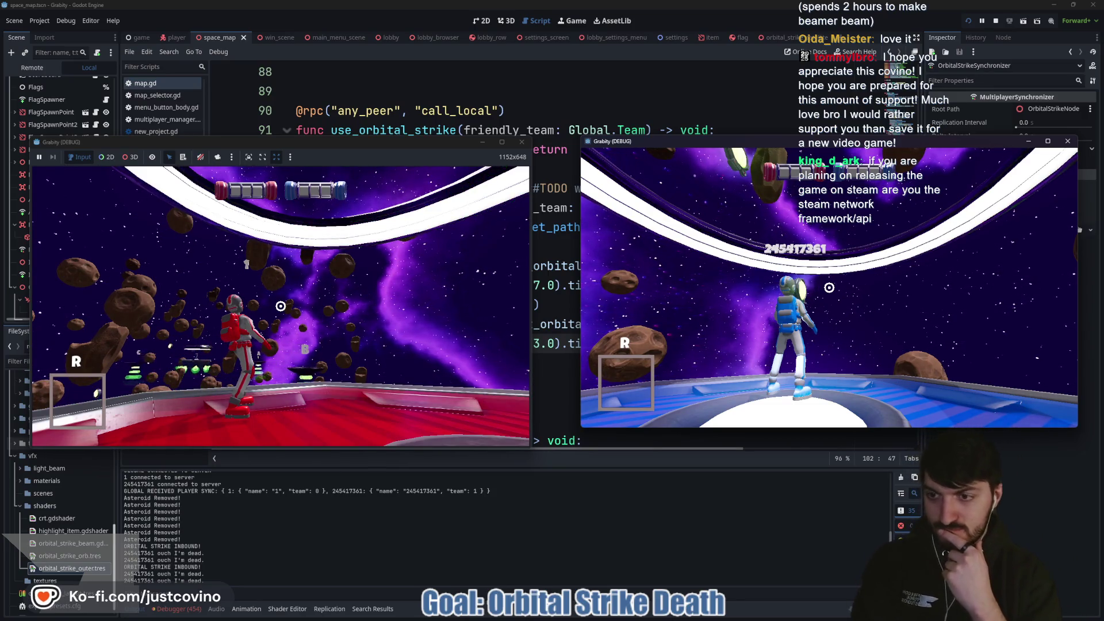
key("grave")
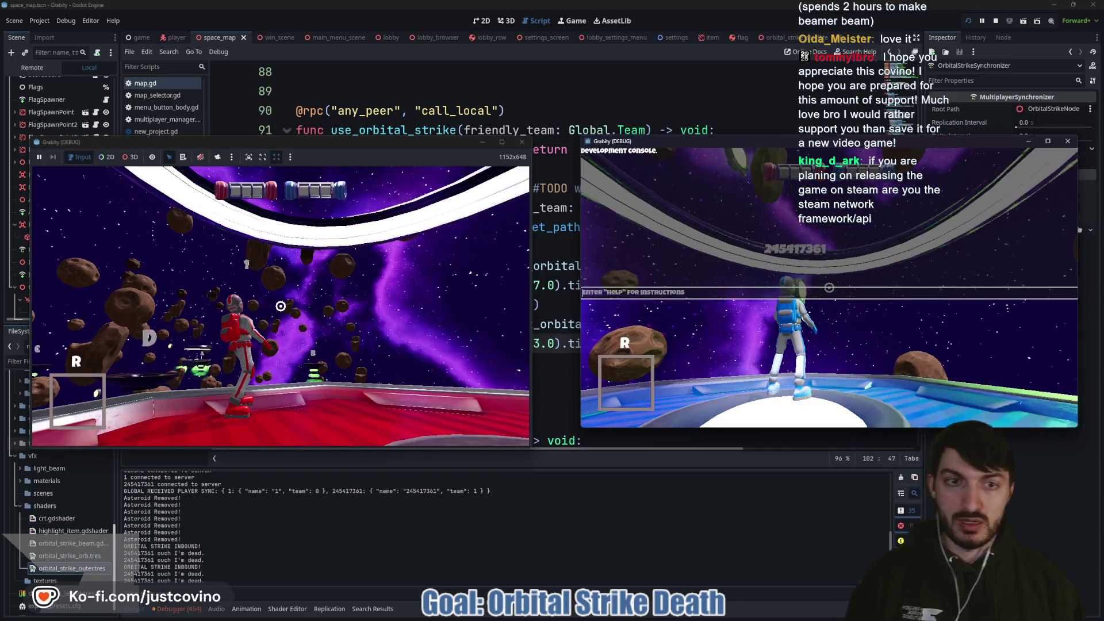
key("grave")
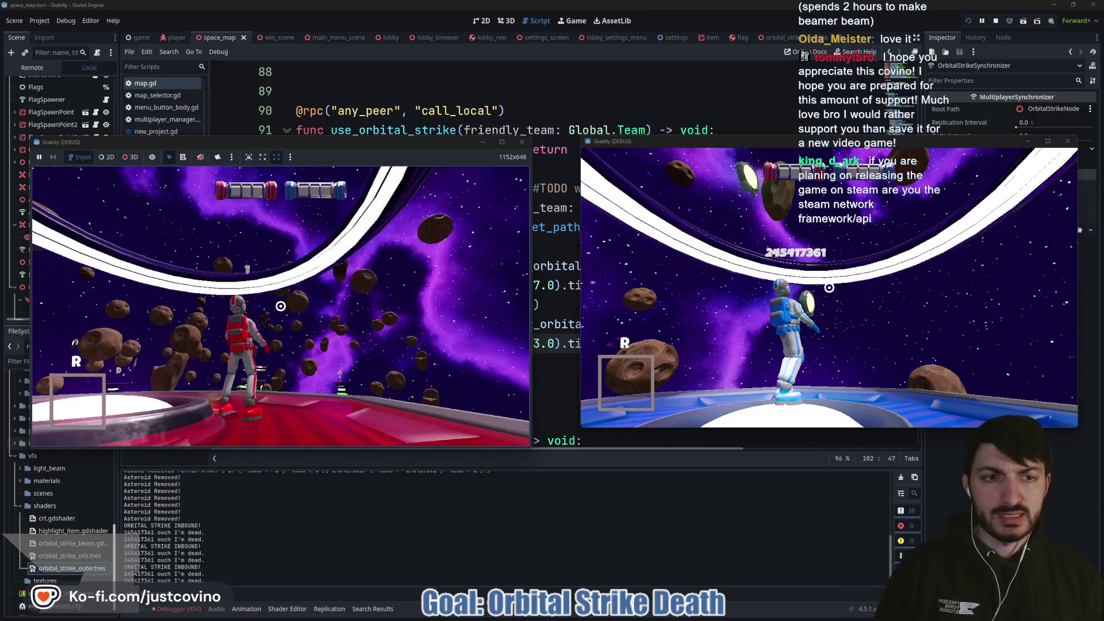
key("F8")
Step: Open the debugger's Errors list and enlarge the panel to review the errors
left_click(442, 377)
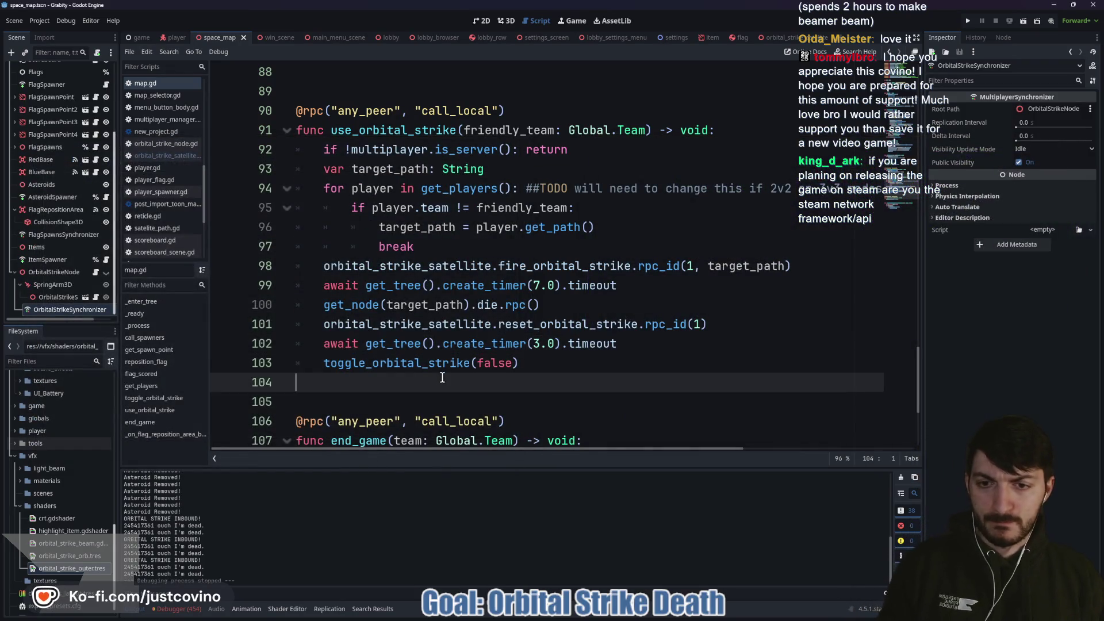
left_click(496, 402)
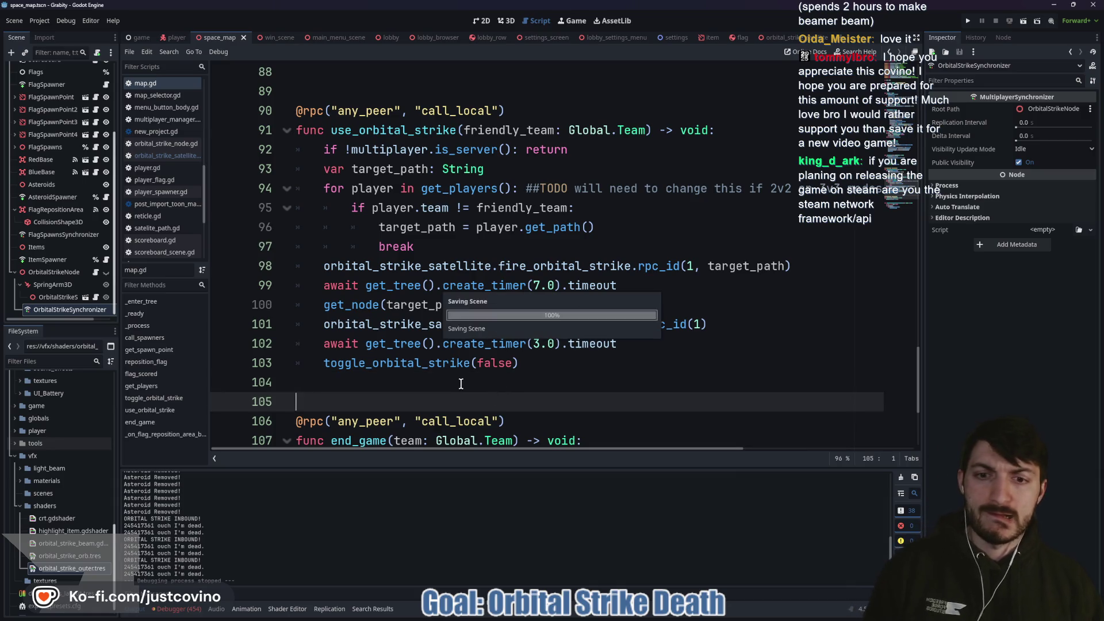
left_click(183, 608)
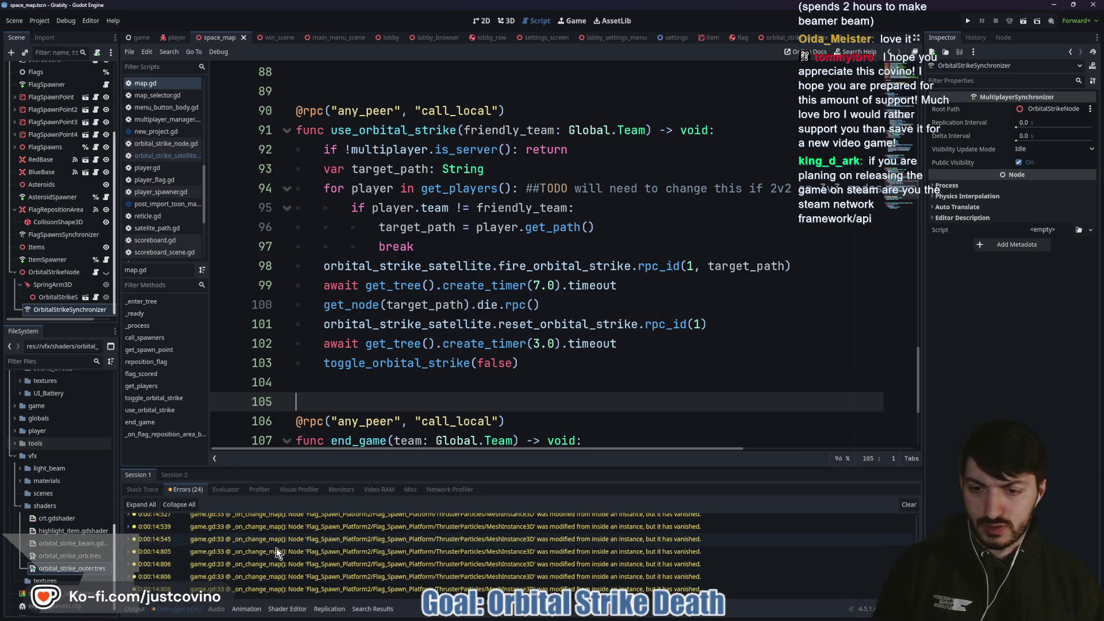
scroll(352, 552, "down", 10)
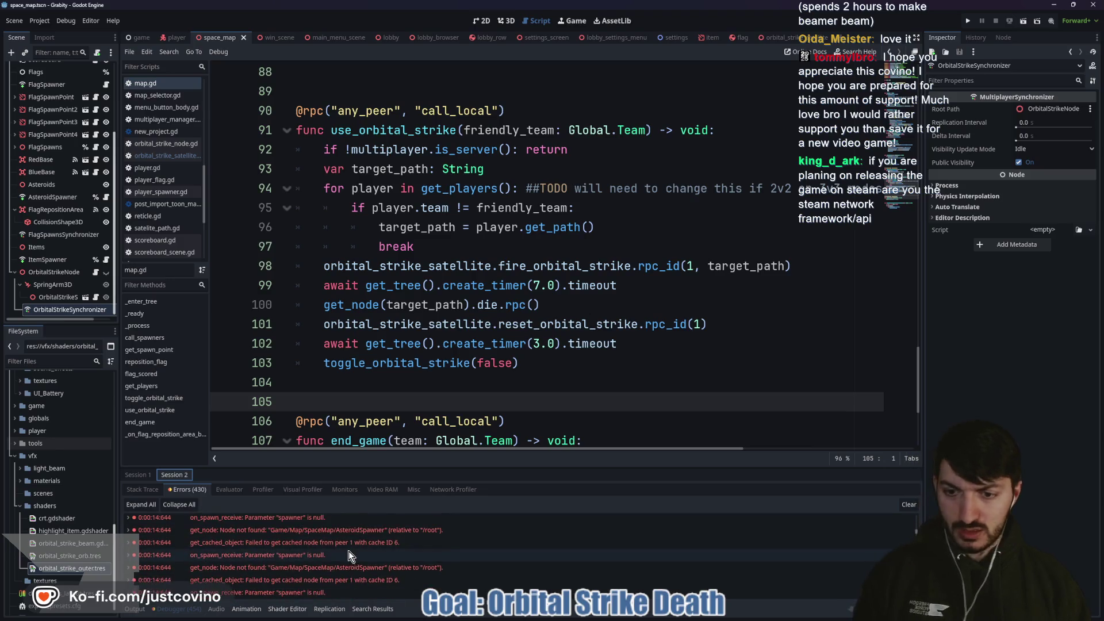
mouse_move(493, 469)
left_mouse_down()
mouse_move(459, 290)
mouse_move(437, 267)
left_mouse_up()
scroll(416, 444, "down", 5)
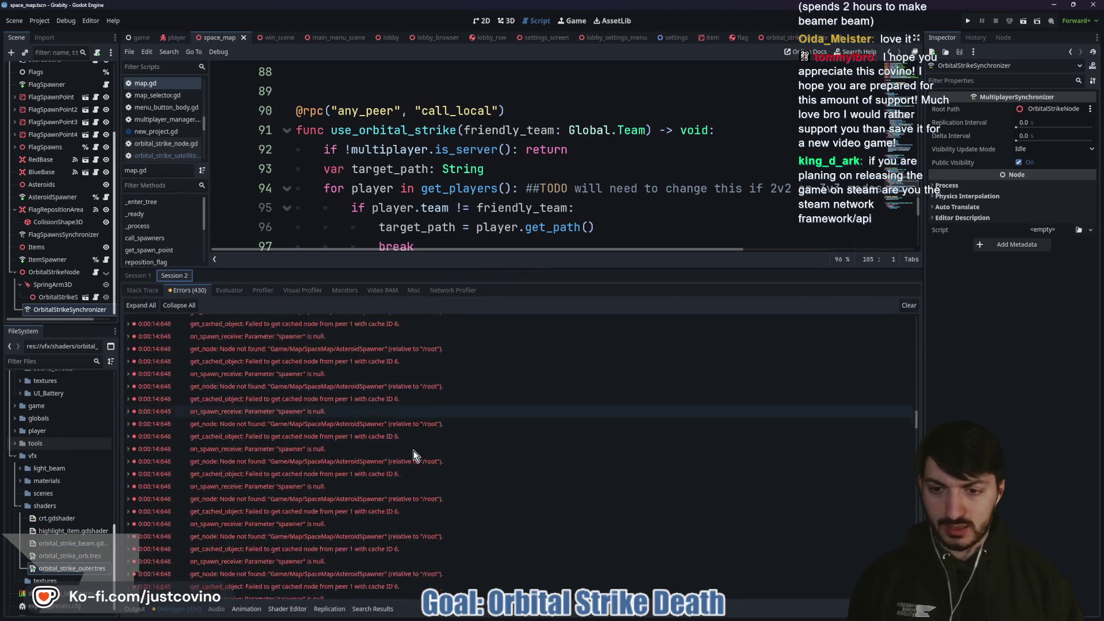
scroll(368, 478, "down", 5)
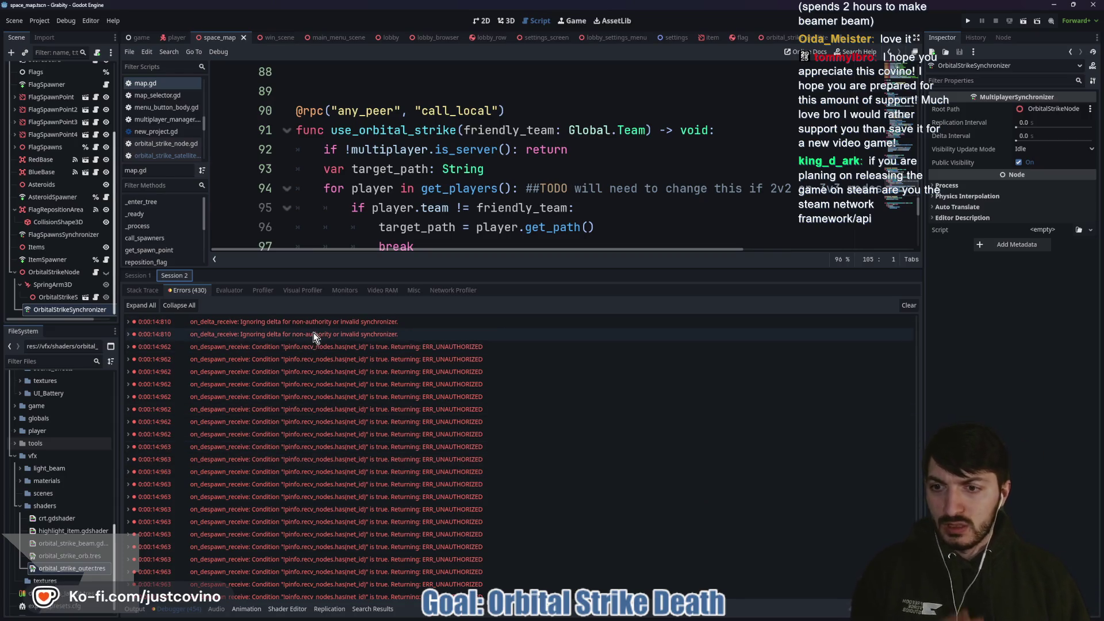
scroll(295, 381, "down", 1)
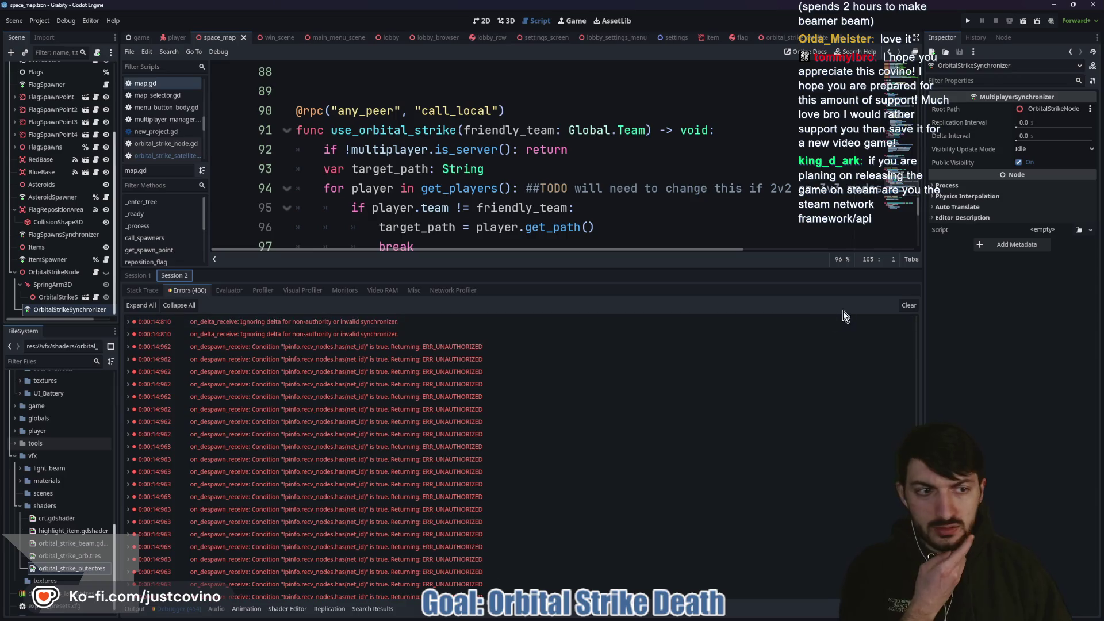
Step: Clear the errors, shrink the debugger panel, and switch to the orbital_strike_satellite scene
left_click(908, 305)
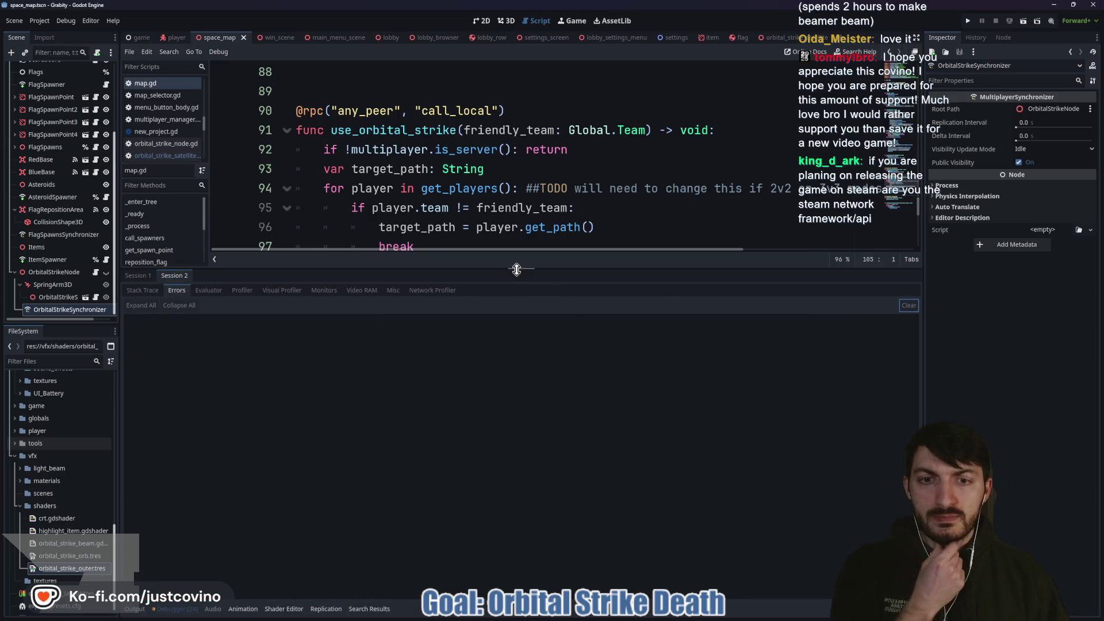
left_click_drag(524, 269, 522, 478)
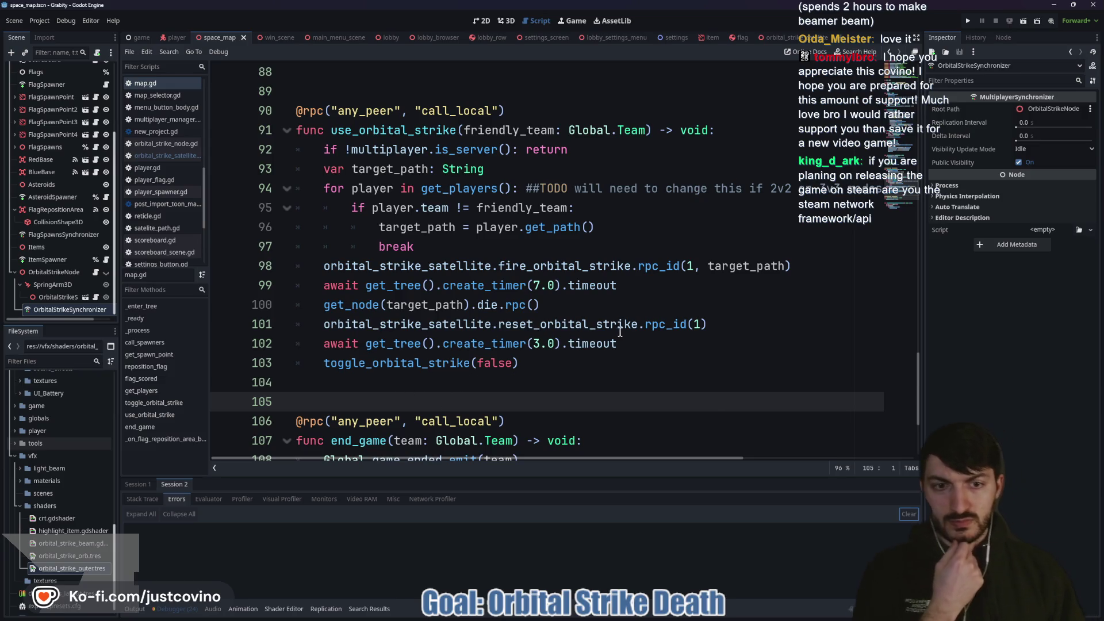
left_click(599, 325)
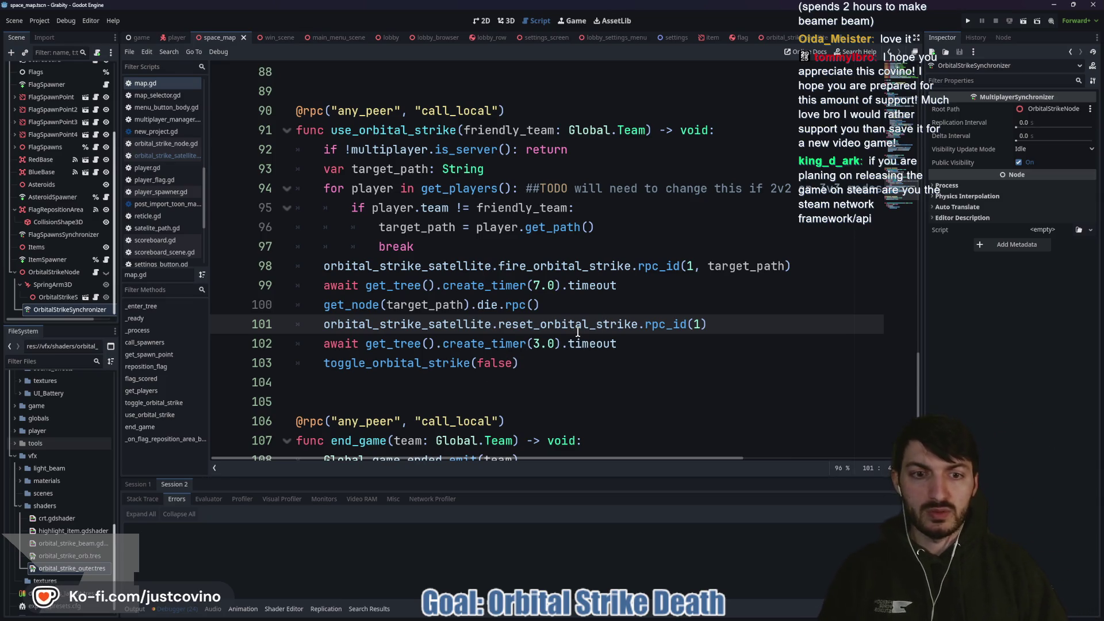
left_click(774, 39)
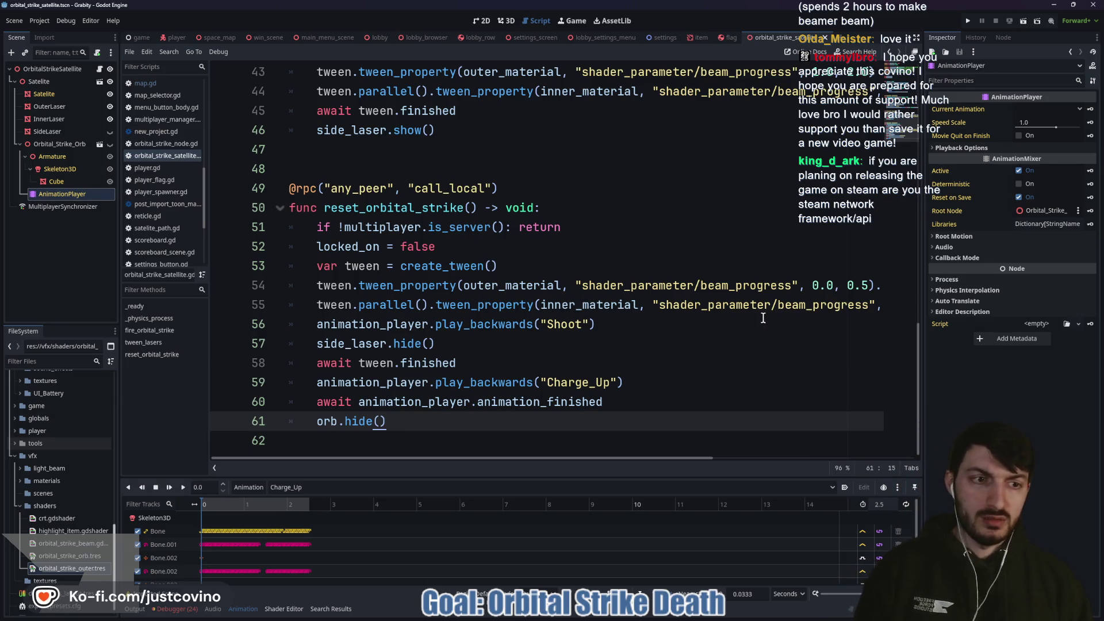
Step: Delete the elastic transition calls from both tween lines 54 and 55
scroll(765, 317, "right", 5)
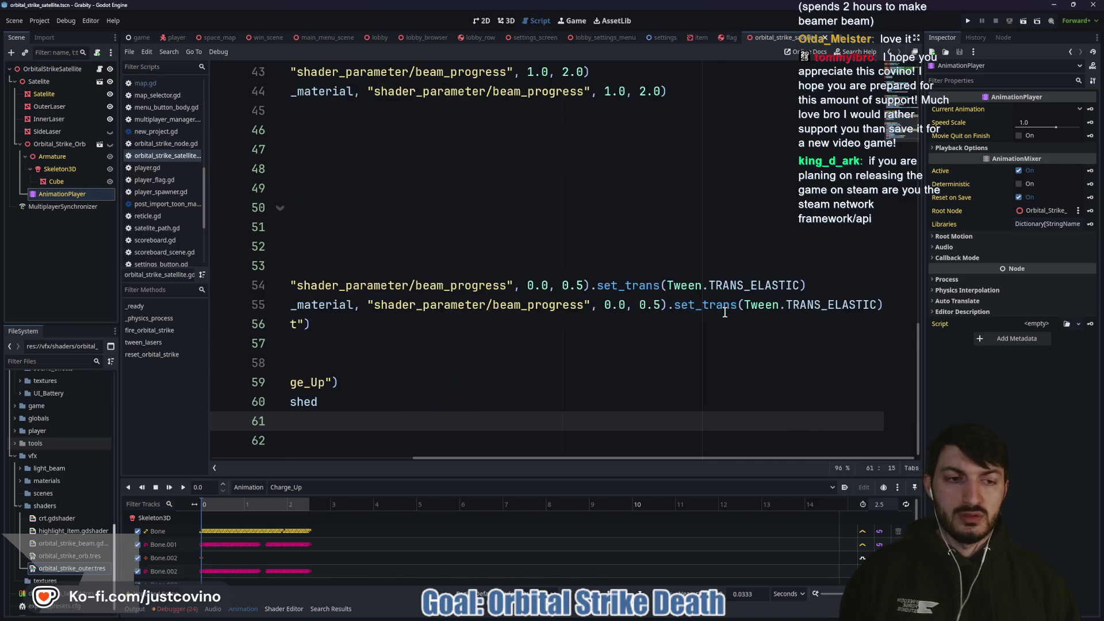
left_click_drag(810, 285, 586, 286)
key("ctrl+d")
key("BackSpace")
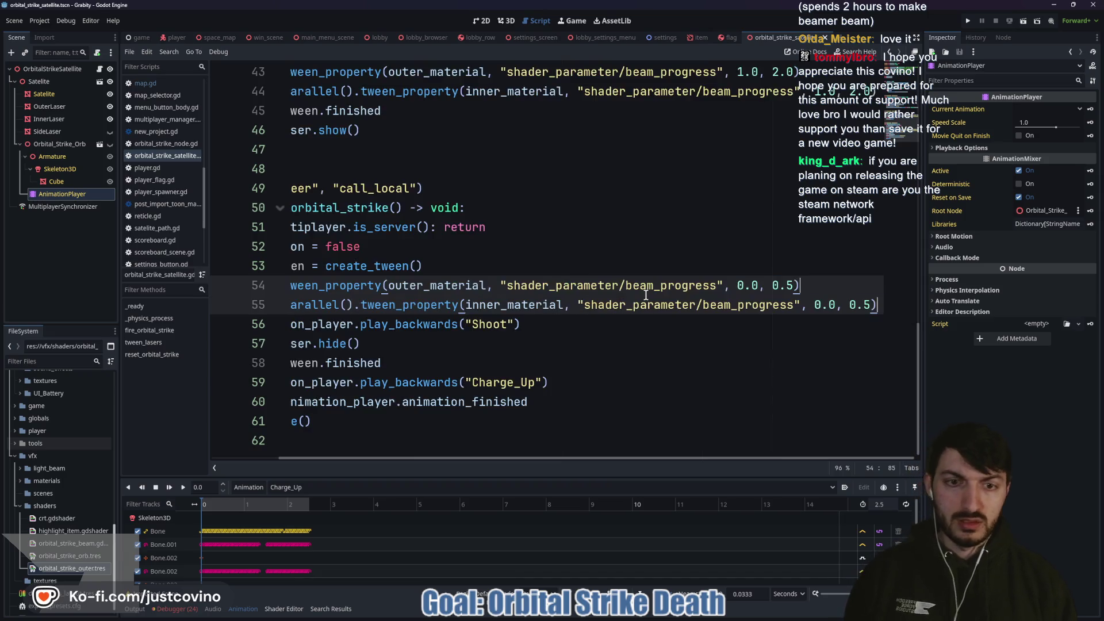
scroll(626, 322, "left", 3)
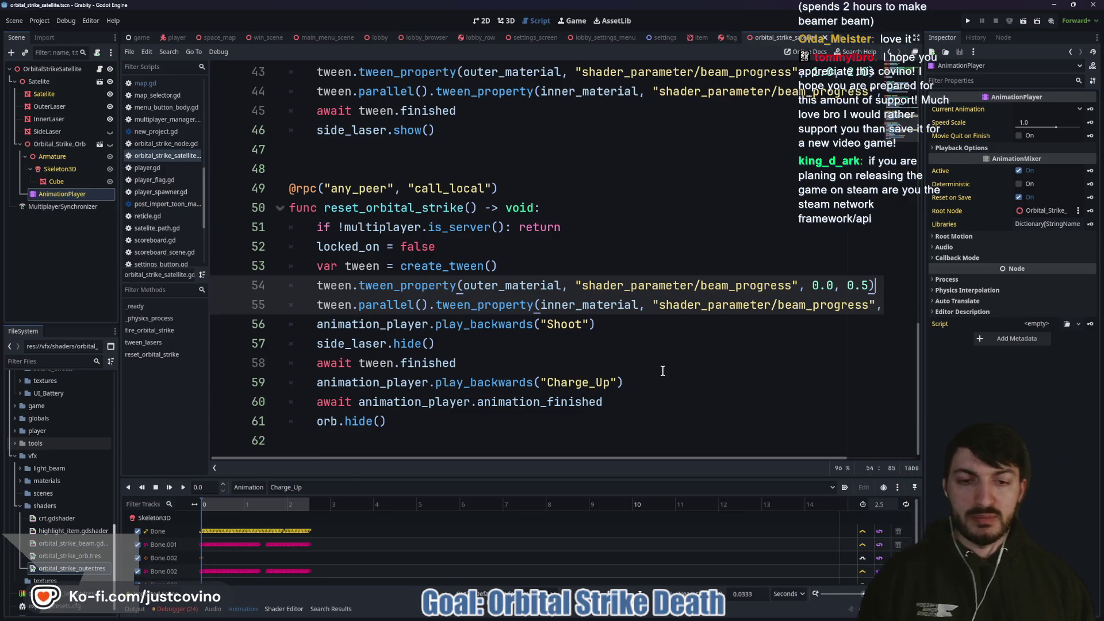
Step: Select the MultiplayerSynchronizer node and append "())" after tween_lasers.rpc on line 37
left_click(41, 211)
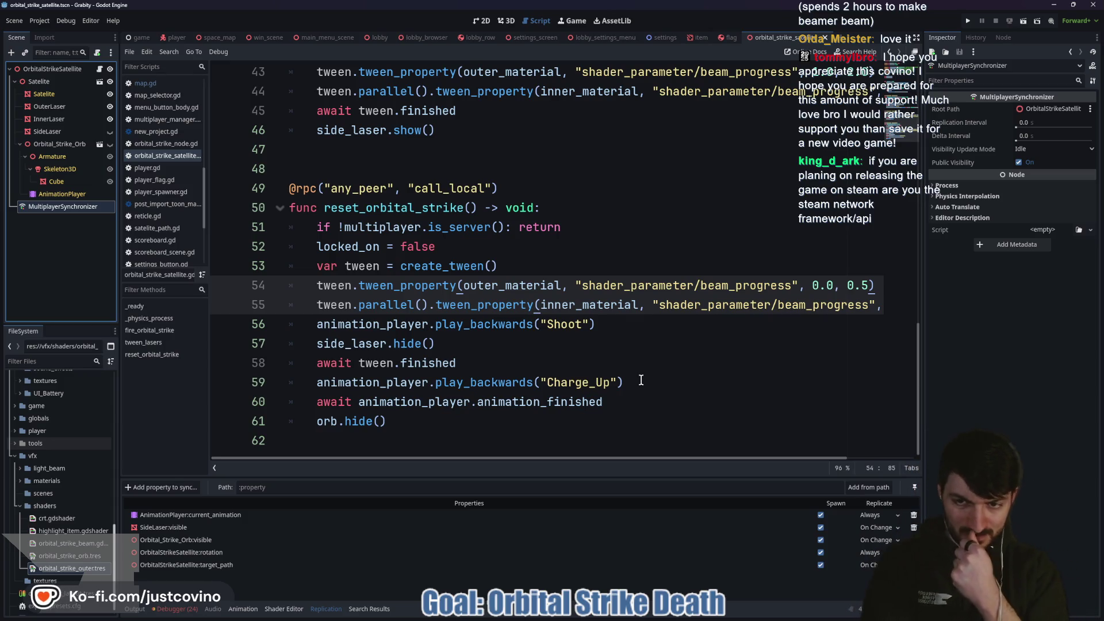
scroll(586, 345, "up", 7)
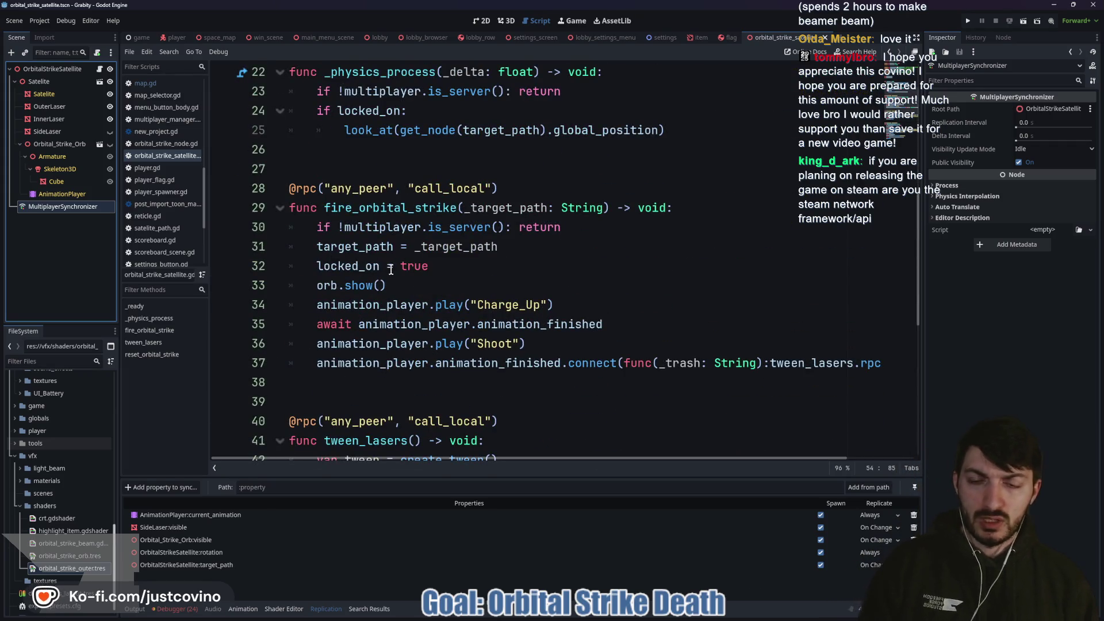
scroll(382, 270, "down", 1)
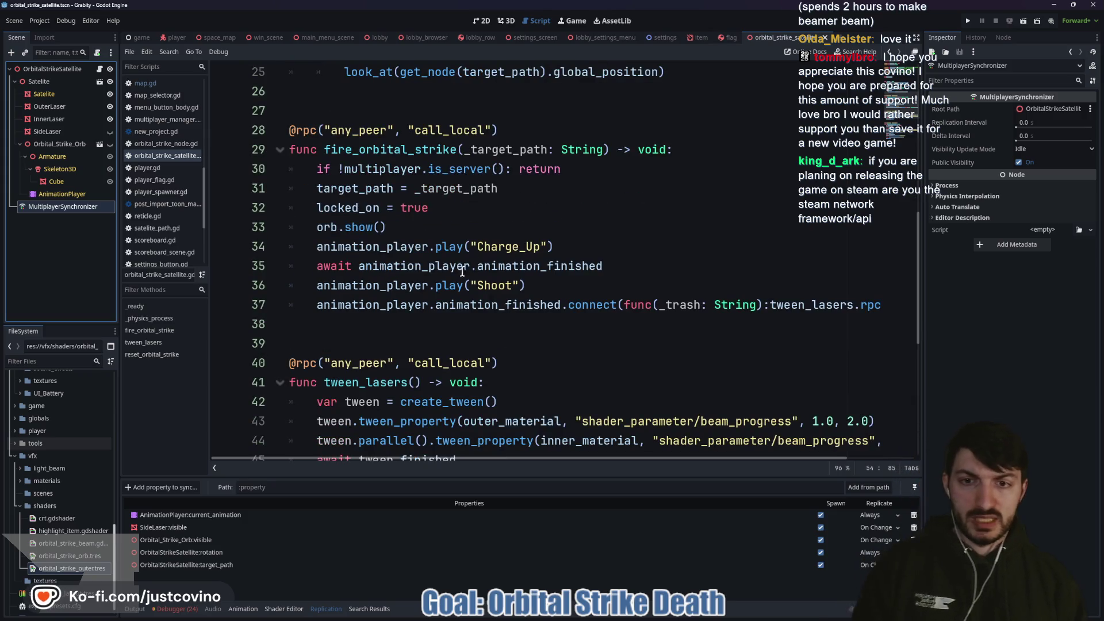
scroll(465, 270, "down", 1)
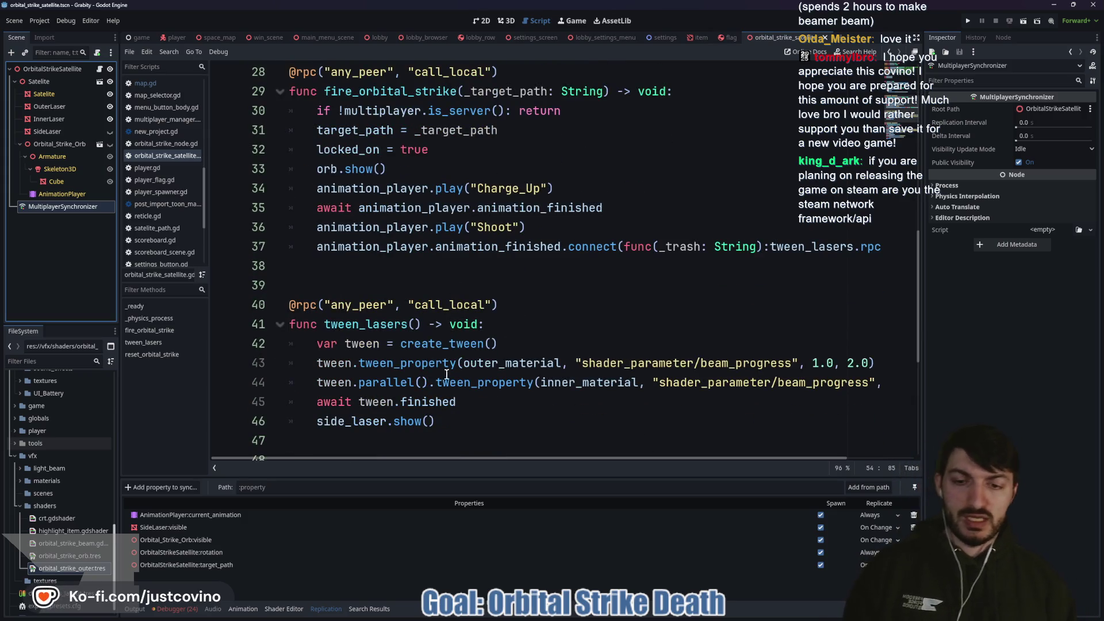
scroll(430, 401, "down", 1)
scroll(489, 285, "up", 2)
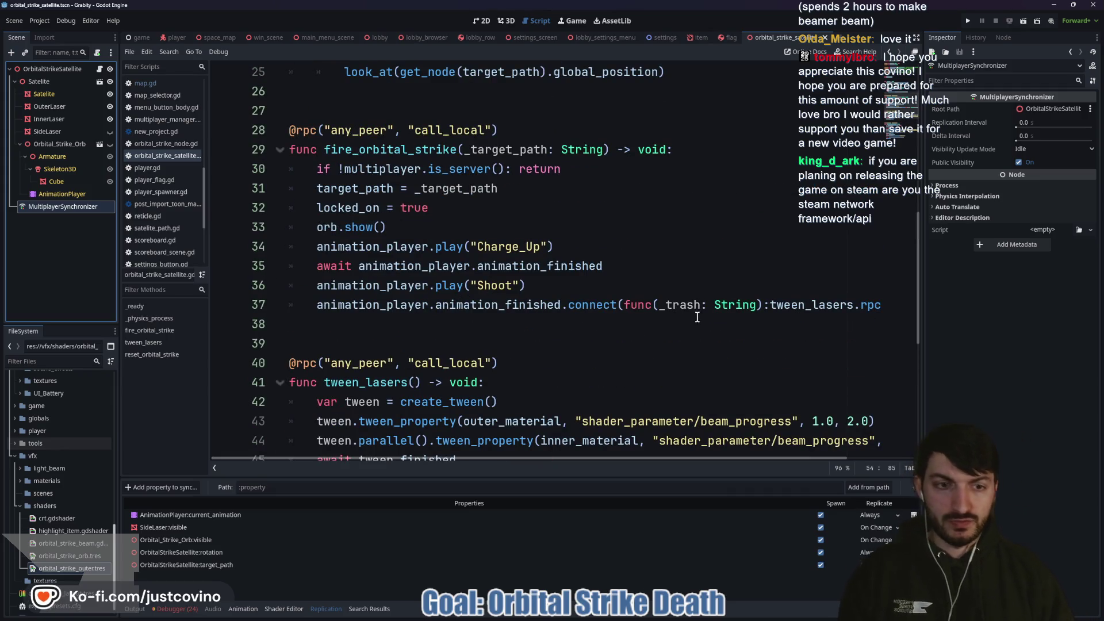
type("())")
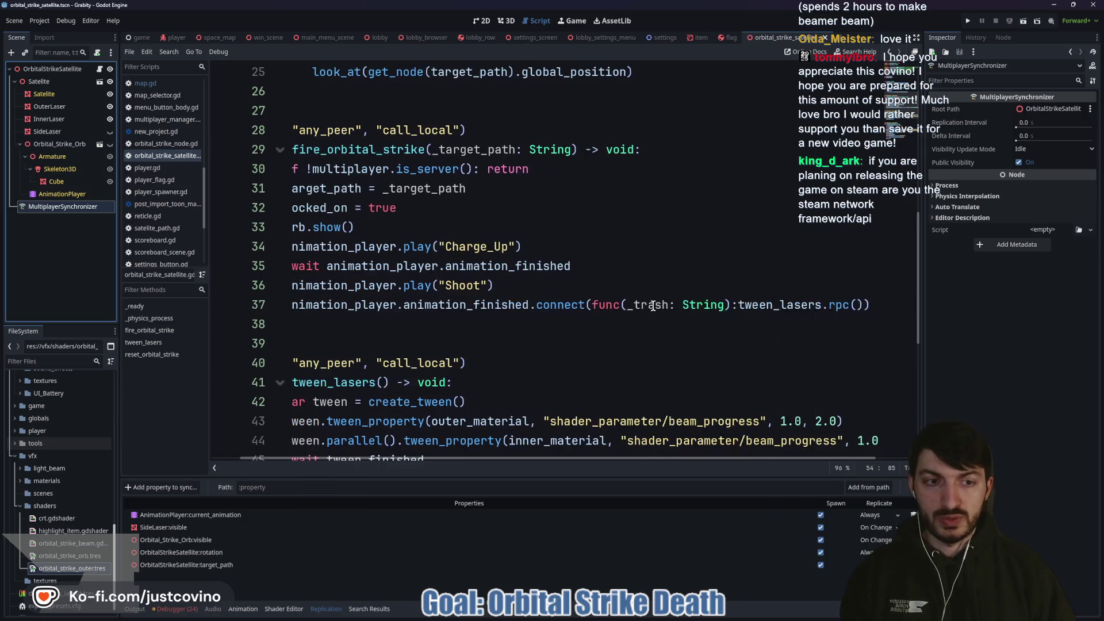
Step: Select the shader_parameter text on line 55 and switch to the satellite's 3D view
scroll(574, 322, "down", 4)
scroll(571, 303, "down", 2)
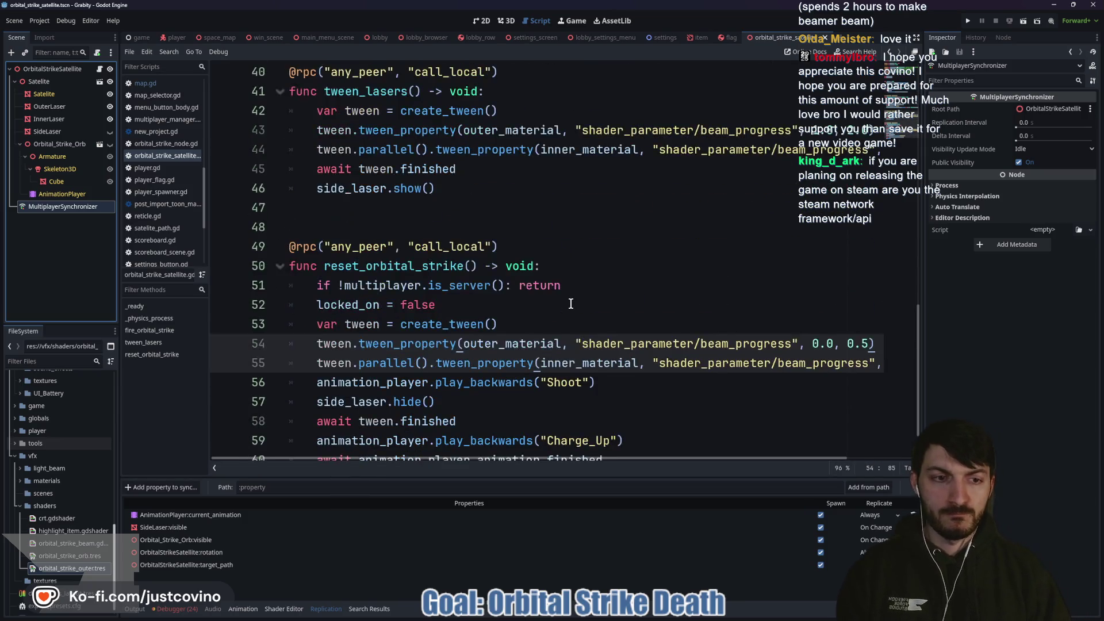
double_click(703, 309)
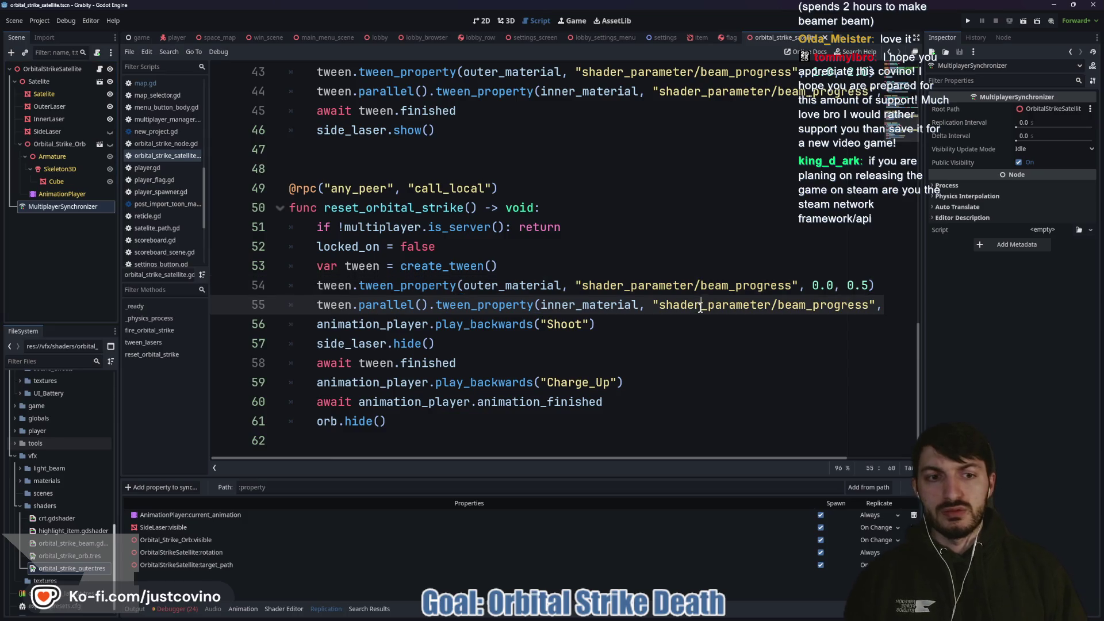
left_click(506, 20)
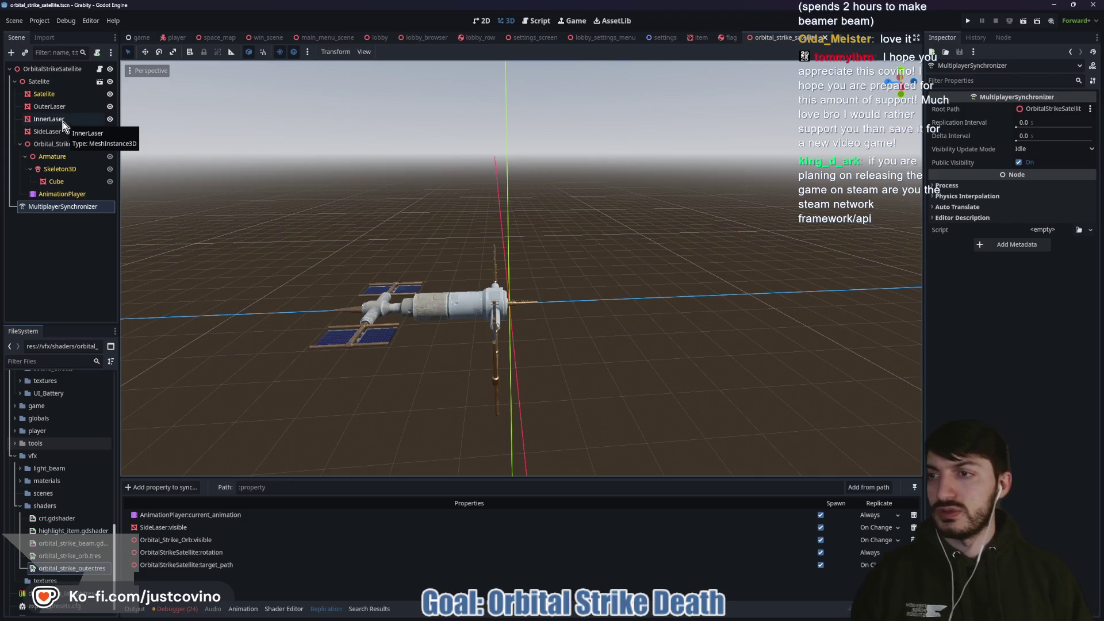
Step: Set OuterLaser's Beam Progress to 0.0, save the scene, and return to orbital_strike_satellite.gd
left_click(57, 106)
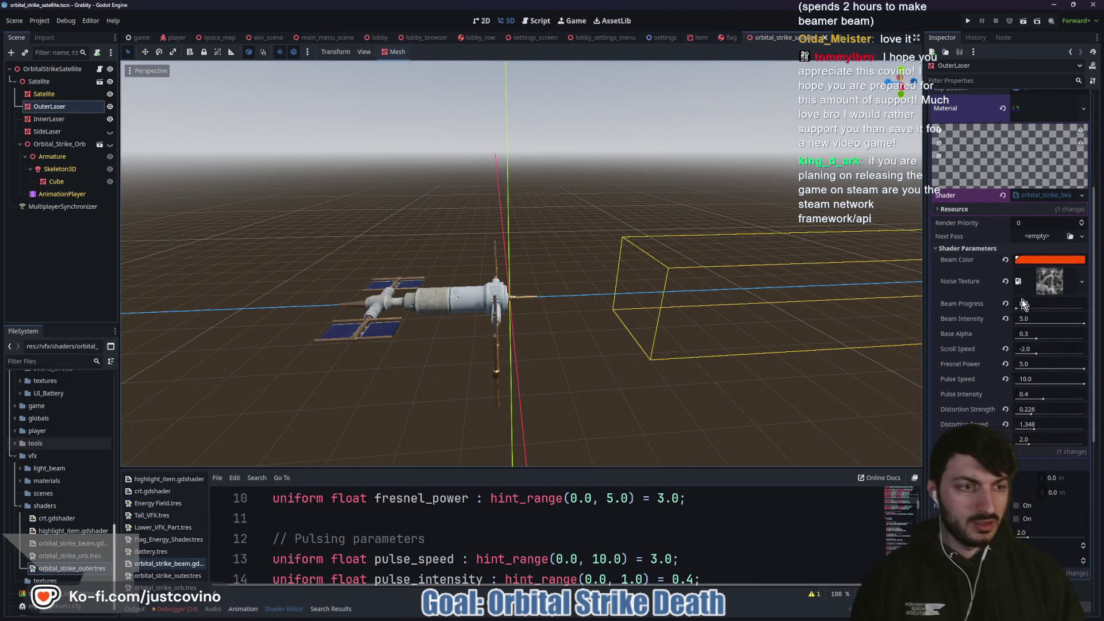
mouse_move(1017, 309)
left_mouse_down()
mouse_move(1062, 311)
mouse_move(1016, 311)
left_mouse_up()
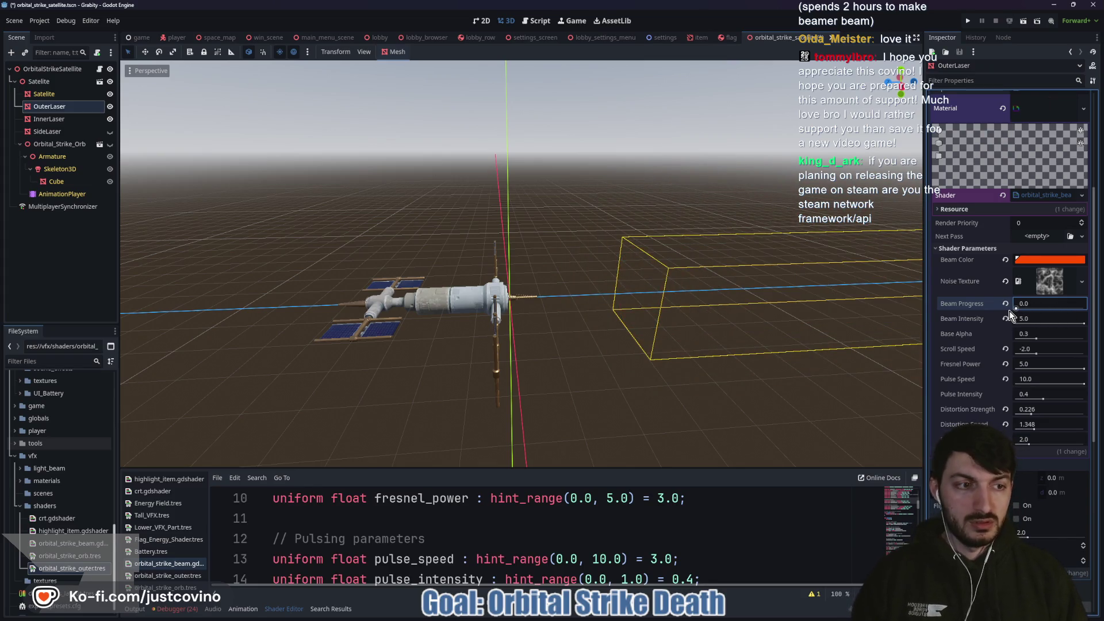
key("ctrl+s")
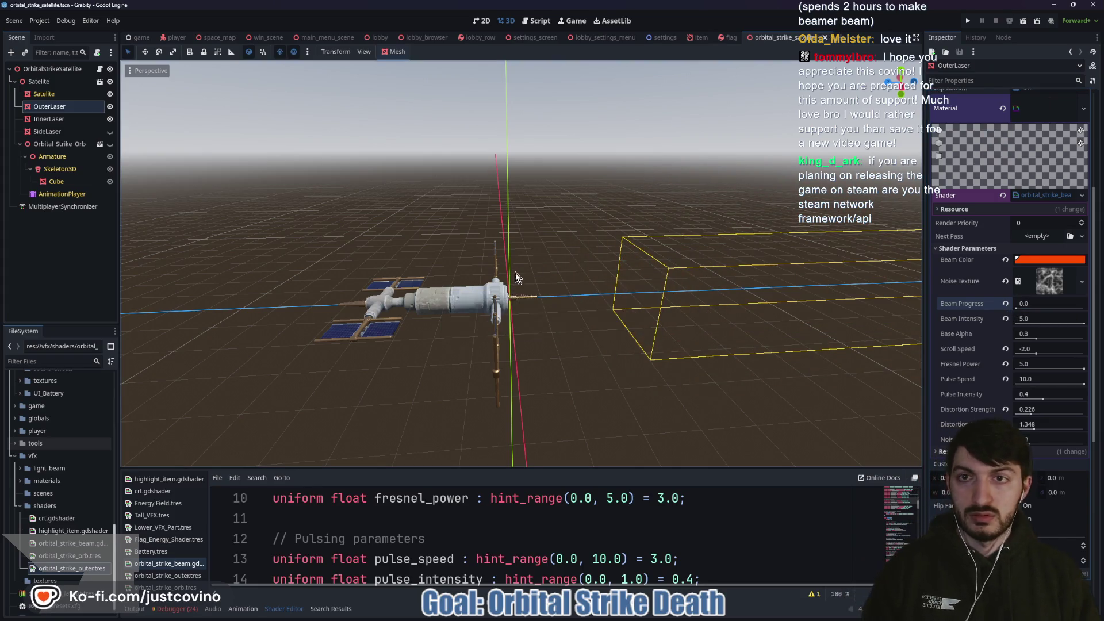
left_click(100, 82)
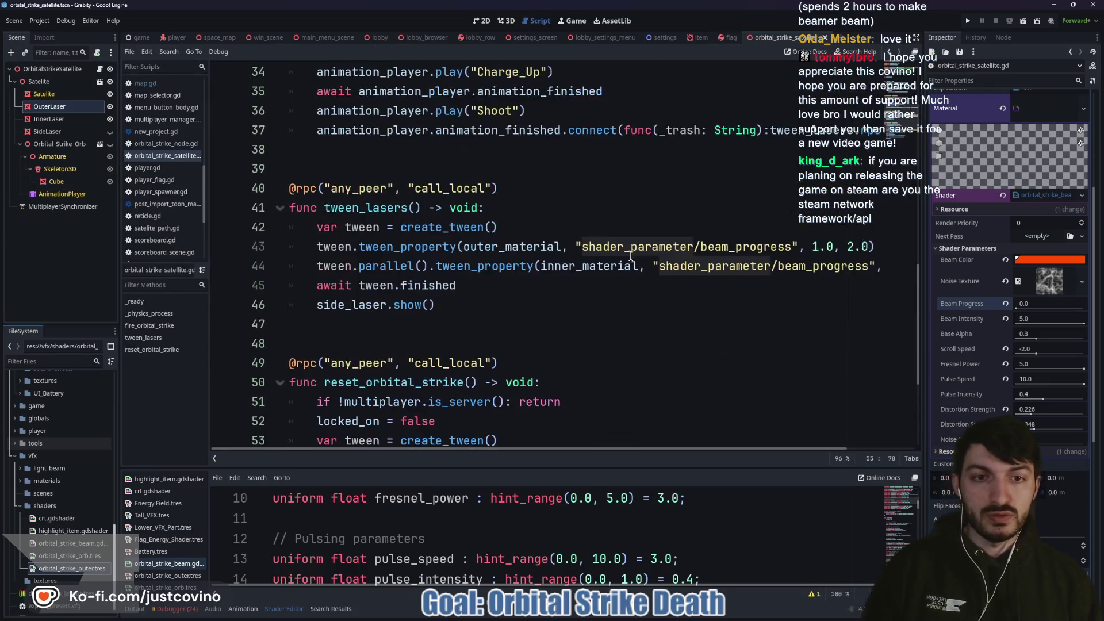
Step: Chain .from(0.0) onto both beam_progress tweens on lines 43–44, save, and launch a test run
scroll(604, 246, "right", 3)
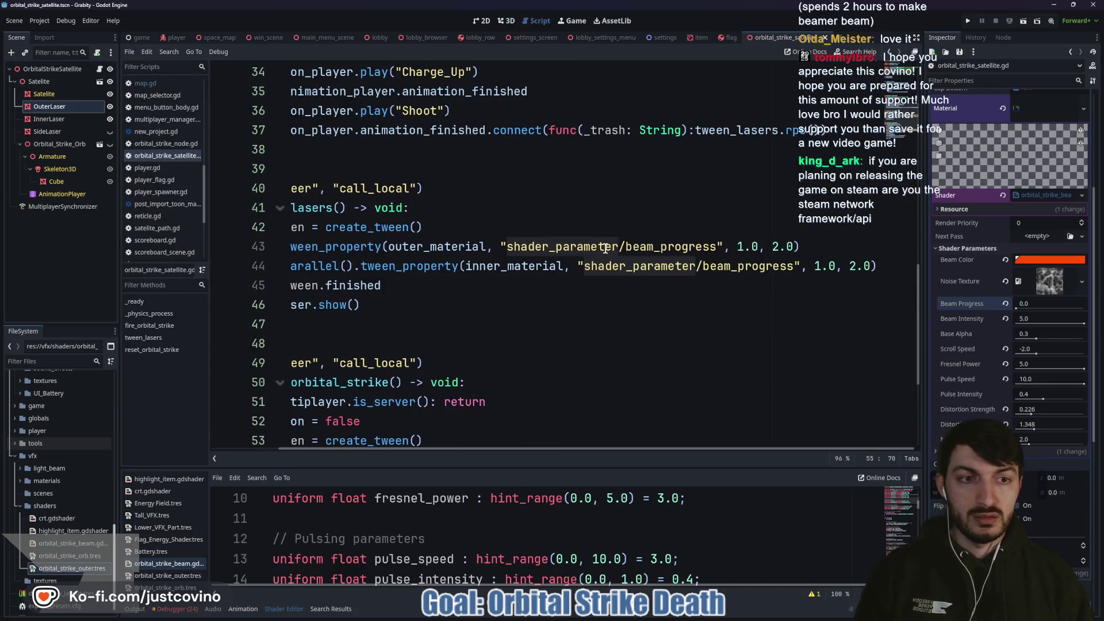
left_click(805, 240)
type(".fr")
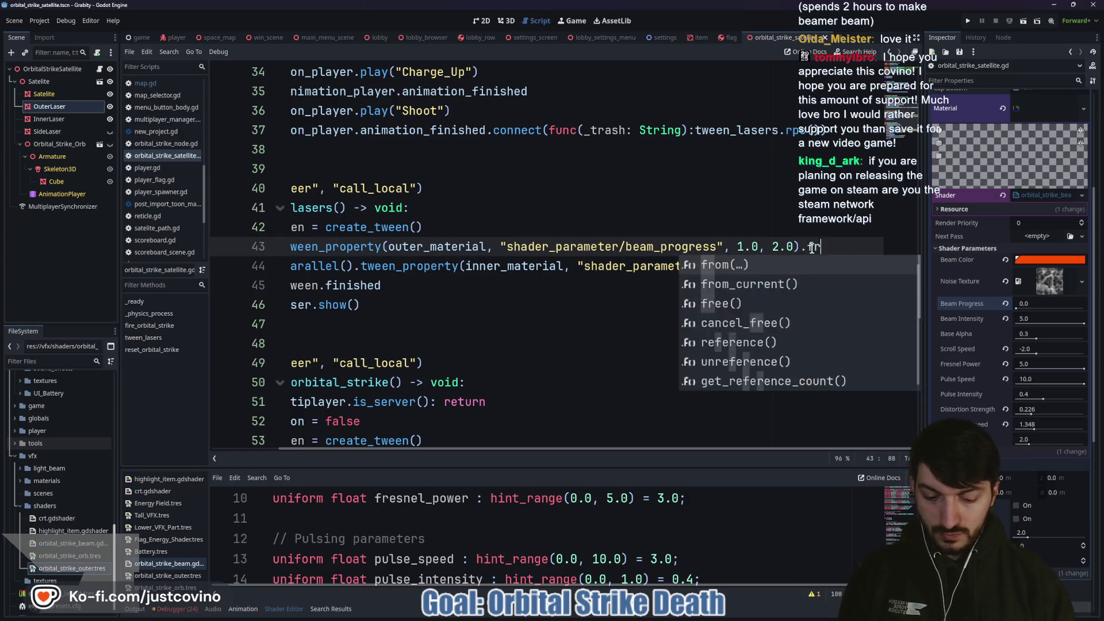
type("om0.0")
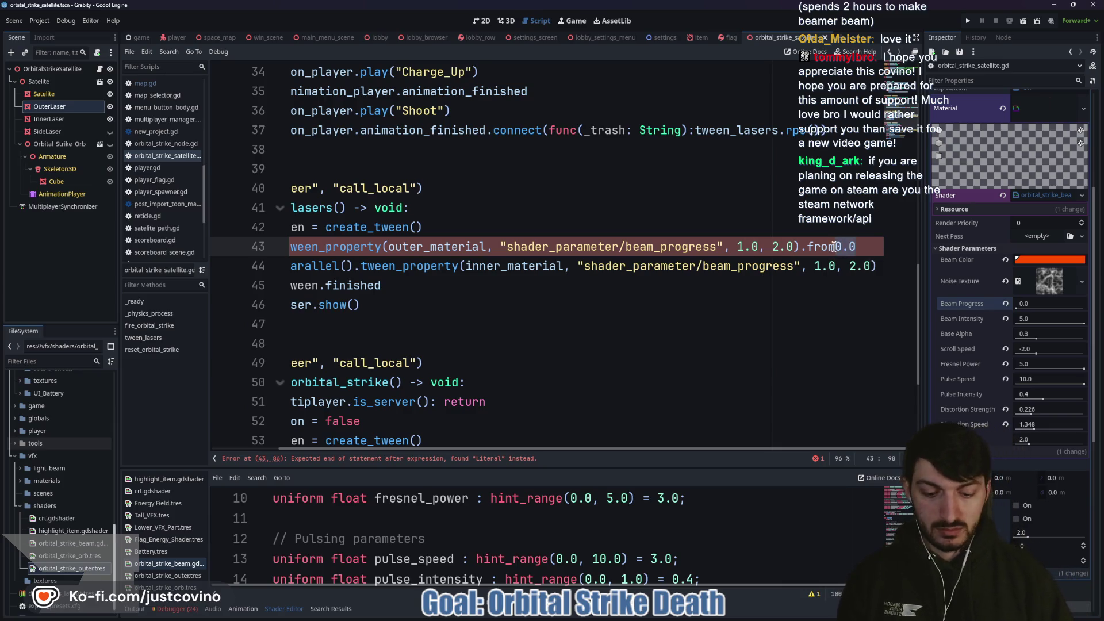
type("()")
left_click(816, 285)
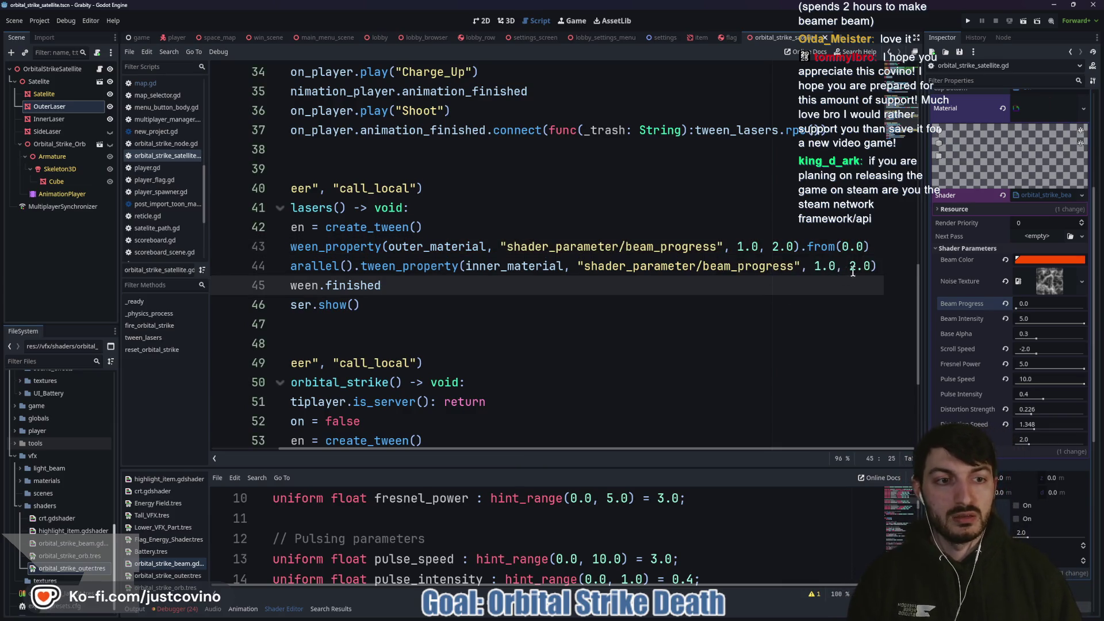
left_click(876, 265)
type("from(0.0)")
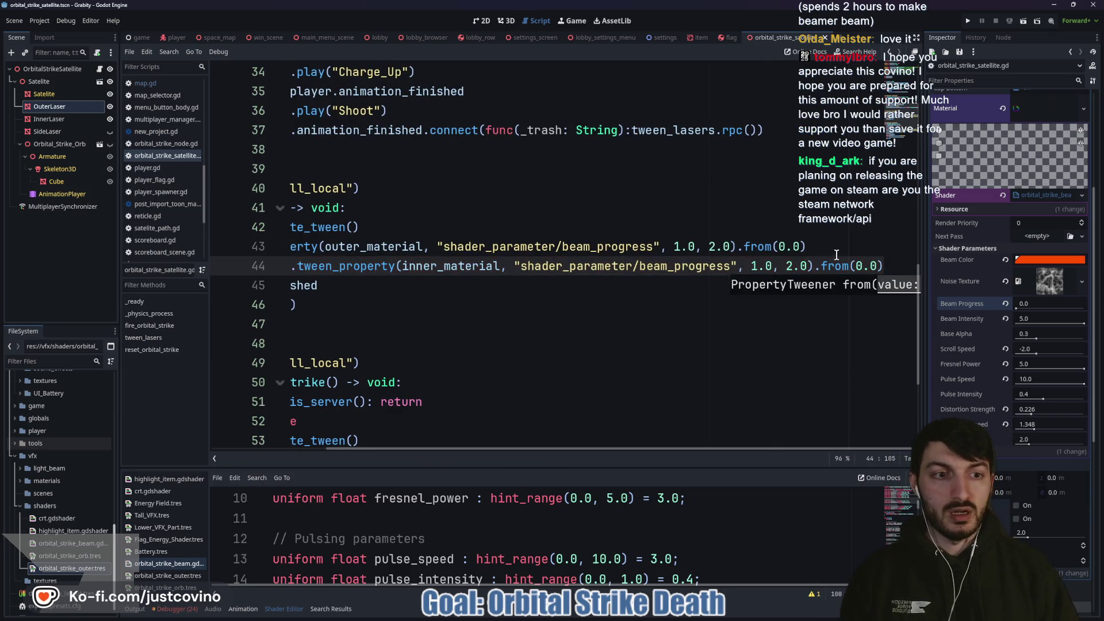
key("Up")
key("ctrl+s")
left_click(967, 21)
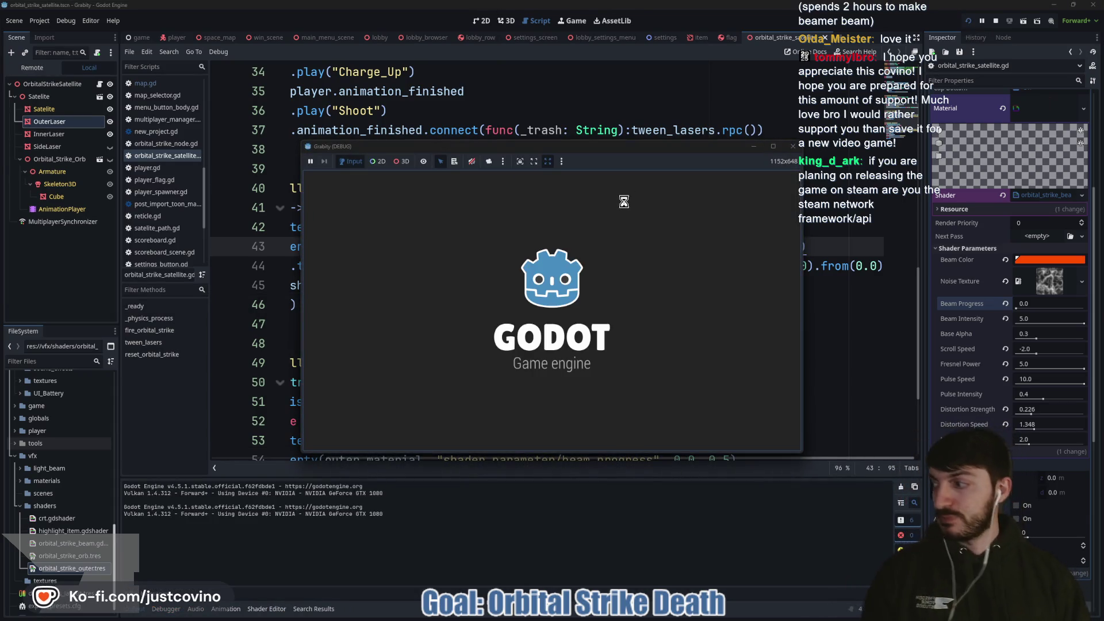
Step: Move the first game window to the left and host a lobby there
left_click_drag(595, 152, 319, 150)
left_click(229, 305)
left_click(271, 327)
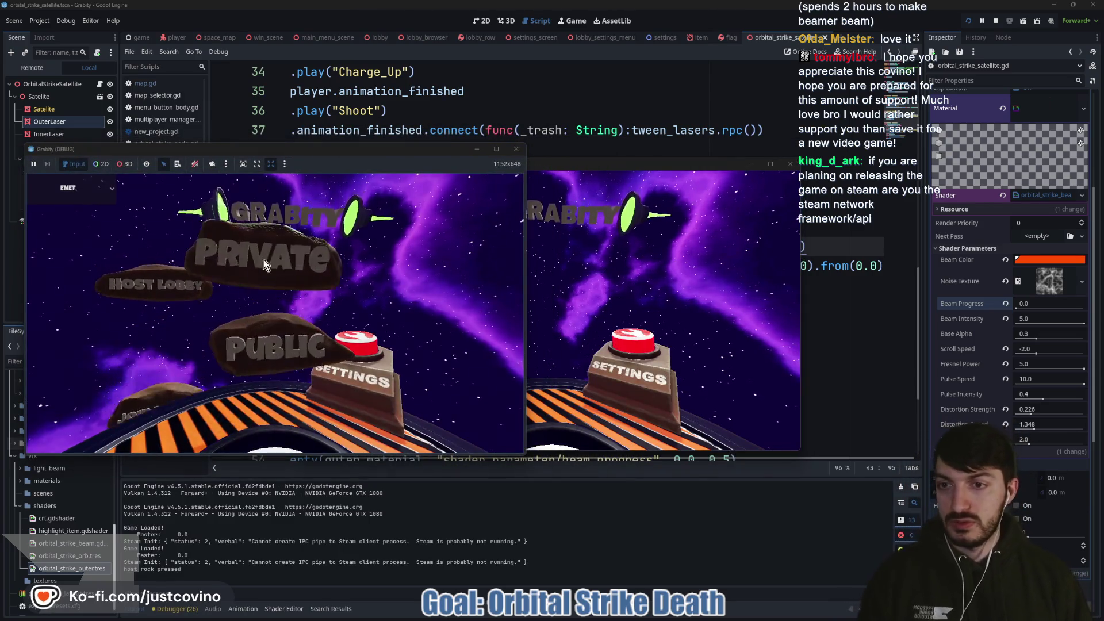
Step: Join the hosted lobby from the second window, ready both players, and start the match
mouse_move(605, 152)
left_mouse_down()
mouse_move(596, 217)
mouse_move(840, 136)
left_mouse_up()
left_click(716, 296)
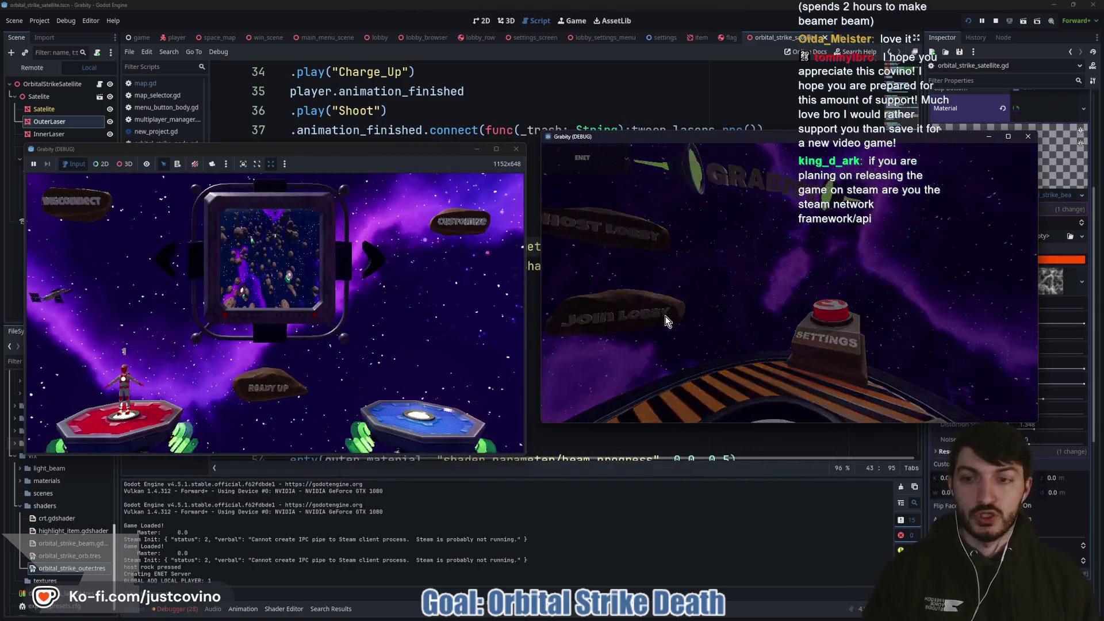
left_click(690, 366)
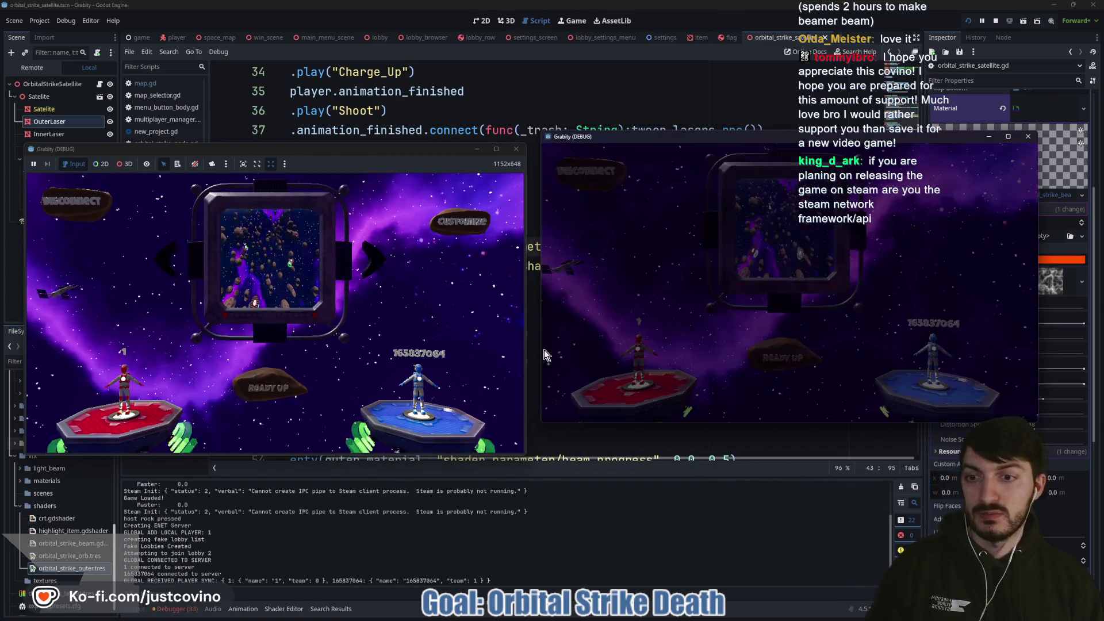
left_click(765, 364)
left_click(290, 395)
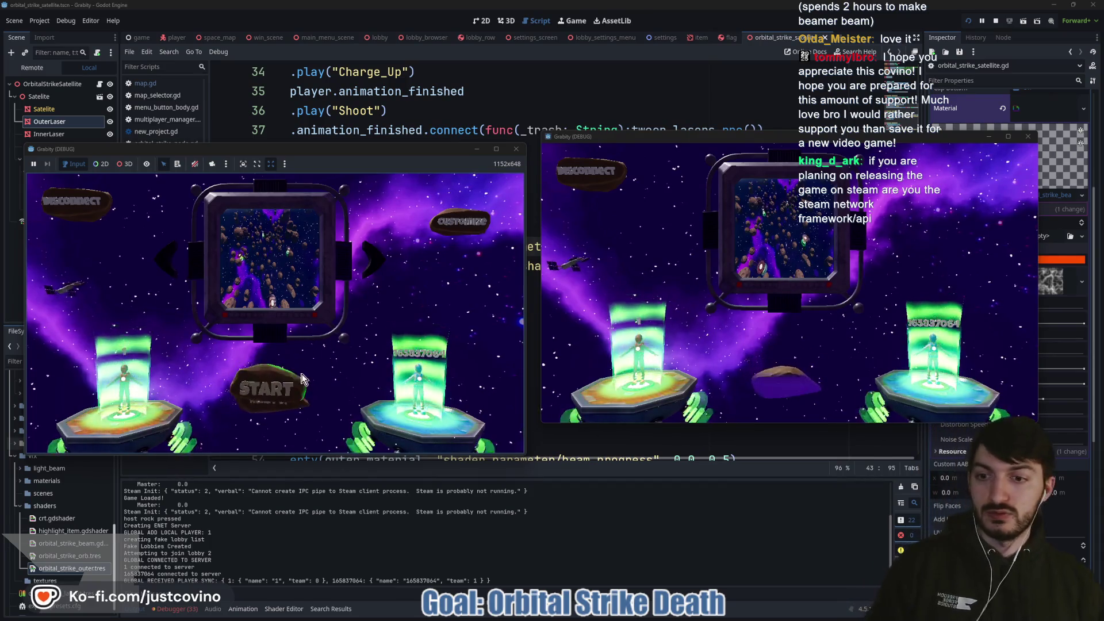
left_click(292, 382)
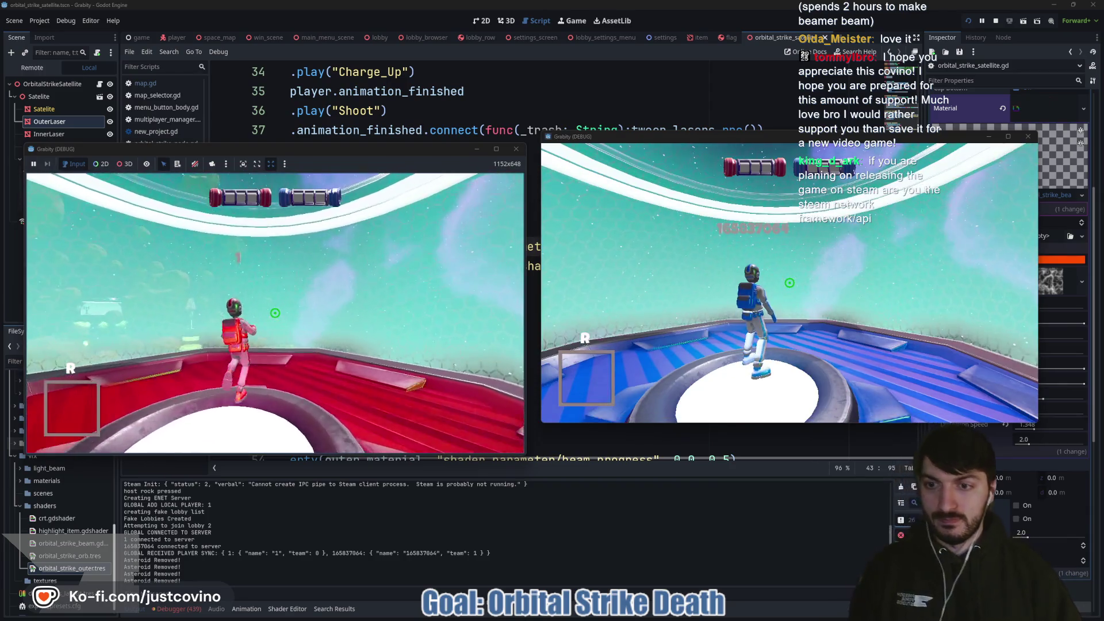
Step: Run cheat_item orbital_strike in the first game's dev console and move the red player
key("grave")
type("cheat_item")
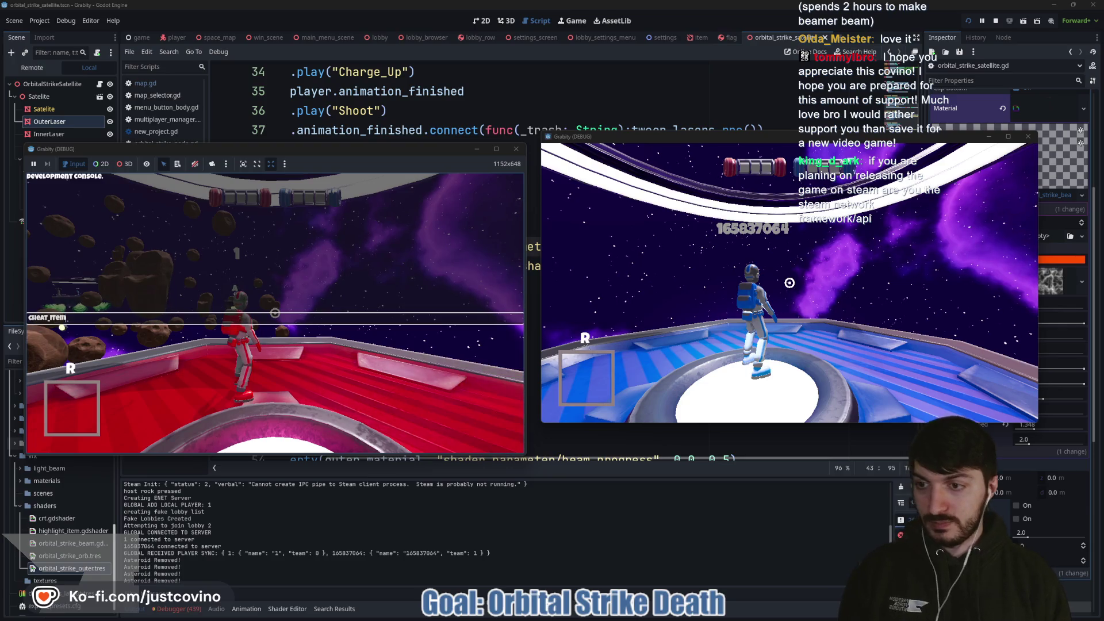
type(" orbital")
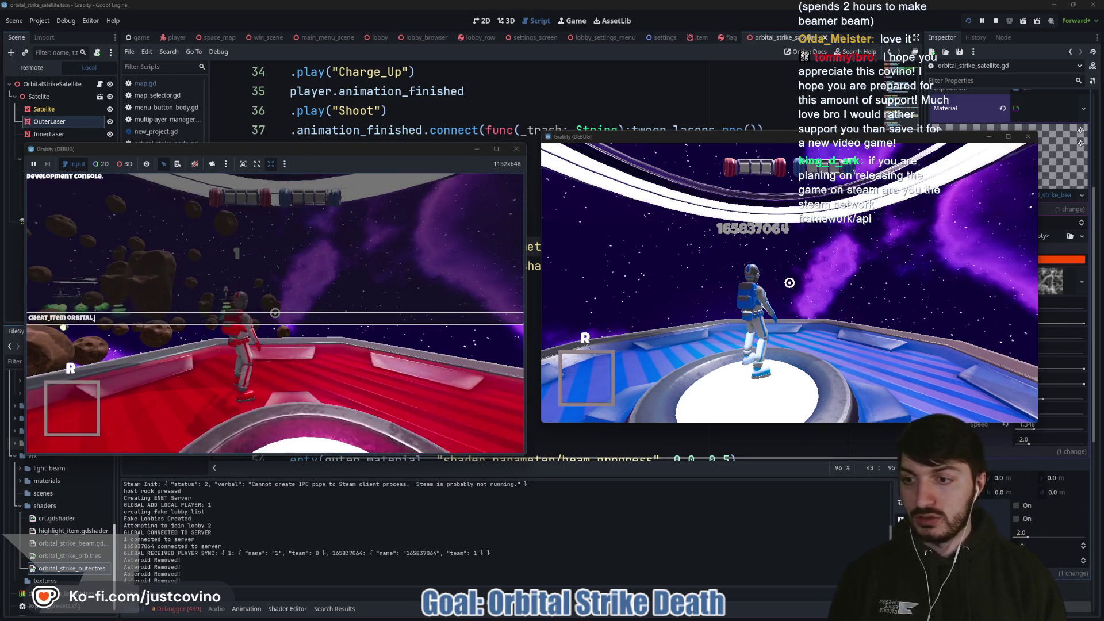
type("_strike")
key("Return")
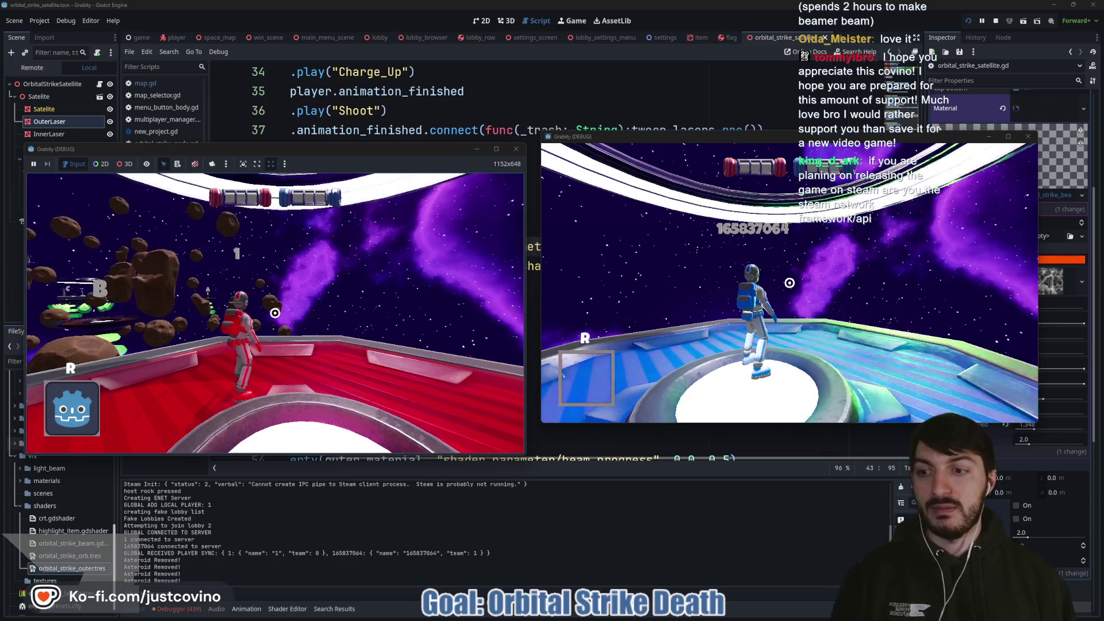
key("super")
key("super")
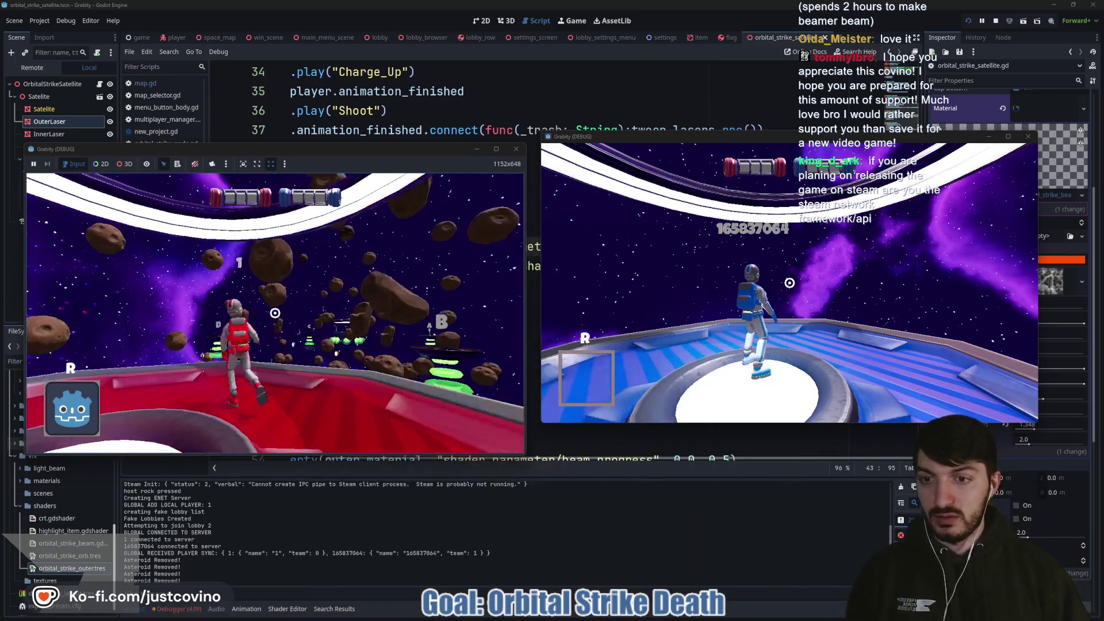
key("w")
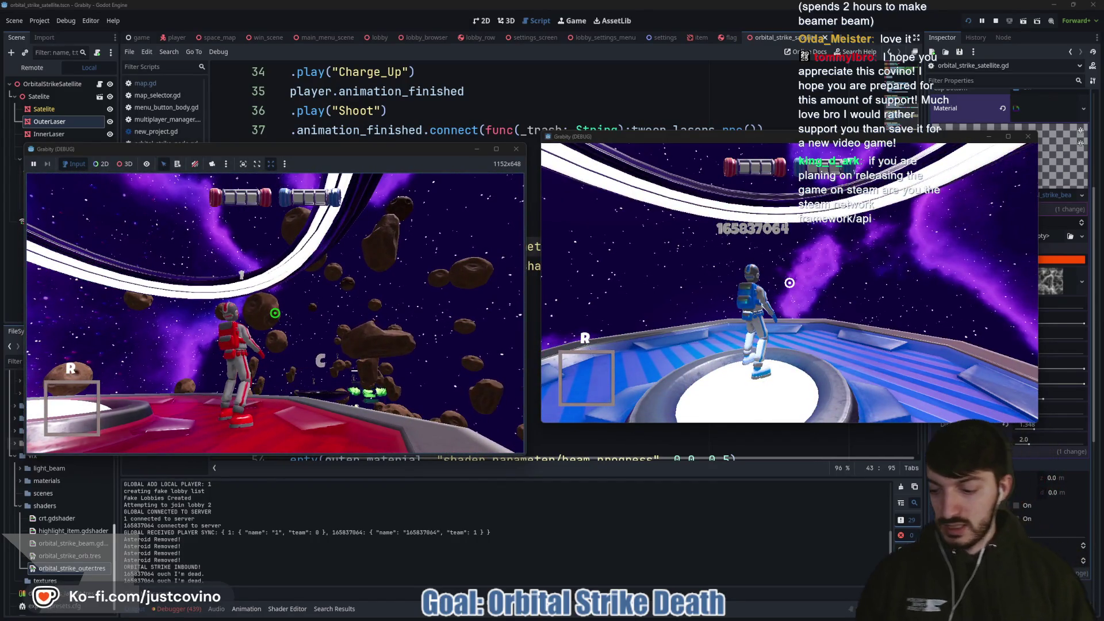
key("Return")
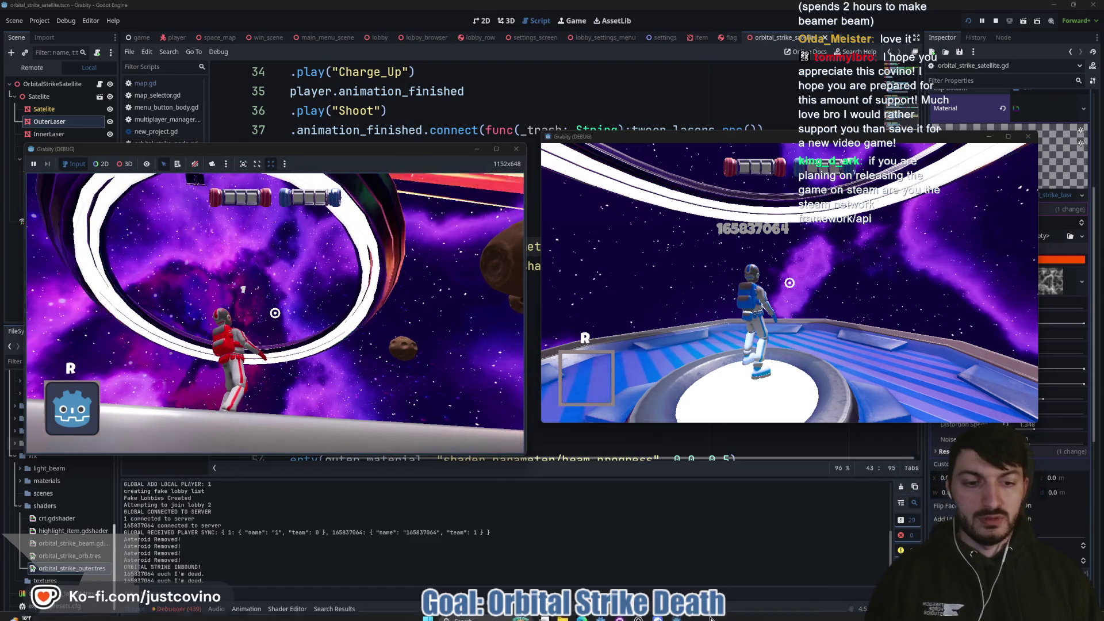
Step: Move the blue player, then resubmit the cheat in the host window and fire the orbital strike
left_click(790, 283)
key("s")
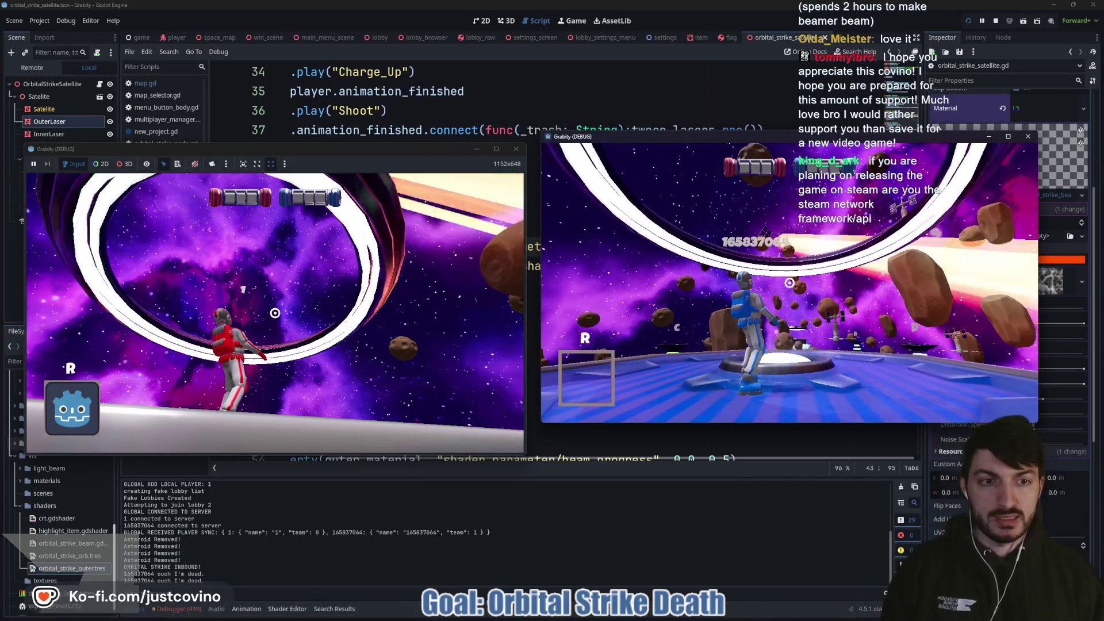
left_click(421, 260)
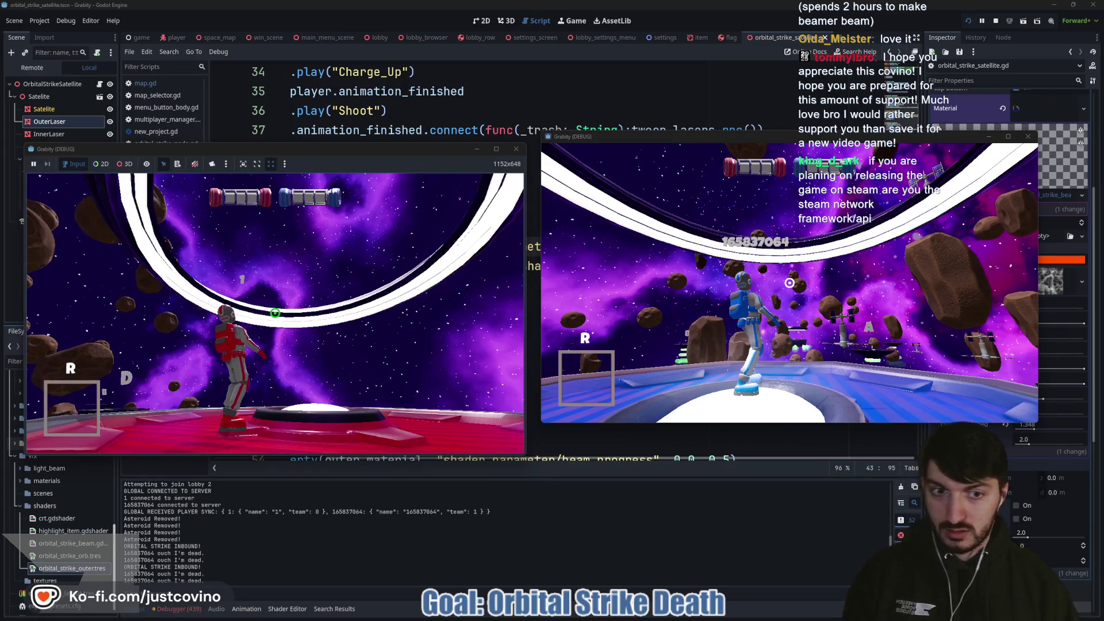
key("Return")
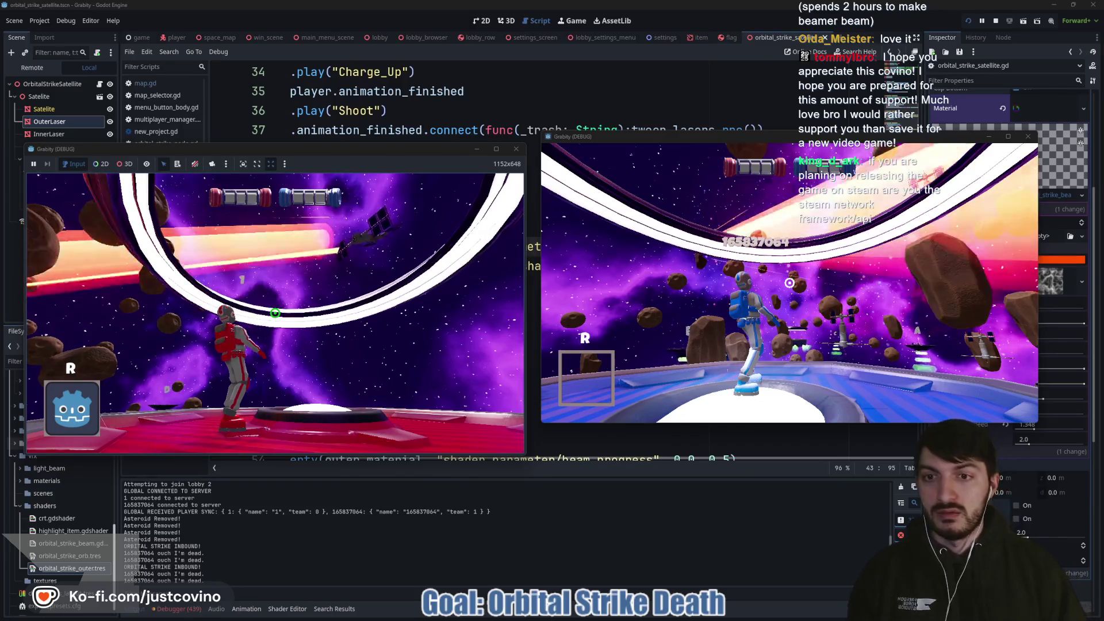
left_click(275, 313)
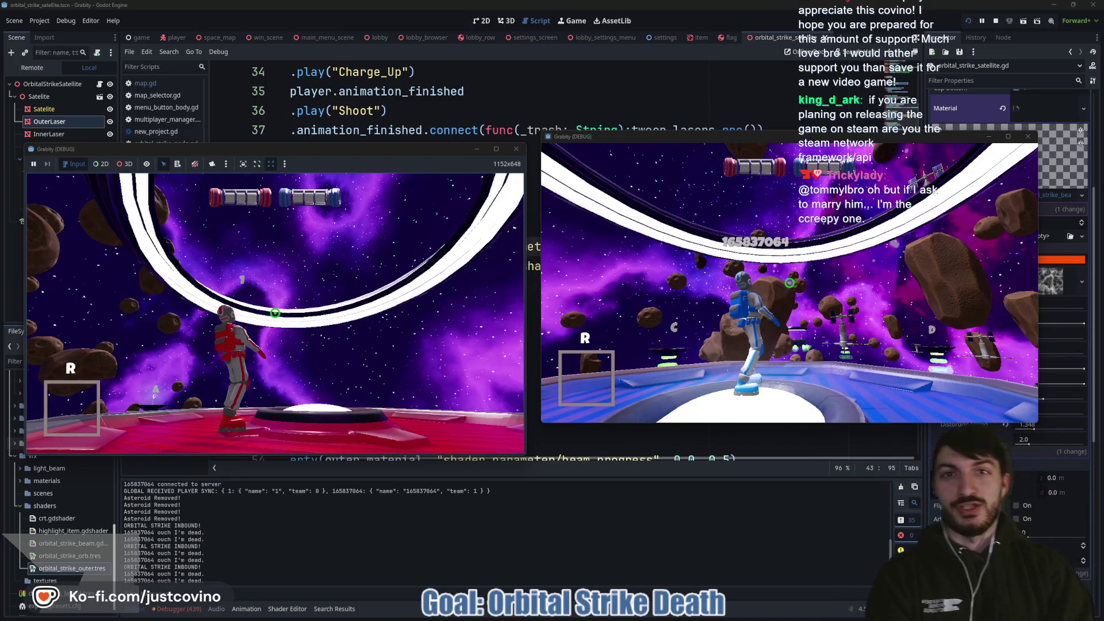
Step: Stop the test, insert a new line at the top of tween_lasers, and rerun the game
key("F8")
left_click(439, 281)
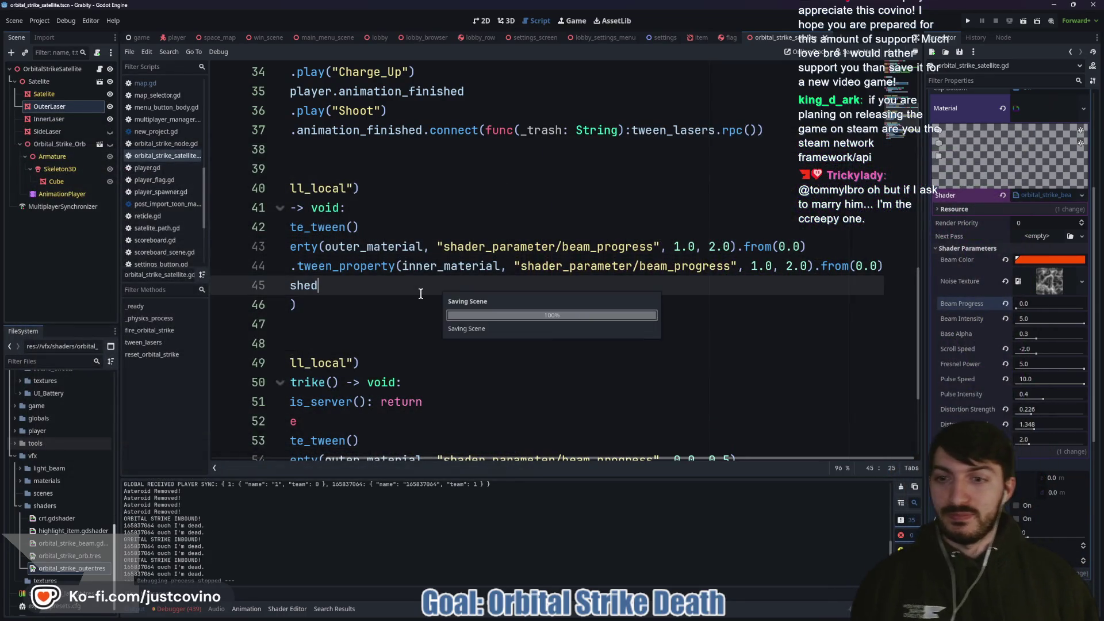
left_click(479, 308)
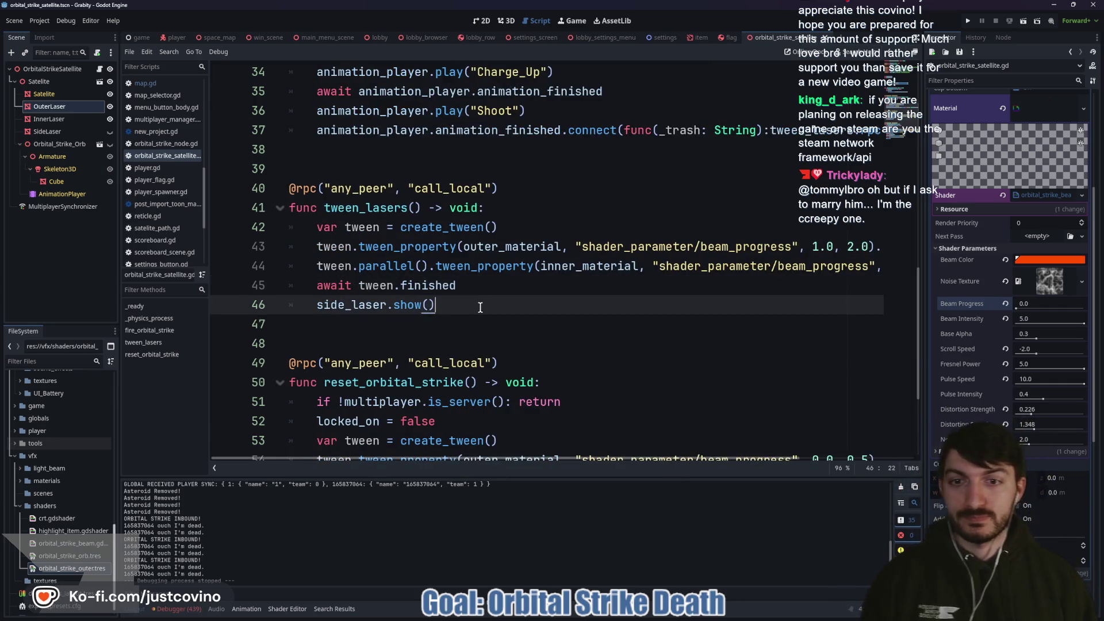
left_click(356, 329)
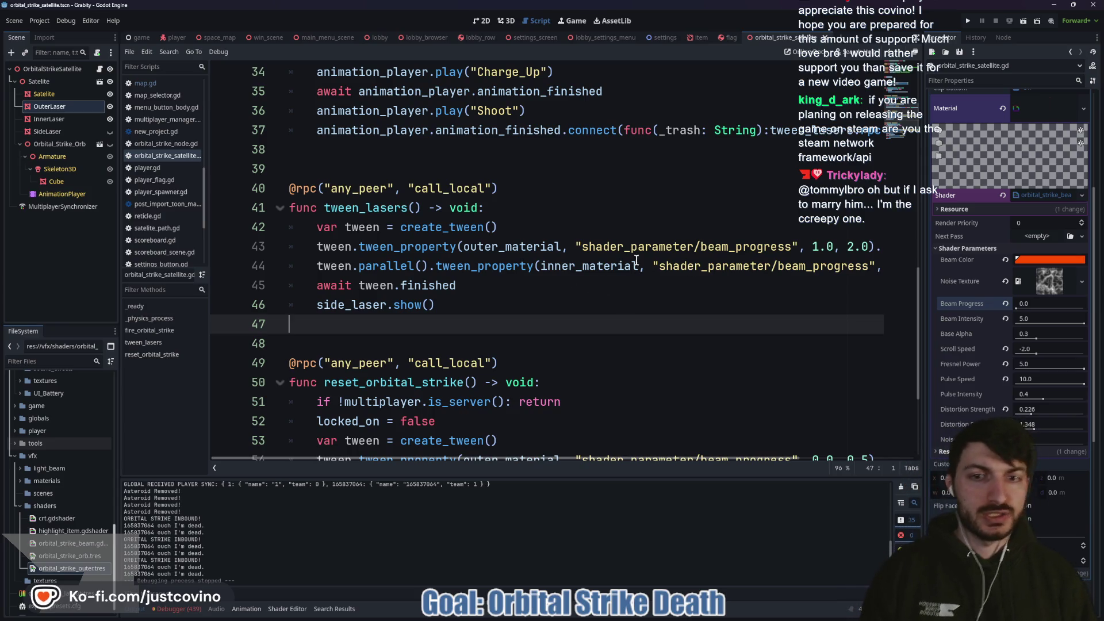
left_click(518, 224)
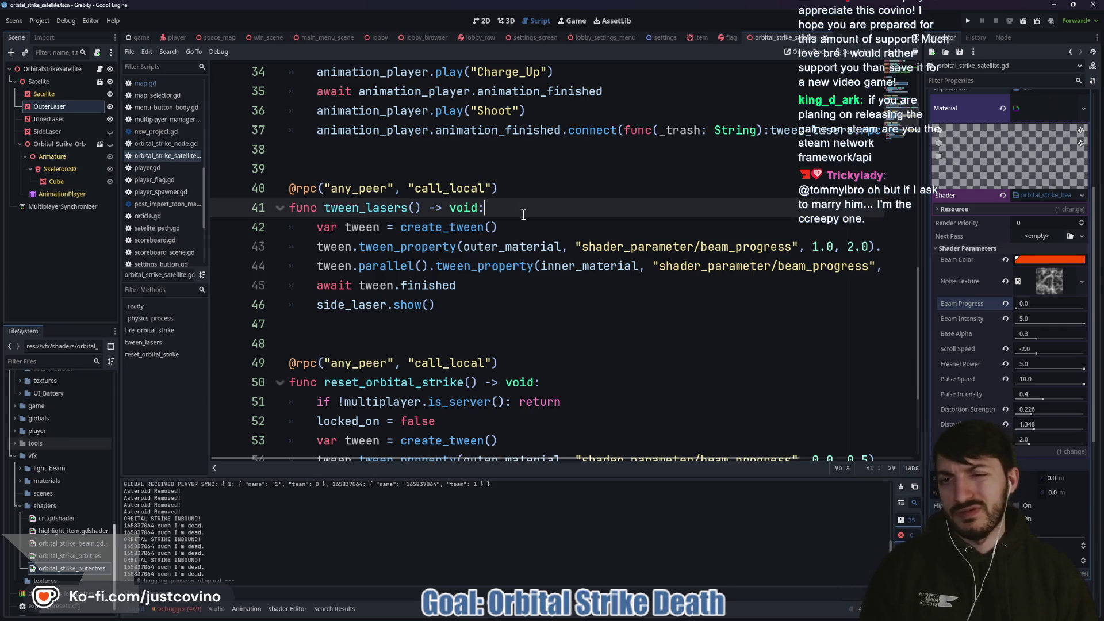
key("ctrl+shift+Return")
key("F5")
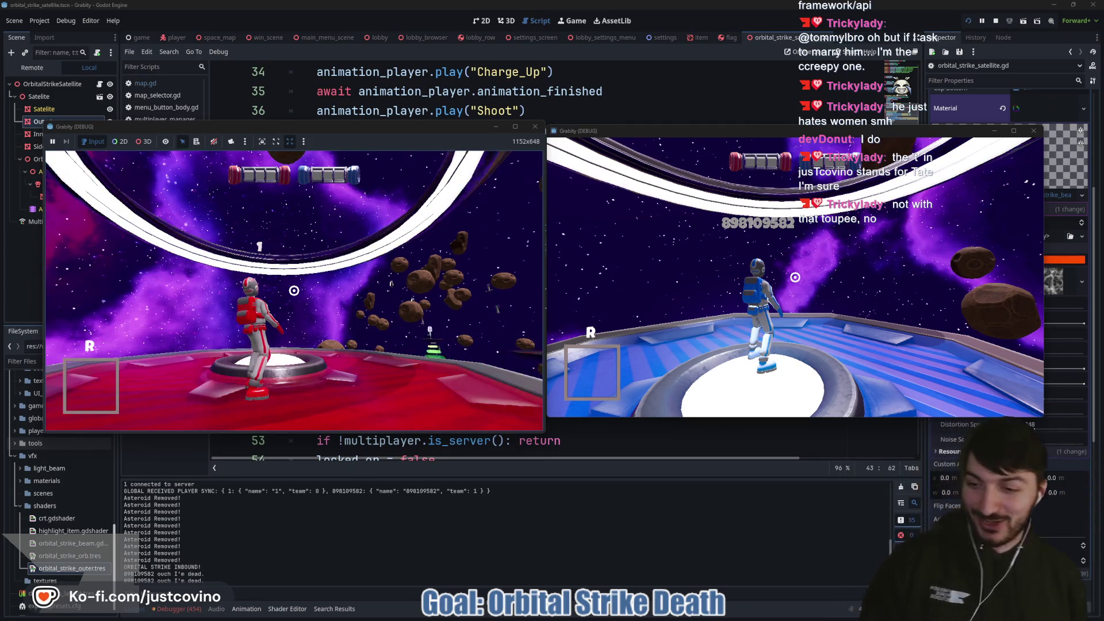
Step: Resubmit cheat_item orbital_strike from the dev console history, then stop the test run with F8
key("grave")
key("Up")
key("Return")
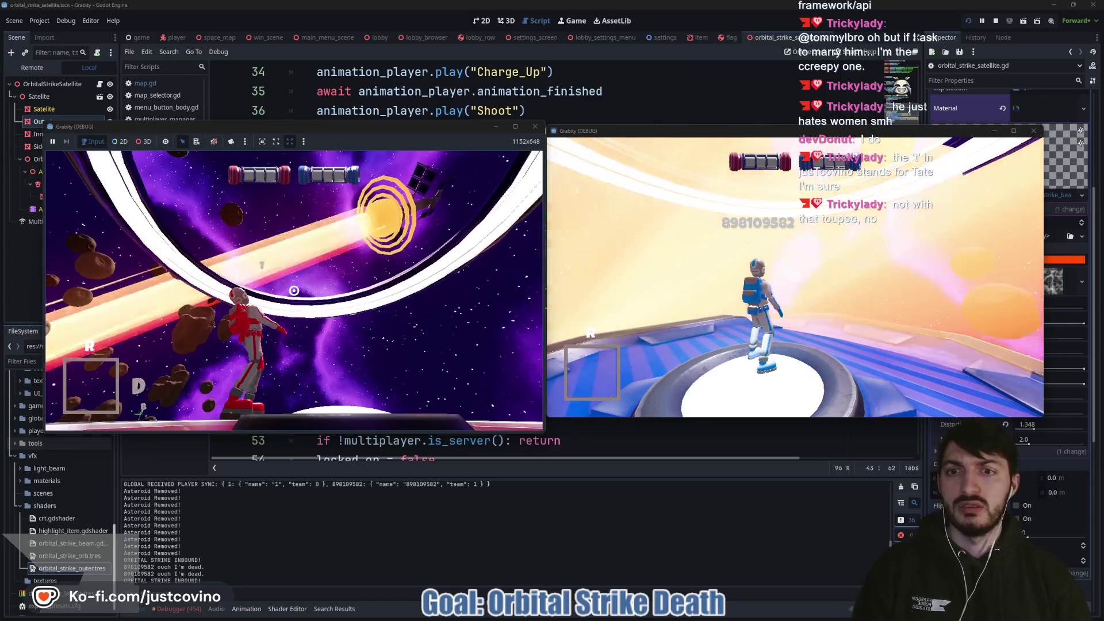
key("F8")
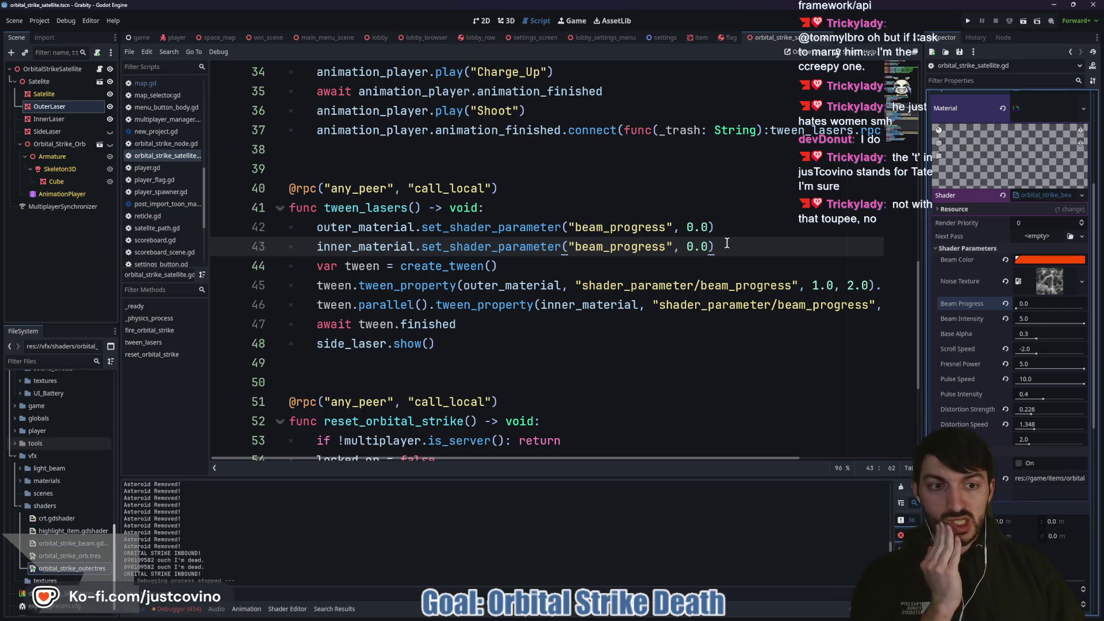
Step: Delete .from(0.0) from both the outer and inner beam_progress tween lines
scroll(784, 287, "right", 3)
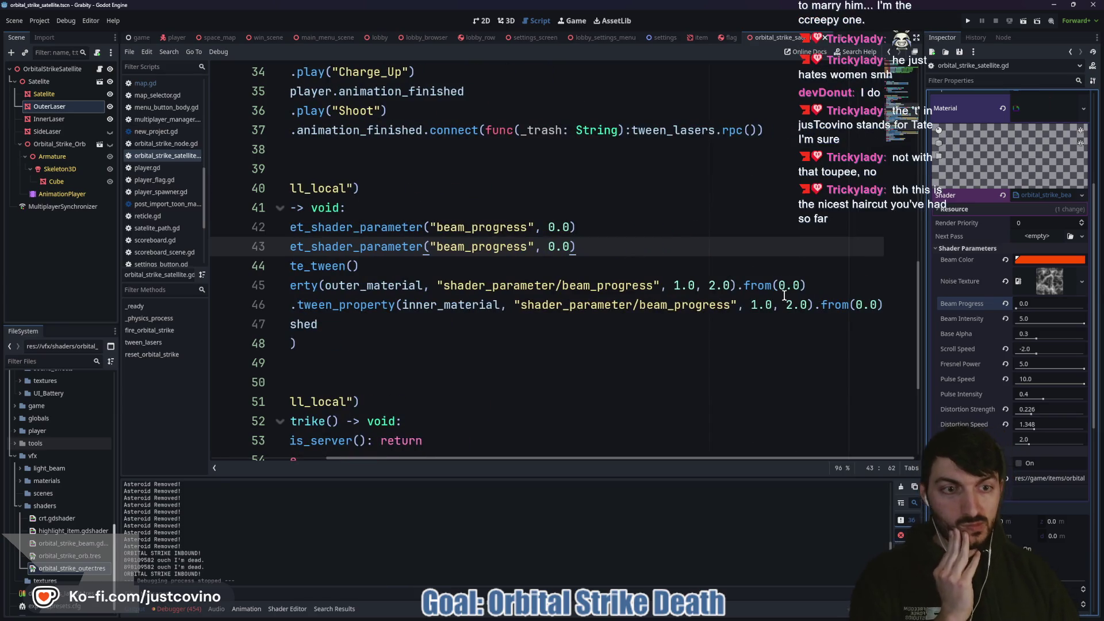
left_click(807, 285)
left_click_drag(808, 284, 741, 283)
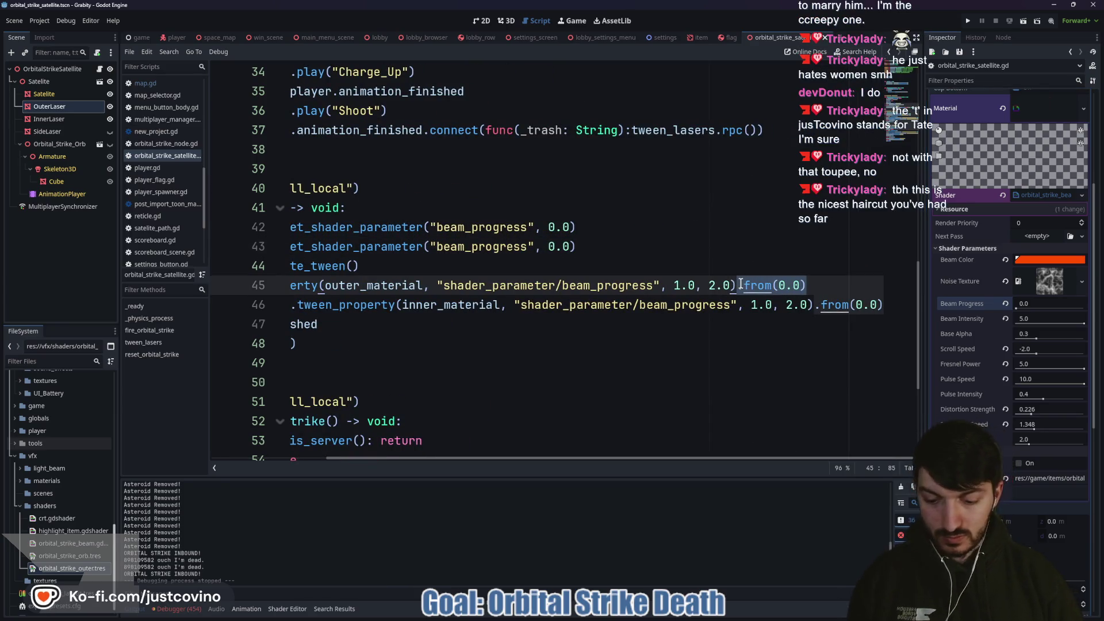
key("ctrl+d")
key("BackSpace")
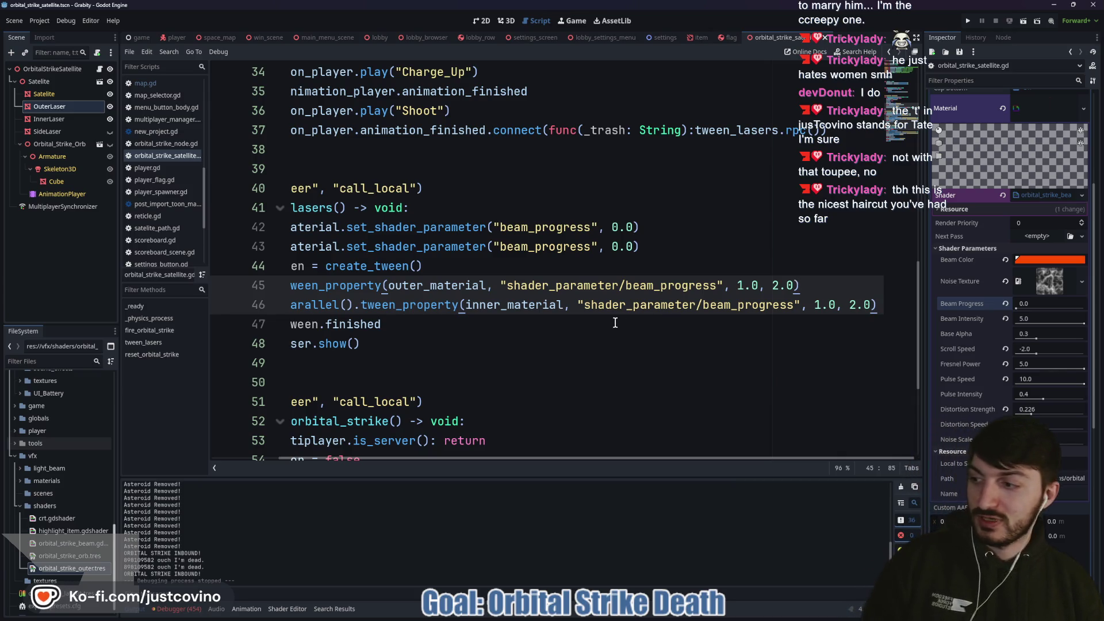
Step: Comment out the two set_shader_parameter beam_progress reset lines with Ctrl+K
scroll(542, 247, "left", 2)
left_click(530, 250)
left_click(526, 265)
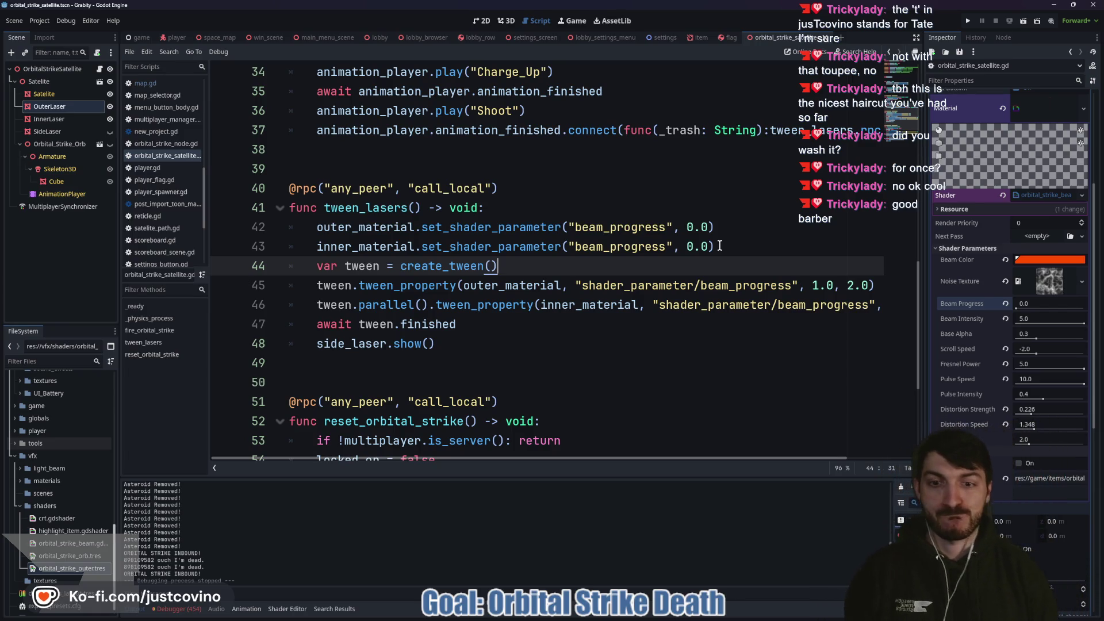
left_click_drag(729, 245, 289, 227)
key("ctrl+k")
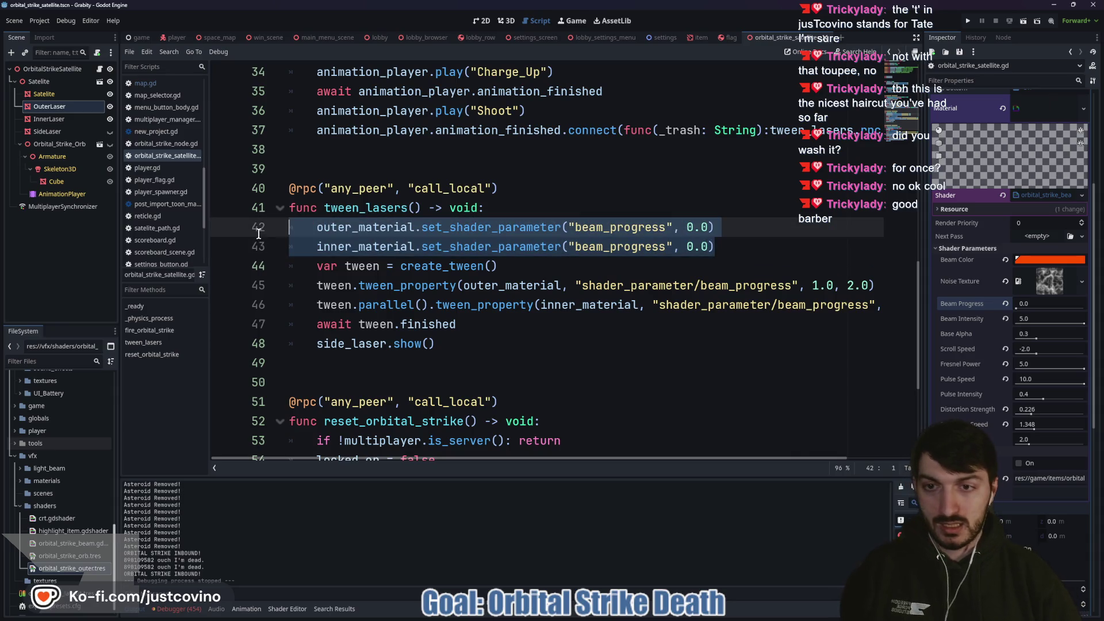
scroll(561, 258, "down", 4)
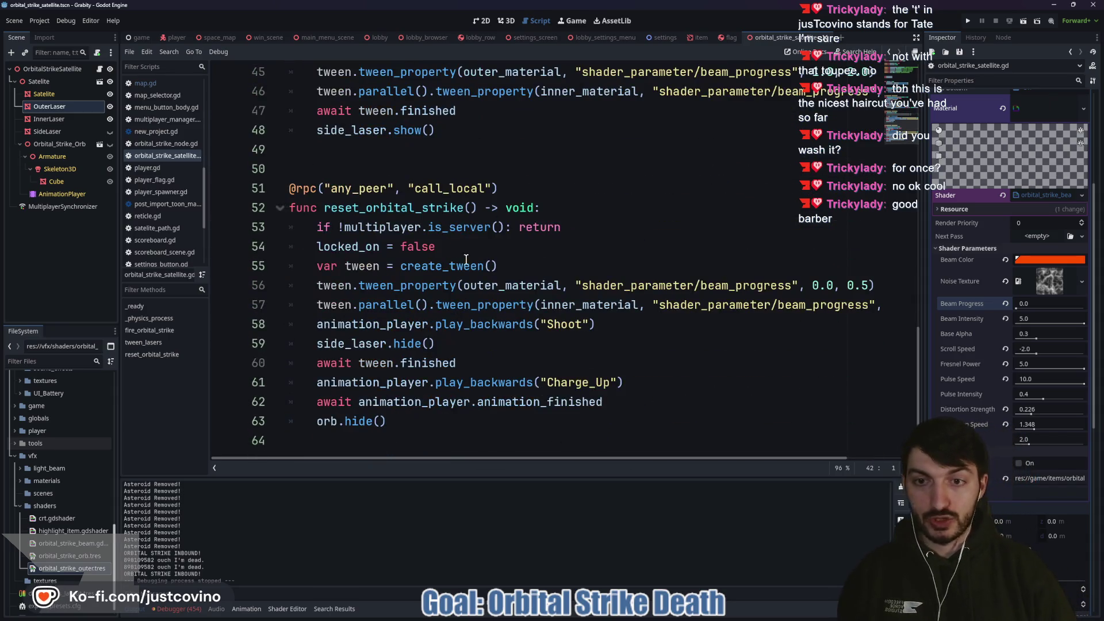
Step: Save the satellite scene and script after the reset_orbital_strike edits, then run Grabity with F5
left_click(460, 248)
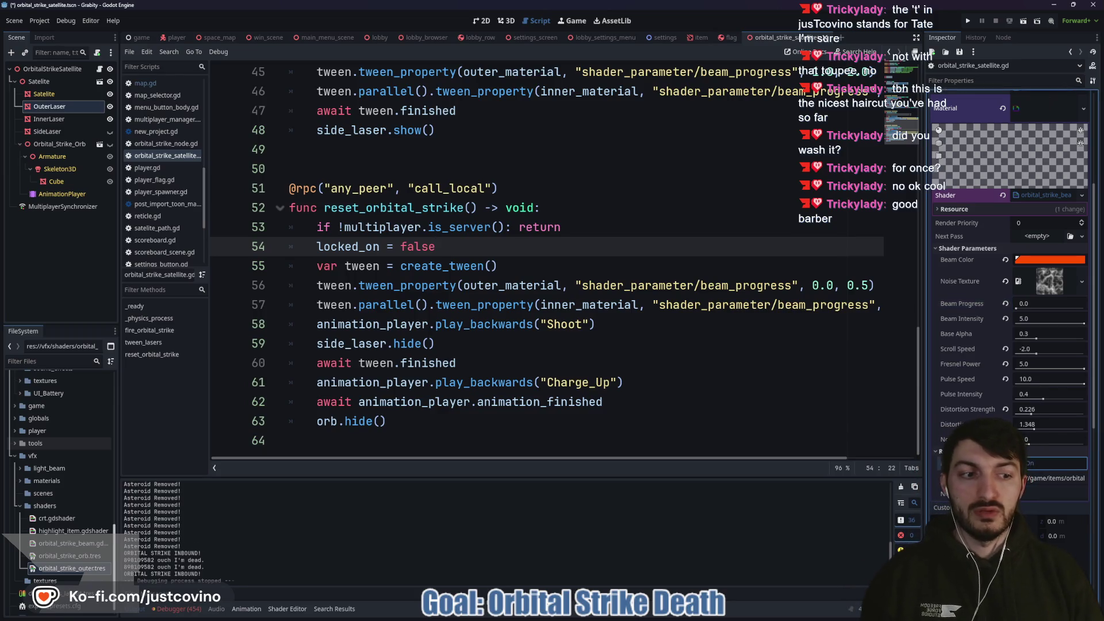
left_click(661, 346)
key("ctrl+s")
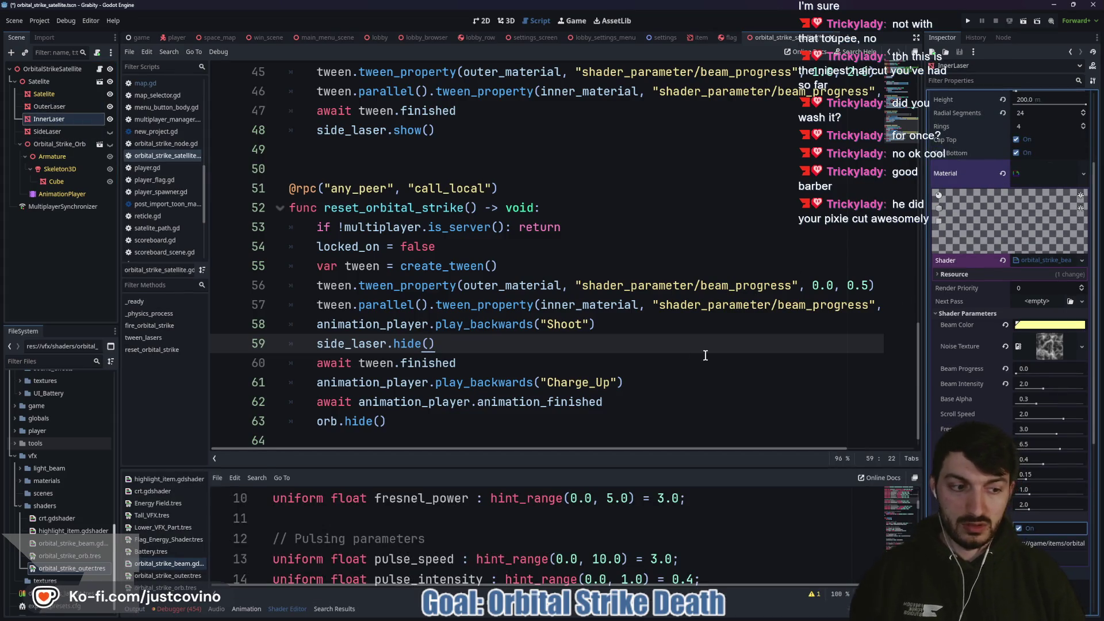
left_click(629, 362)
key("F5")
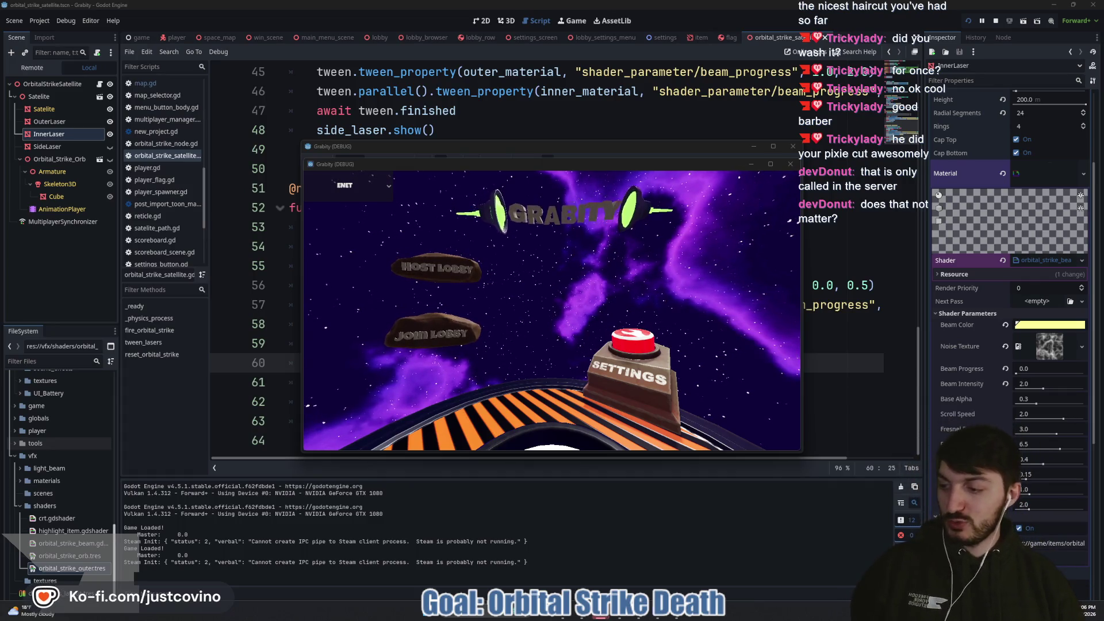
Step: Host a private lobby in the left window, join it from the right, ready up, and start
mouse_move(568, 151)
left_mouse_down()
mouse_move(281, 143)
mouse_move(290, 141)
left_mouse_up()
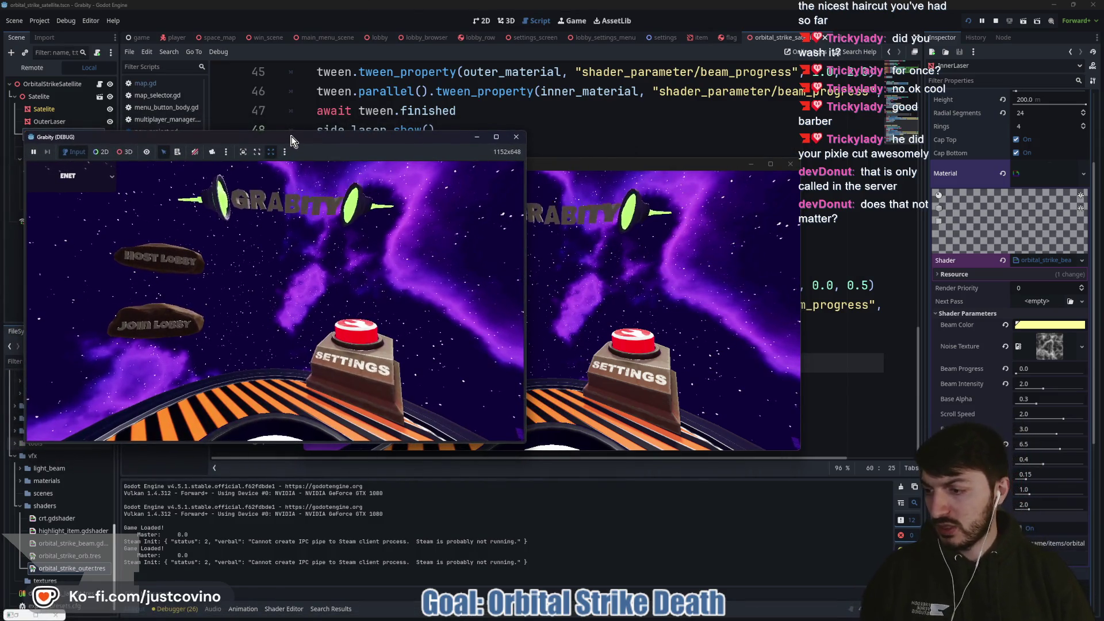
left_click(181, 253)
left_click(315, 232)
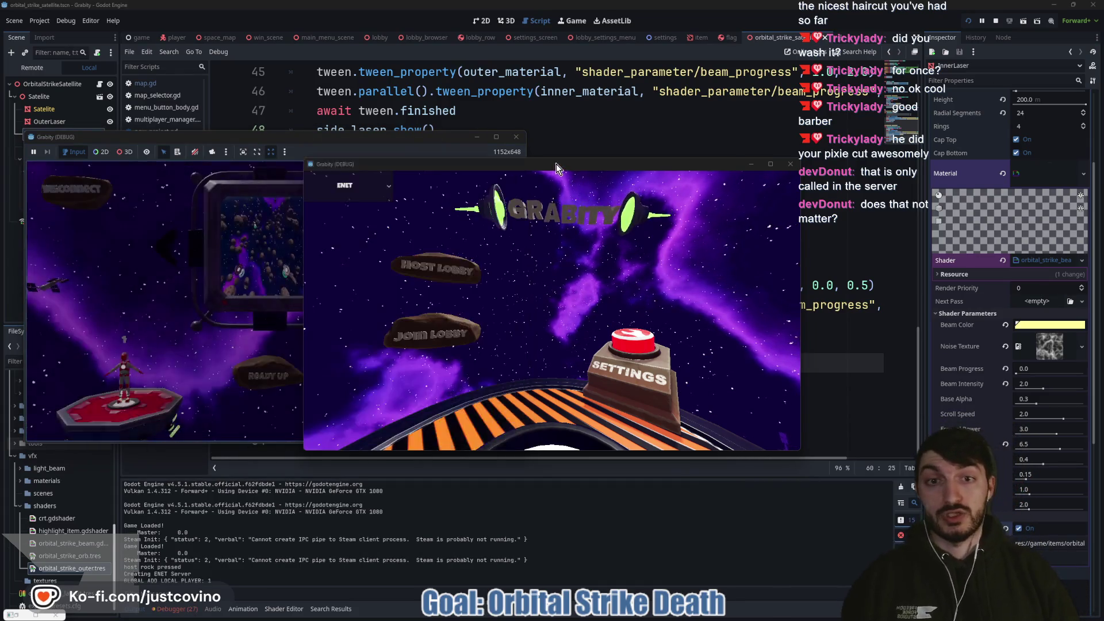
left_click_drag(556, 164, 782, 141)
left_click(634, 319)
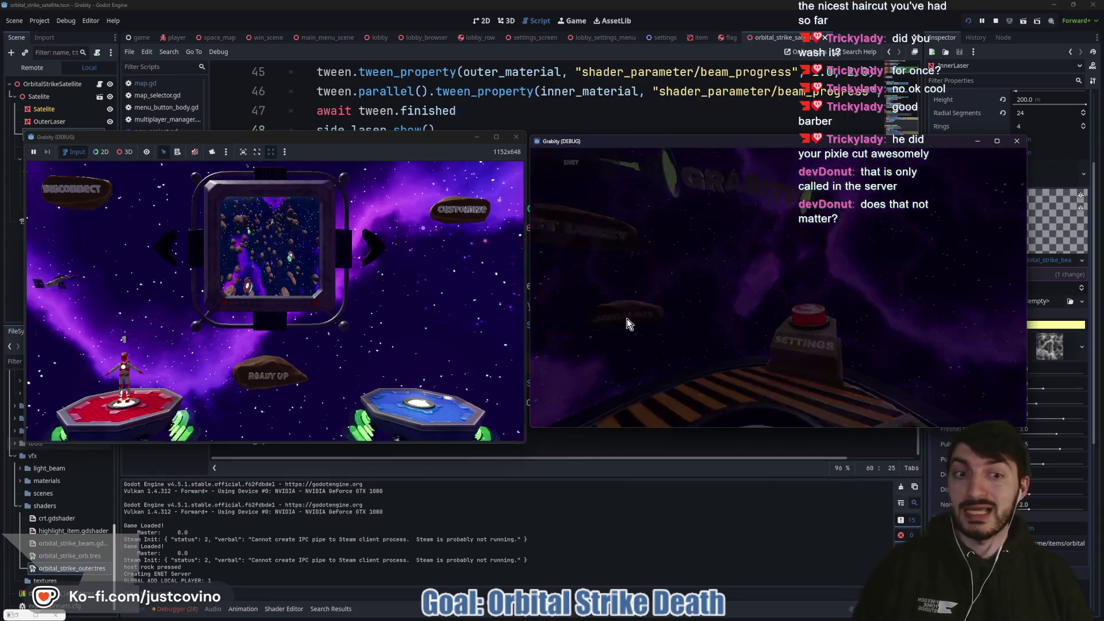
left_click(772, 341)
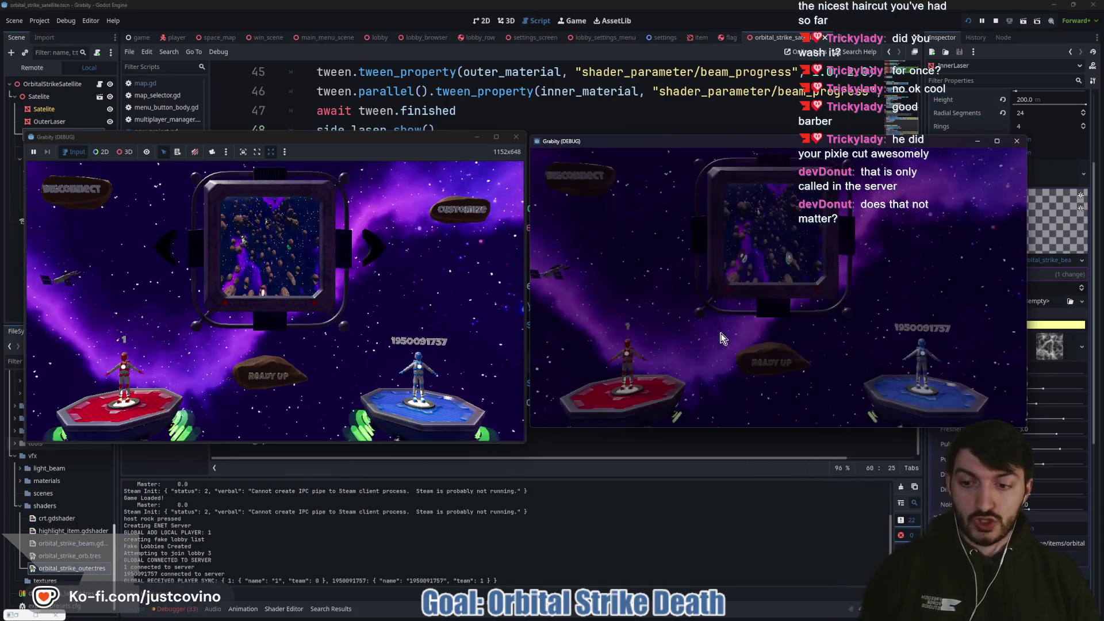
left_click(266, 375)
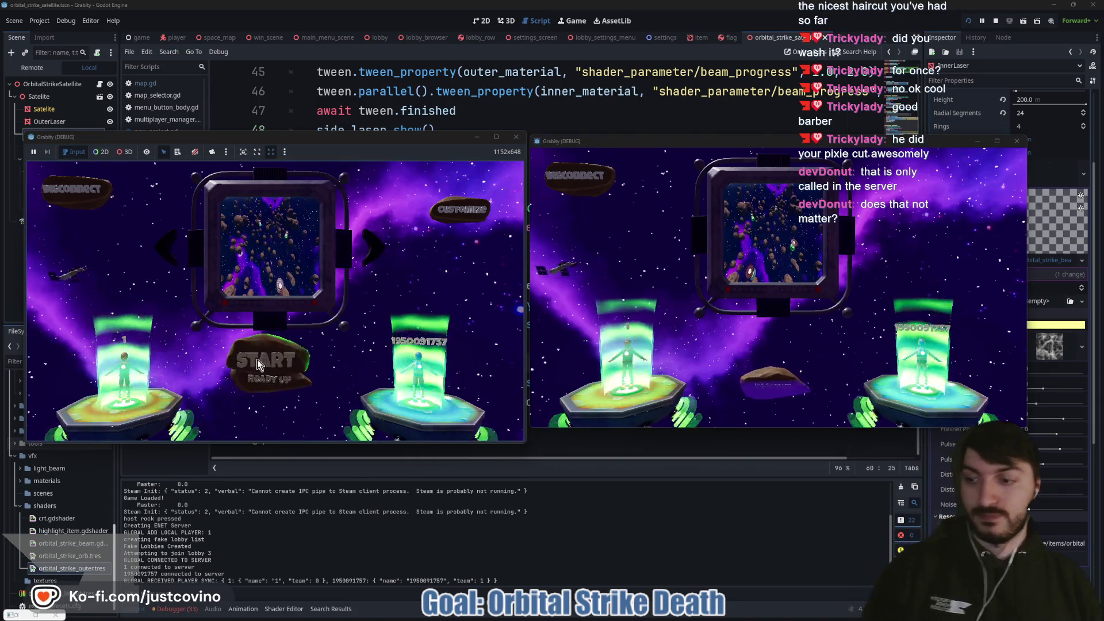
left_click(268, 361)
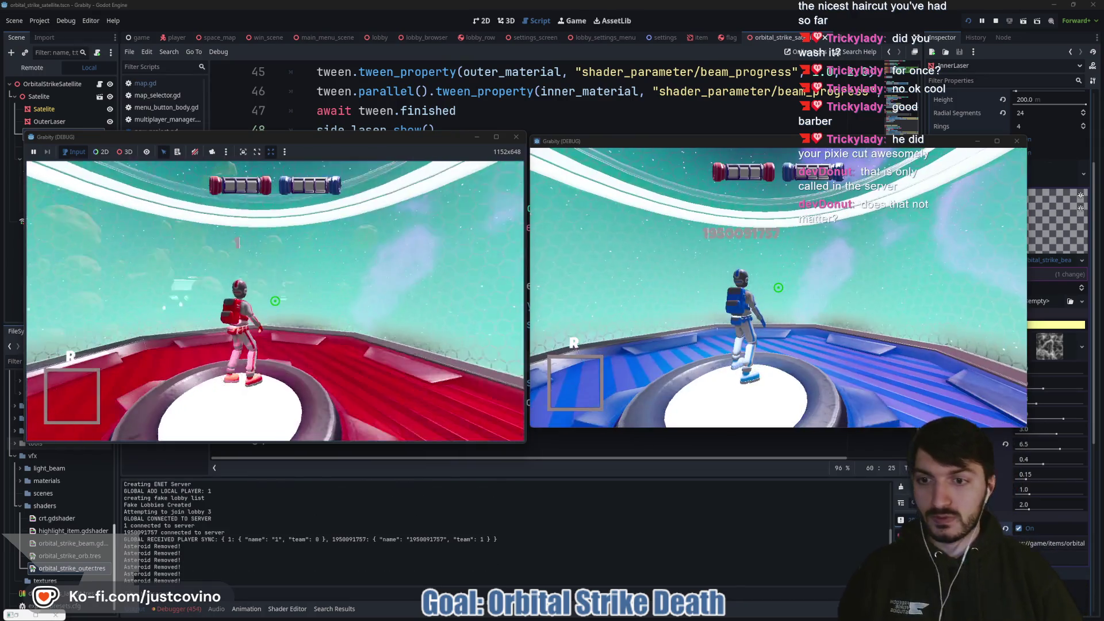
Step: Submit the cheat_item orbital strike command twice in the dev console
key("grave")
type("cheat_item")
key("Return")
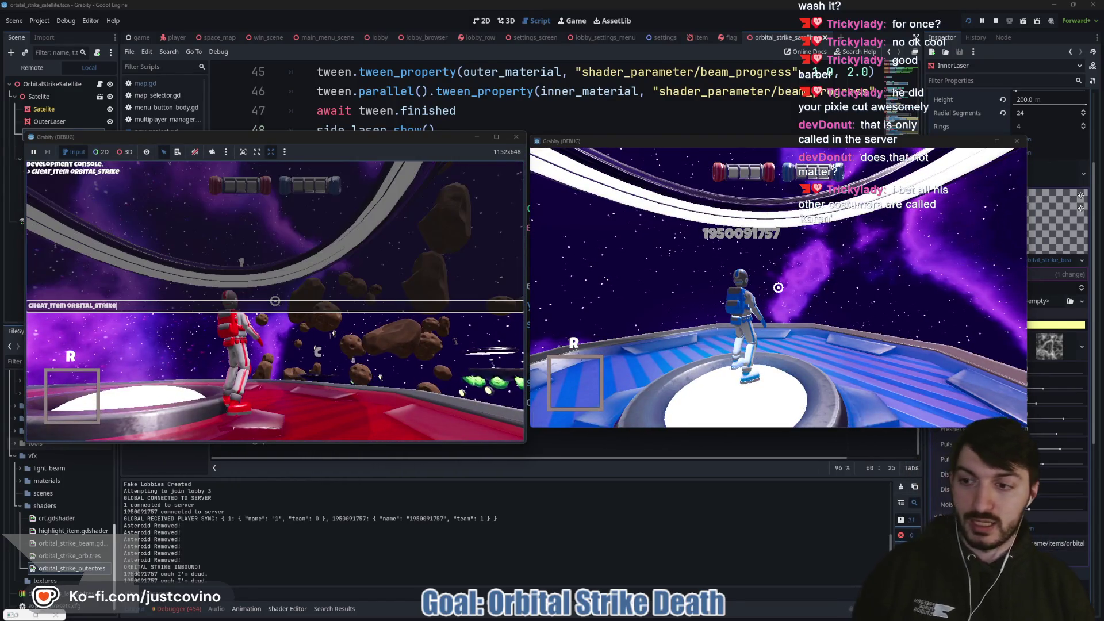
key("Return")
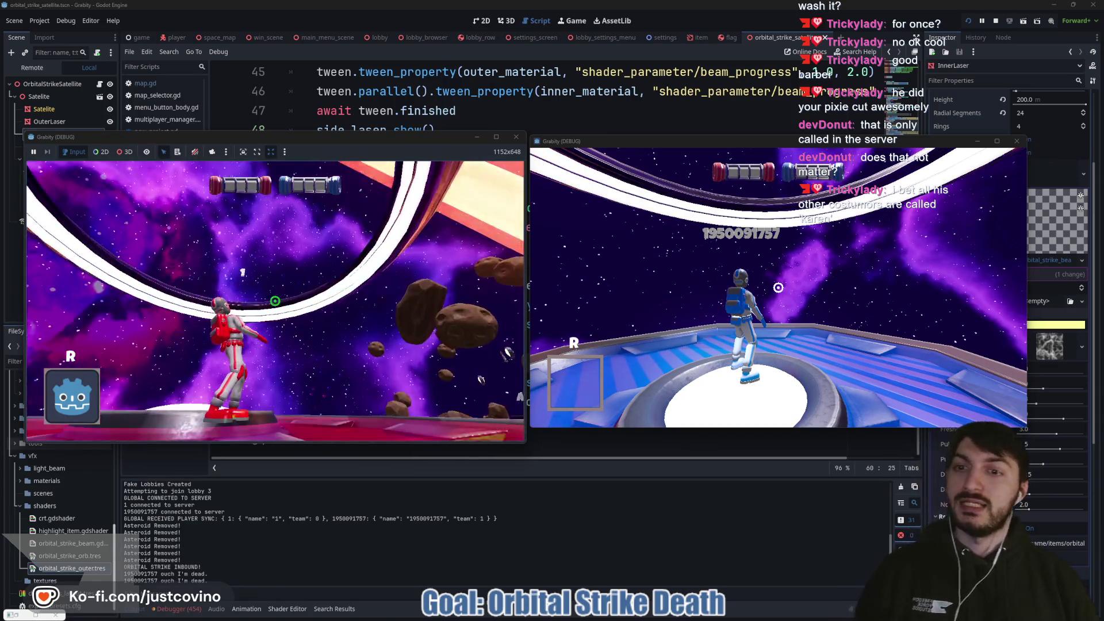
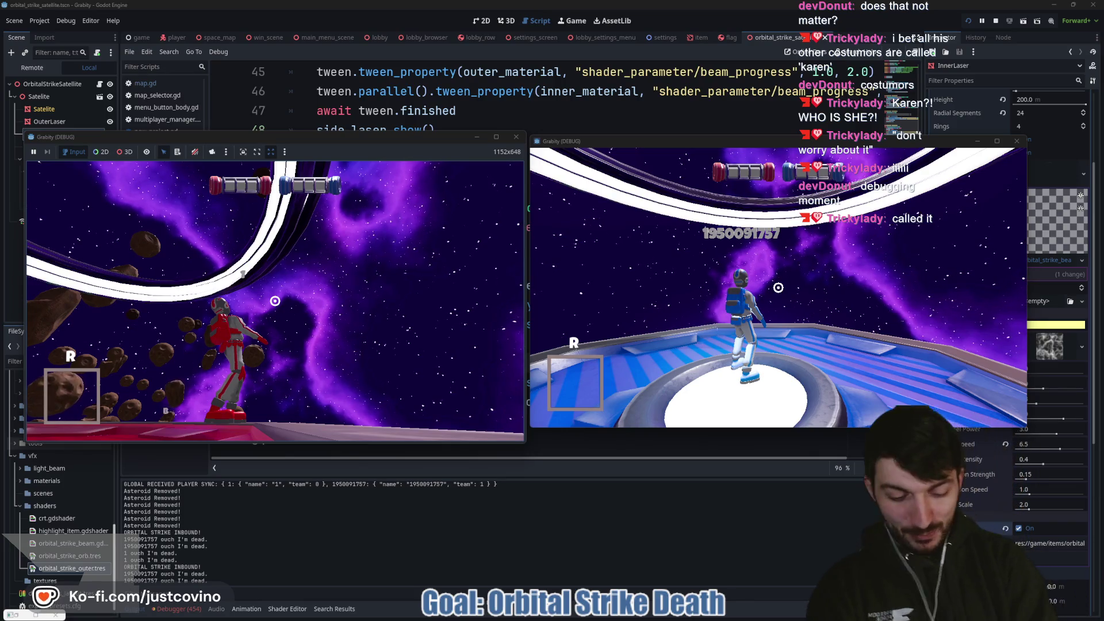
Step: Stop the running game and uncomment both beam_progress reset lines at the start of tween_lasers
key("F8")
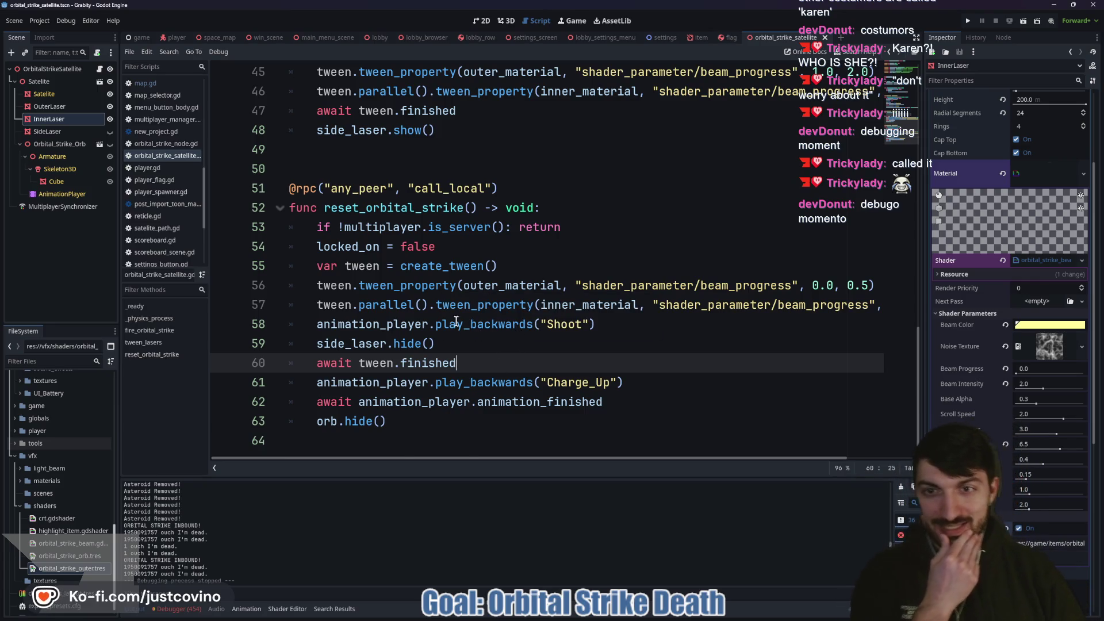
scroll(454, 319, "up", 2)
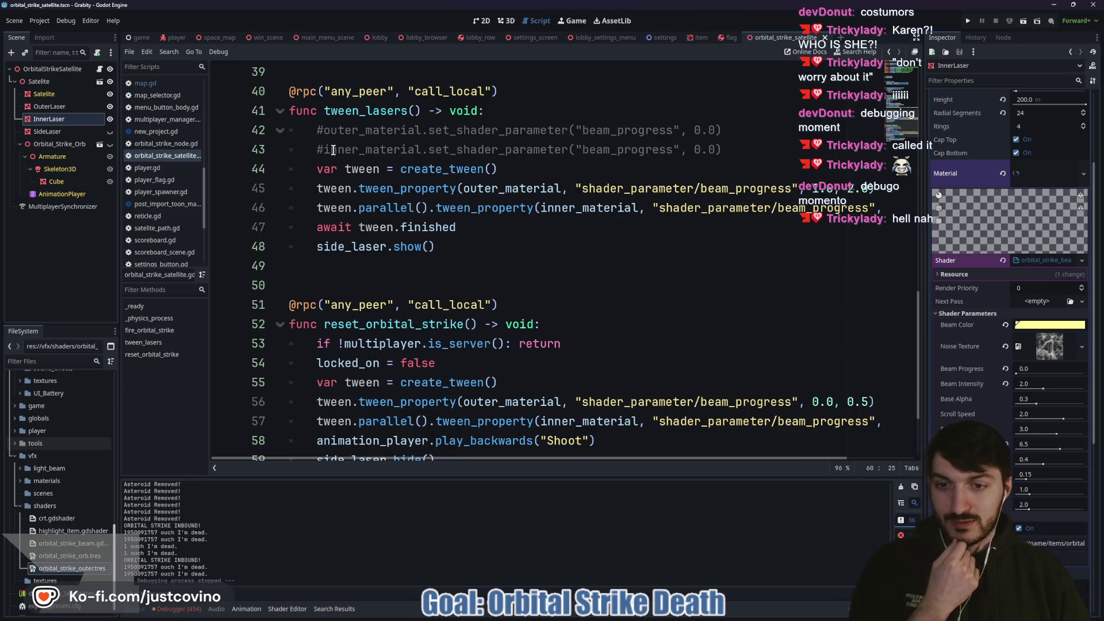
left_click(322, 130)
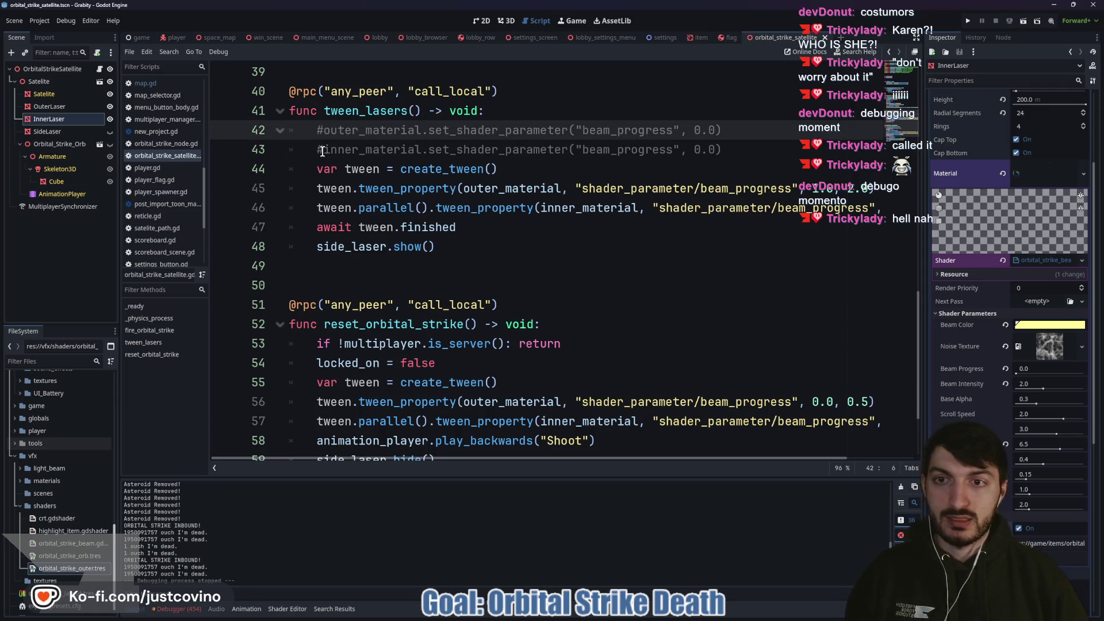
left_click(323, 150, "alt")
key("BackSpace")
Step: Switch to the player.gd script and look through it
left_click(400, 150)
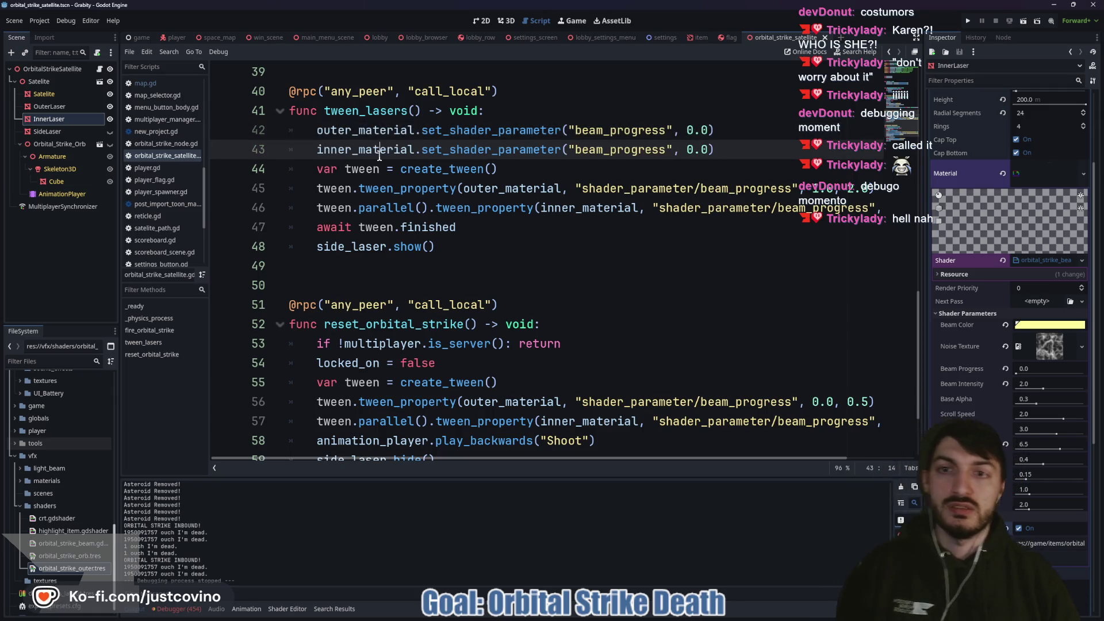
left_click(177, 37)
scroll(391, 252, "down", 20)
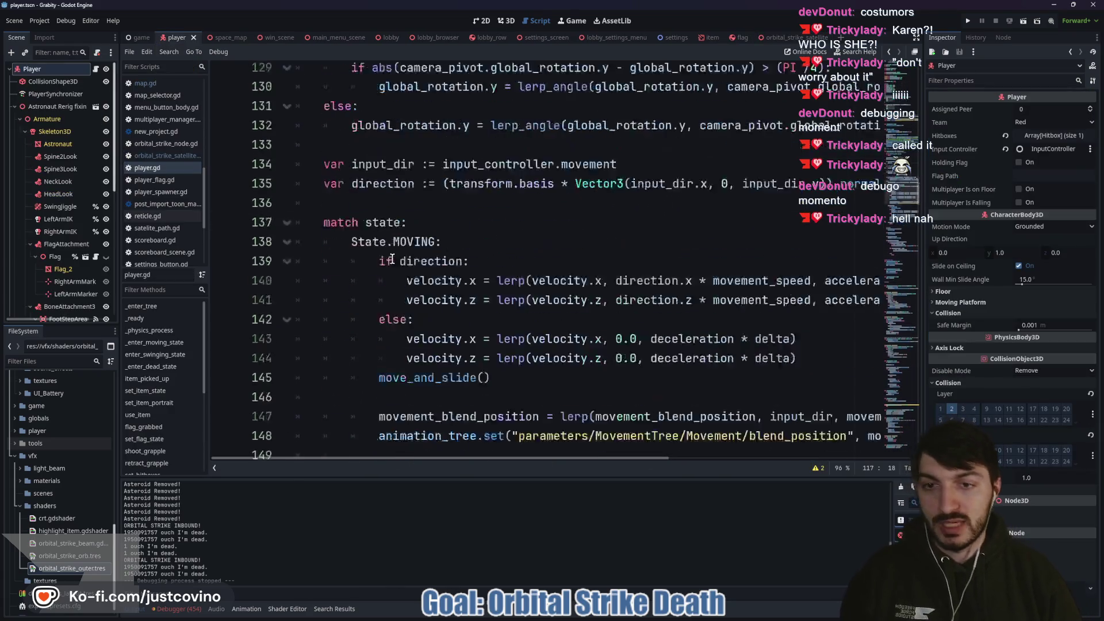
scroll(393, 279, "down", 20)
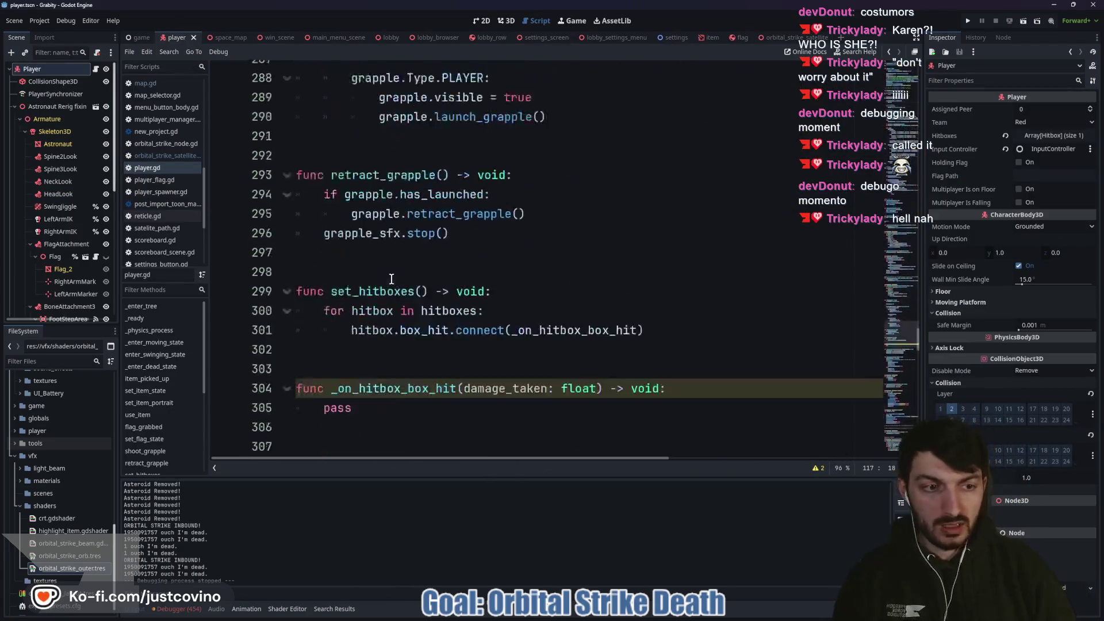
scroll(376, 281, "down", 8)
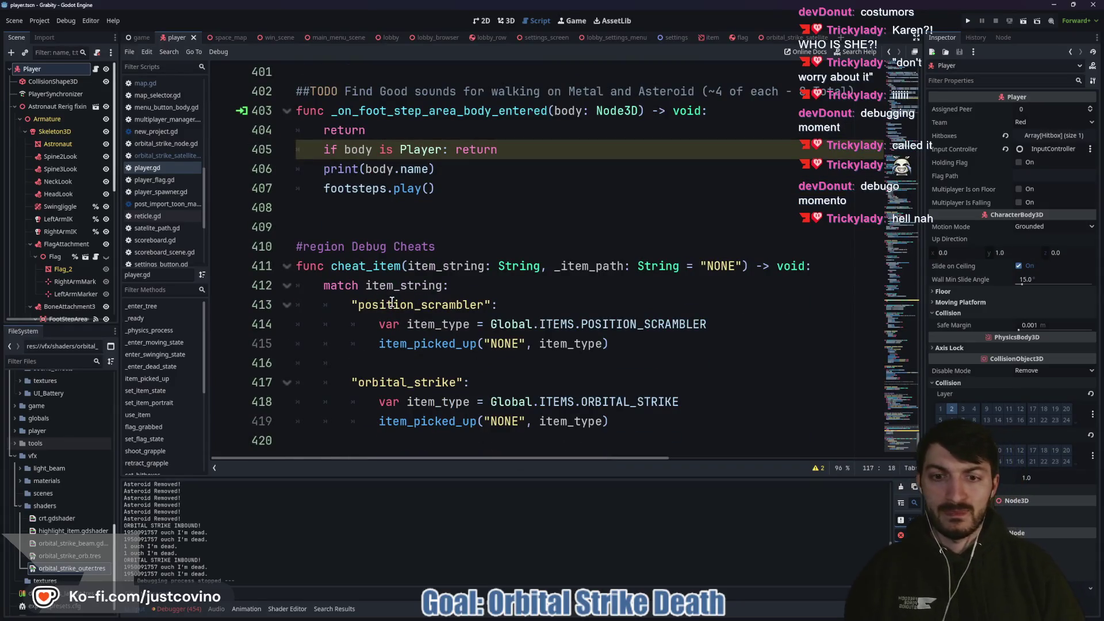
scroll(500, 404, "up", 16)
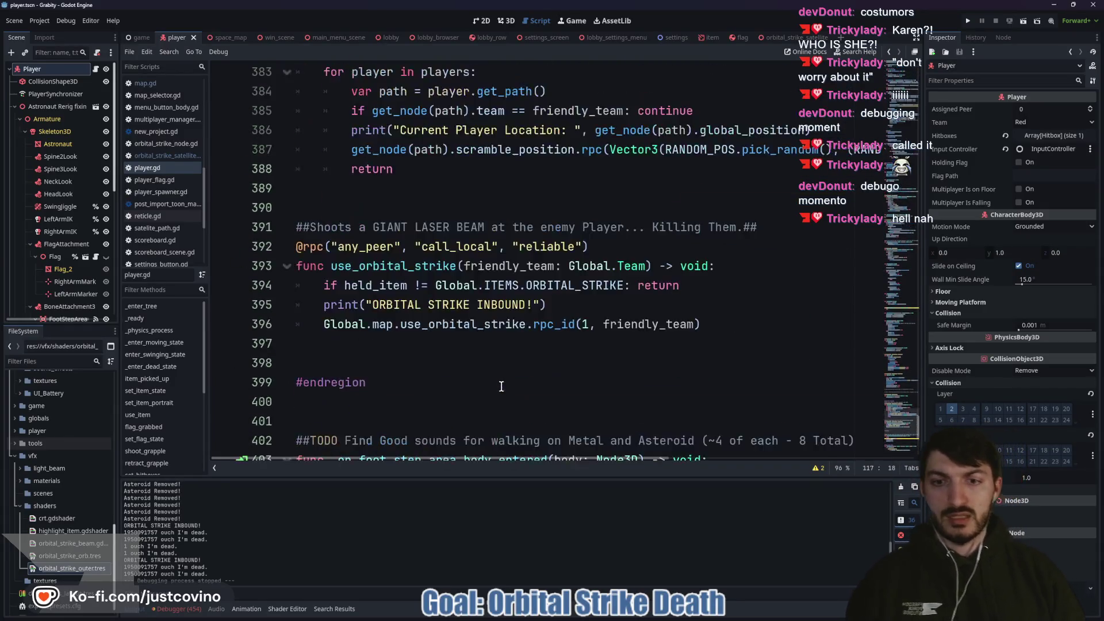
scroll(482, 365, "up", 6)
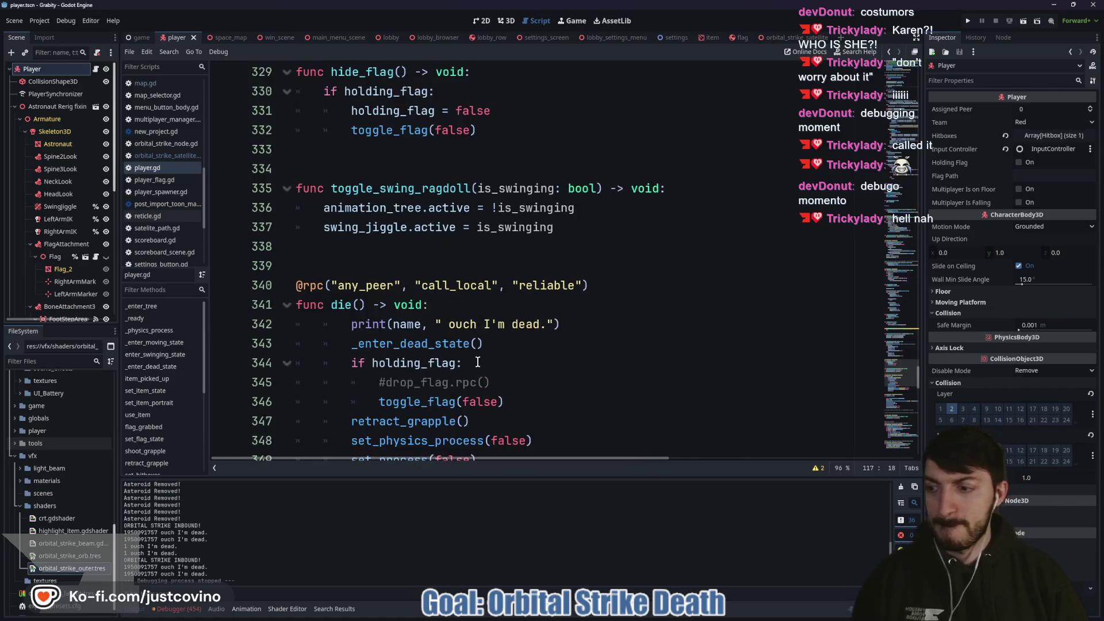
scroll(494, 300, "up", 14)
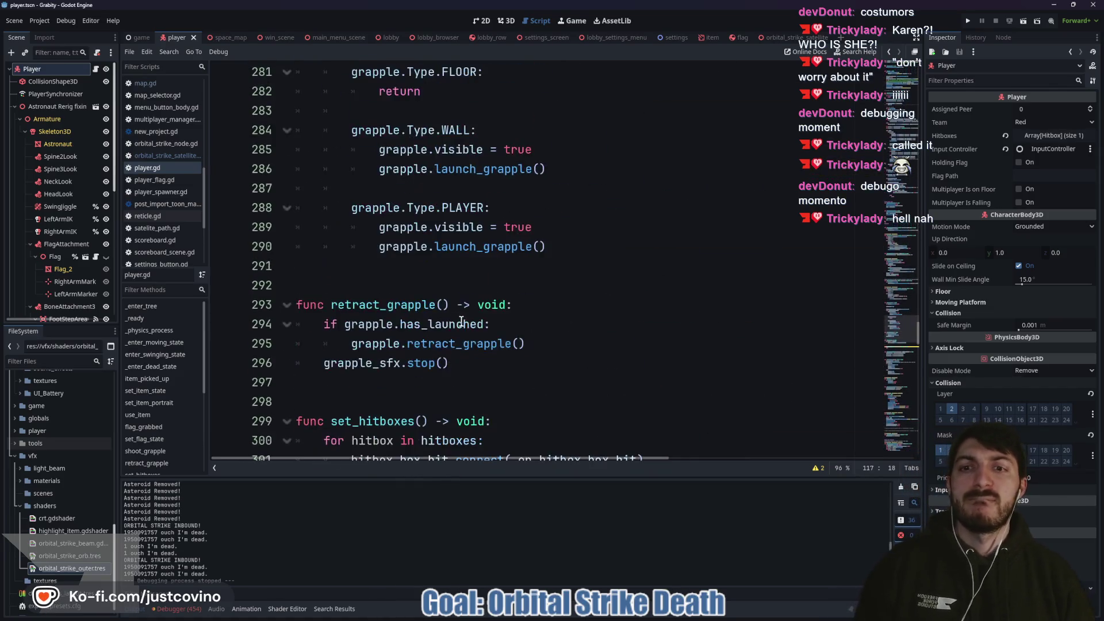
scroll(459, 309, "up", 2)
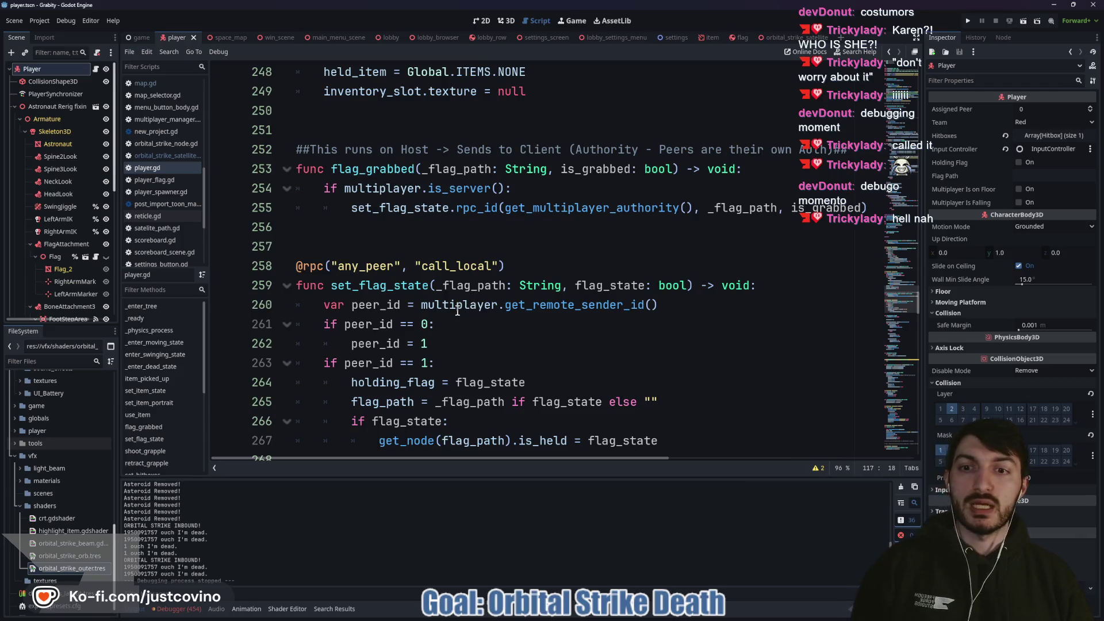
scroll(456, 310, "up", 3)
scroll(452, 304, "up", 1)
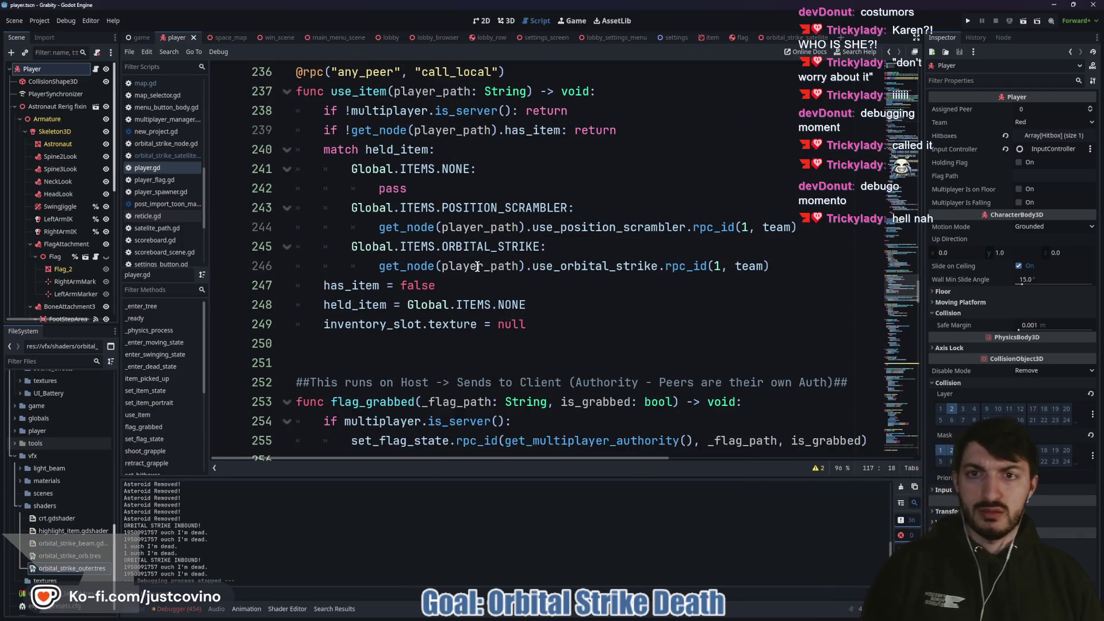
scroll(477, 211, "up", 6)
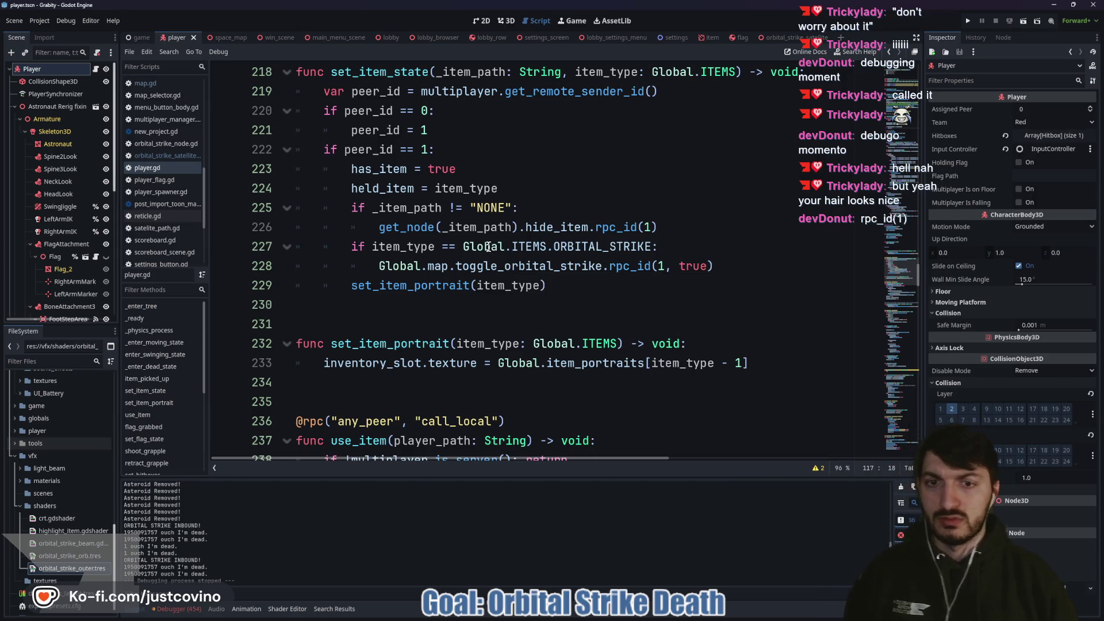
left_click(517, 264)
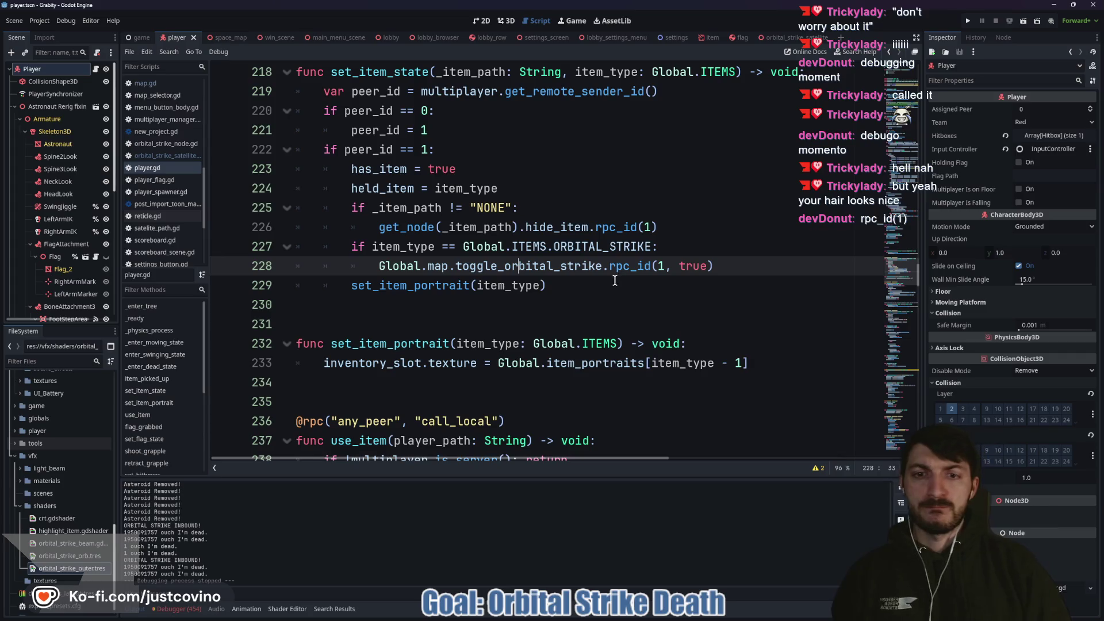
Step: Return to the orbital_strike_satellite scene and show the MultiplayerSynchronizer's replicated properties
scroll(580, 276, "down", 1)
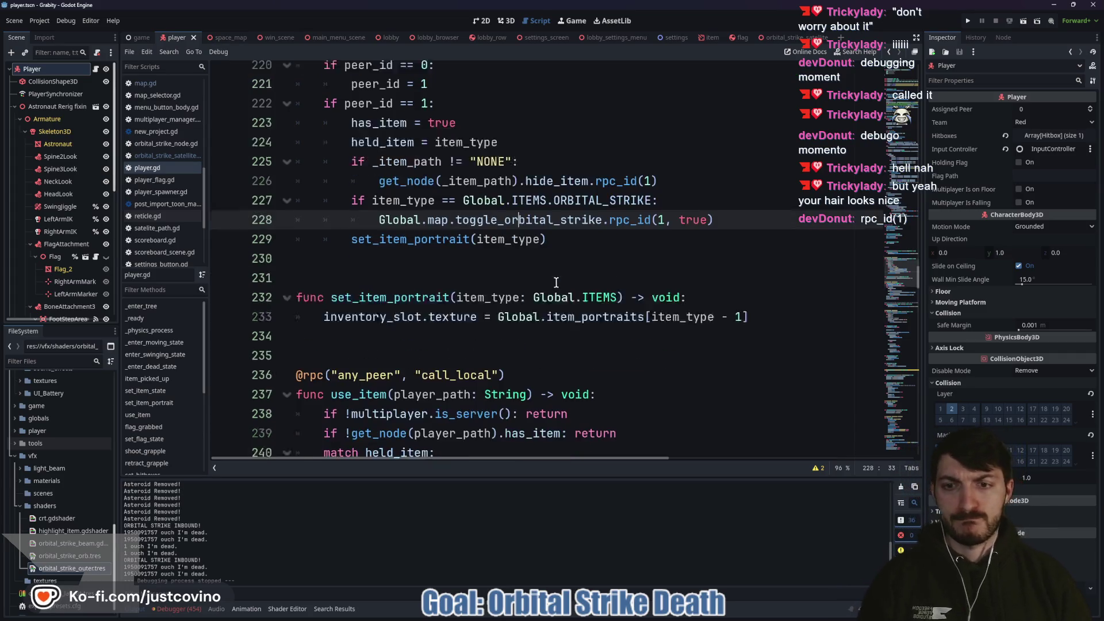
scroll(531, 274, "down", 3)
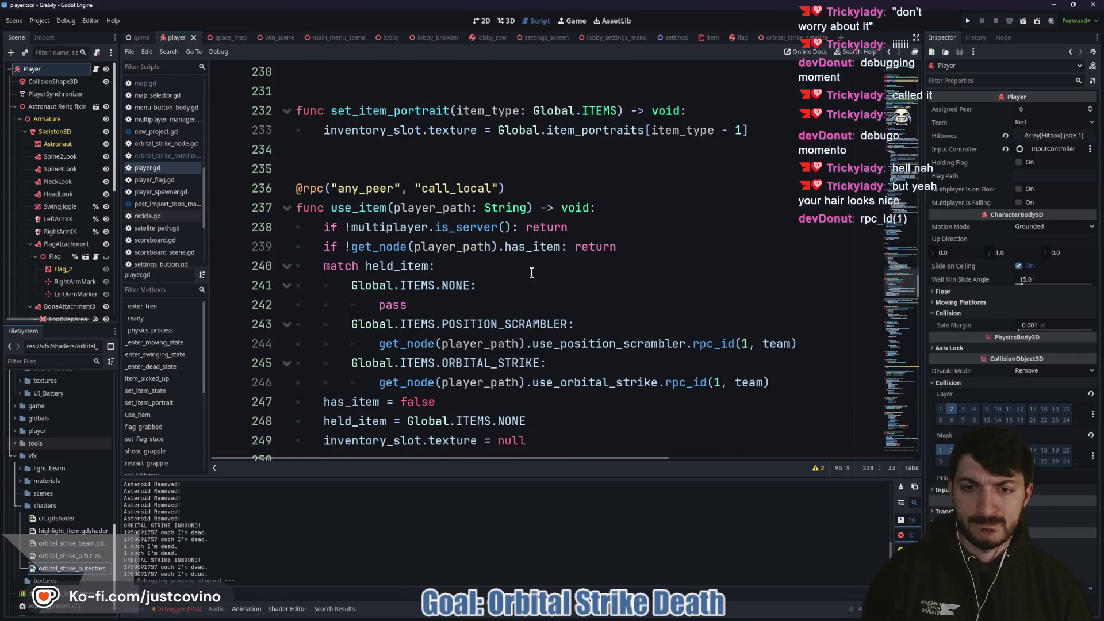
scroll(532, 273, "down", 1)
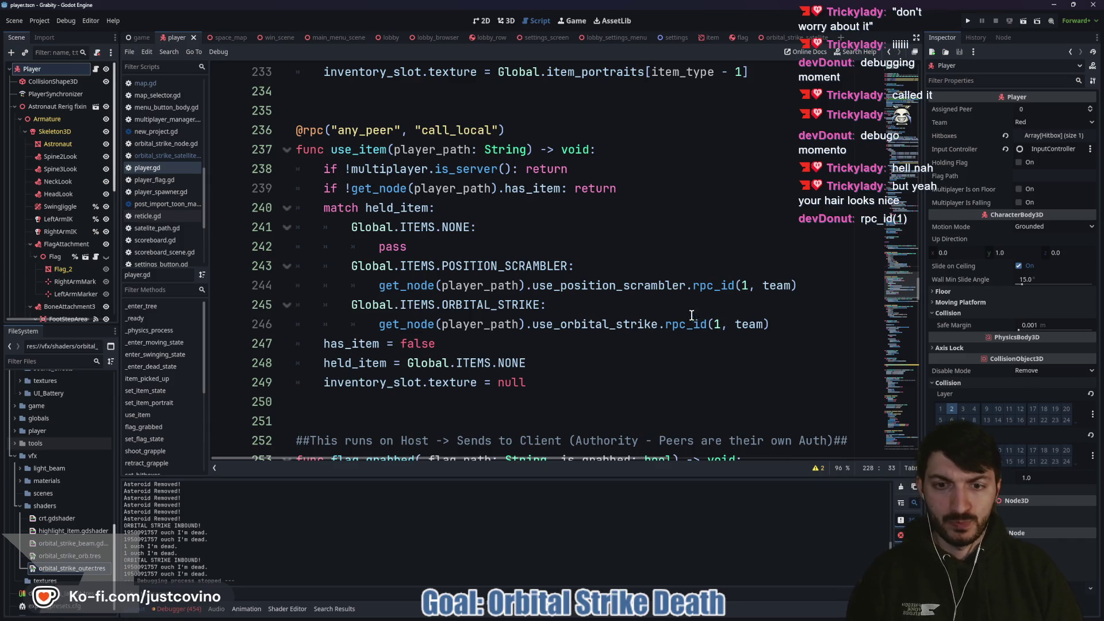
scroll(588, 297, "down", 3)
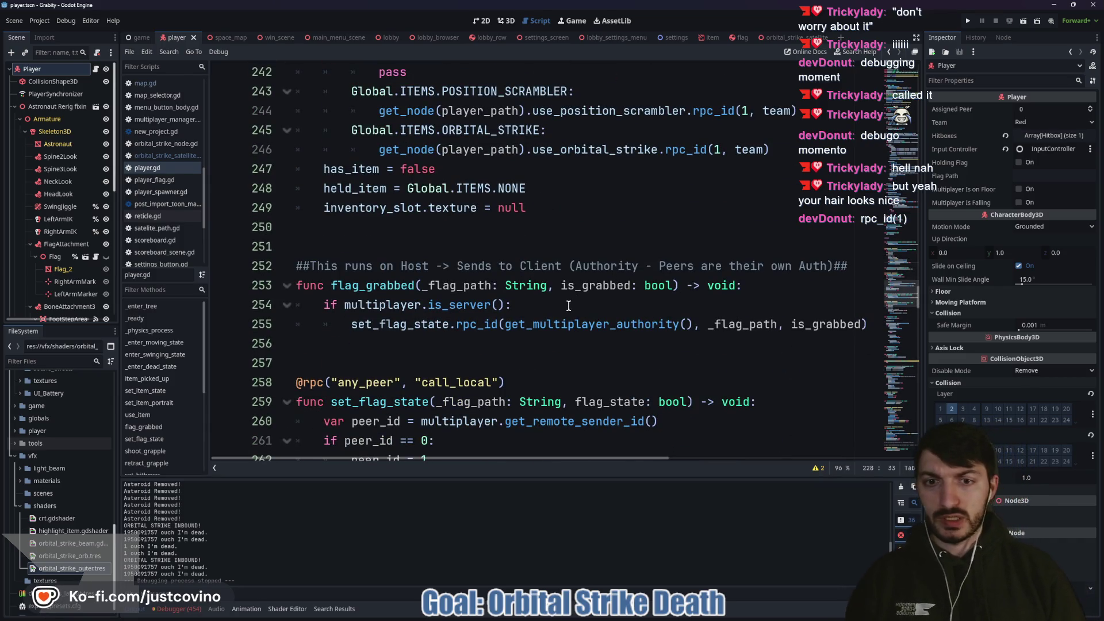
scroll(575, 317, "down", 3)
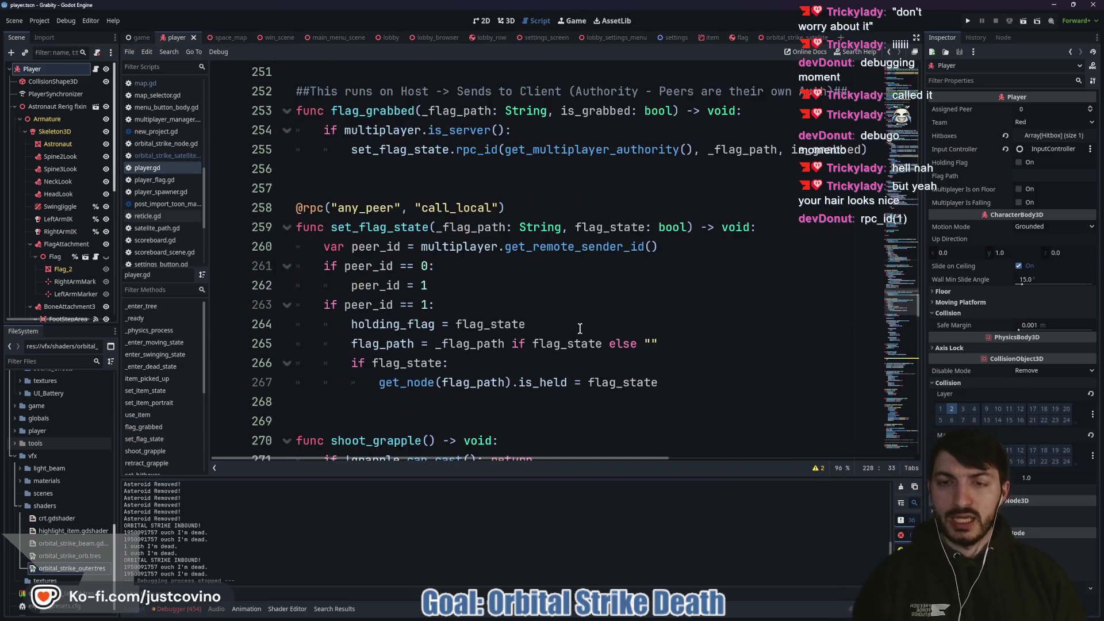
left_click(777, 38)
left_click(71, 207)
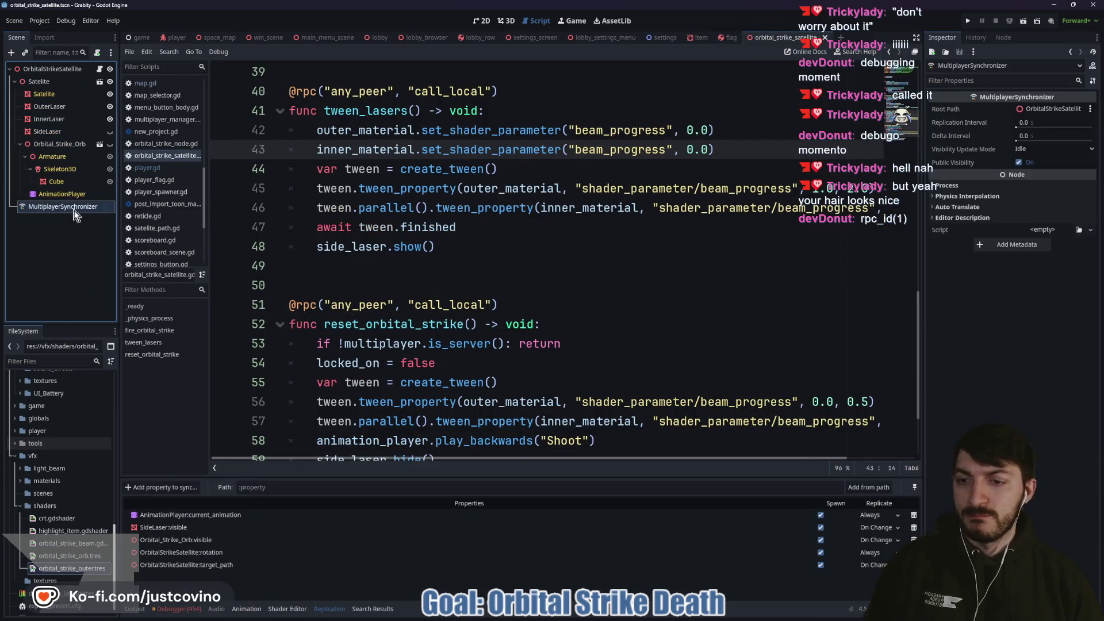
left_click(181, 489)
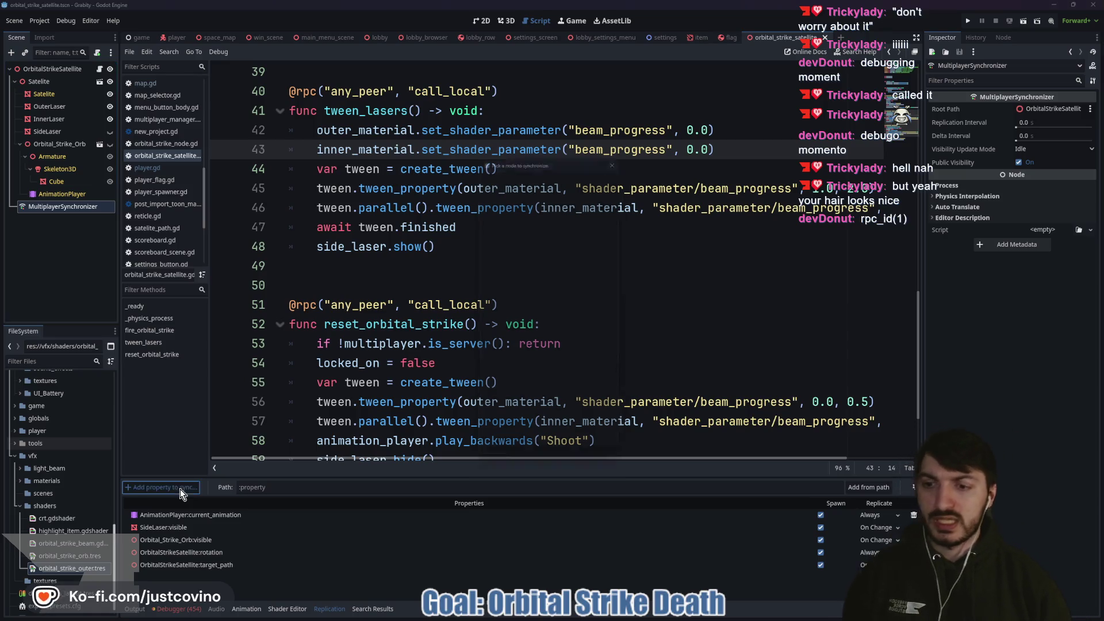
left_click(540, 229)
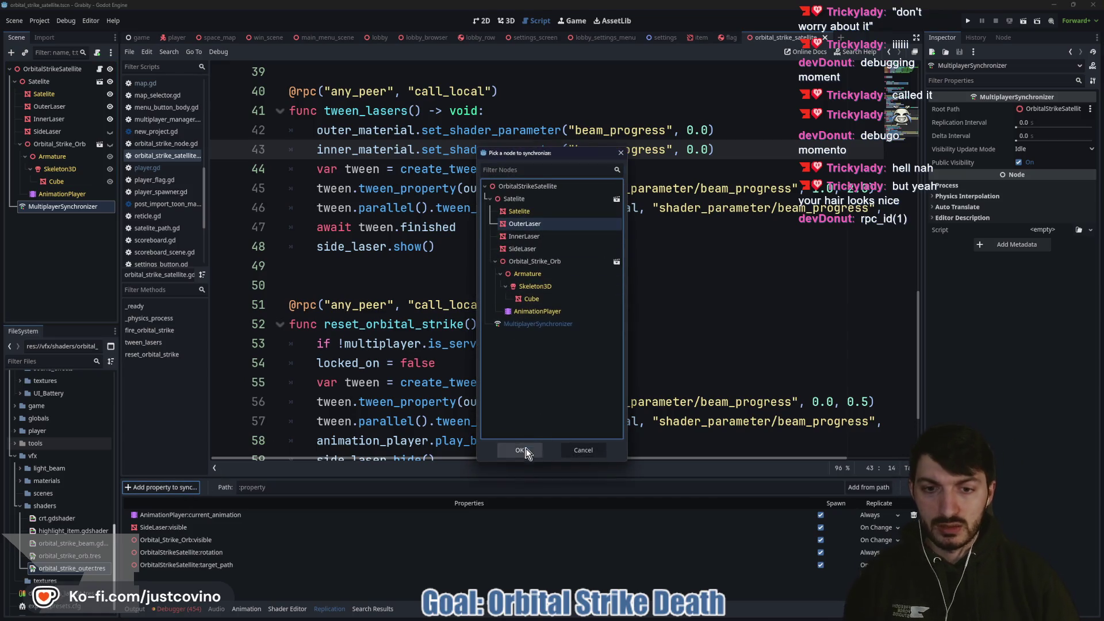
left_click(520, 450)
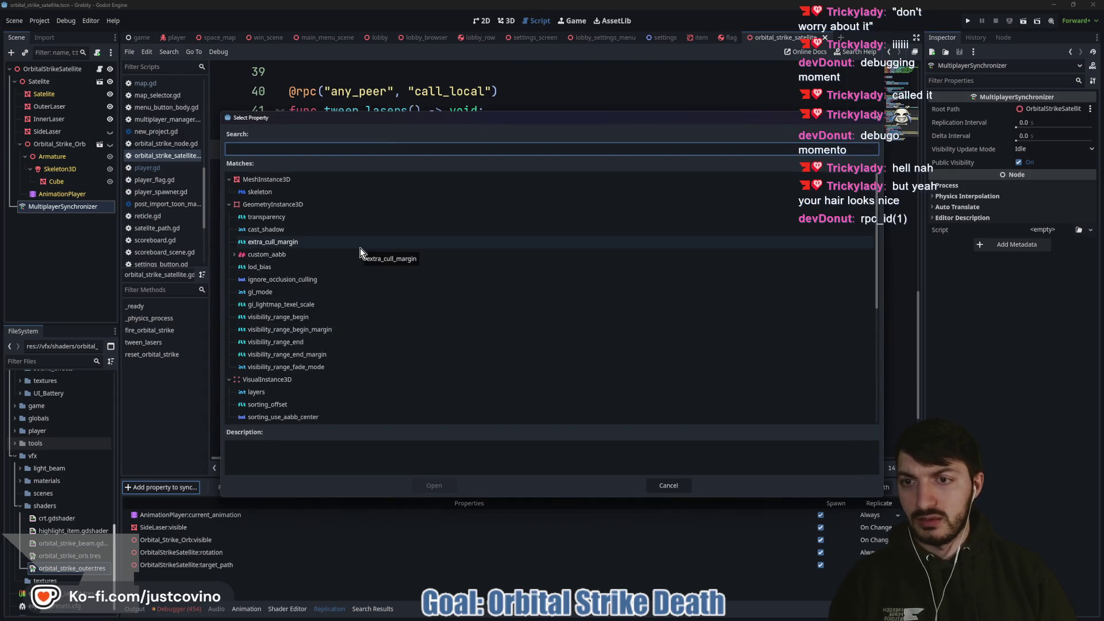
scroll(360, 247, "down", 3)
scroll(354, 258, "down", 5)
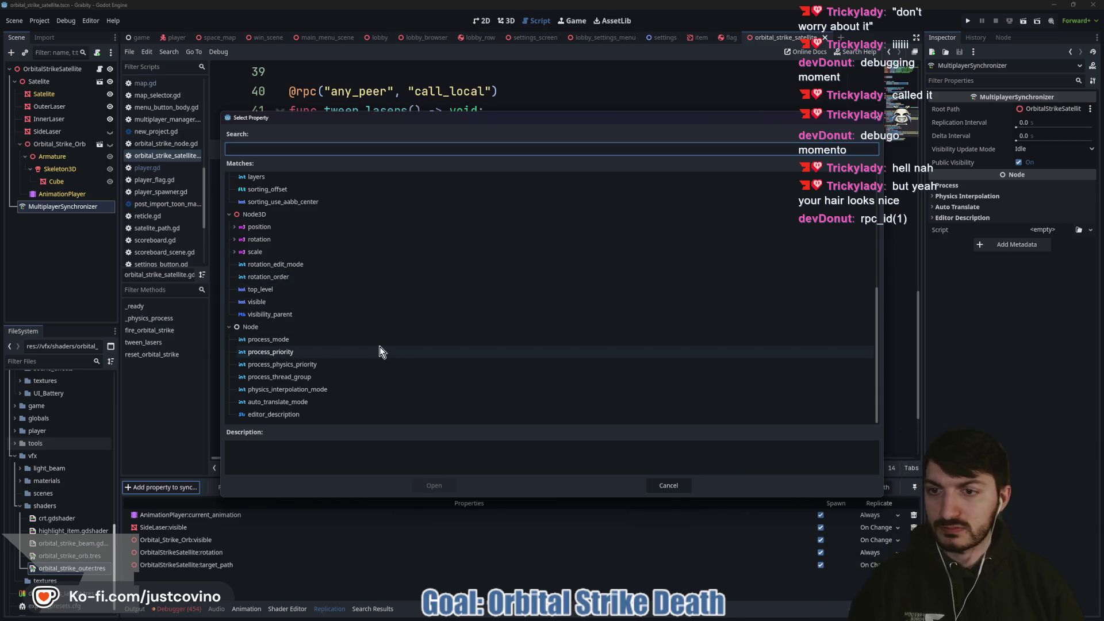
scroll(347, 347, "up", 5)
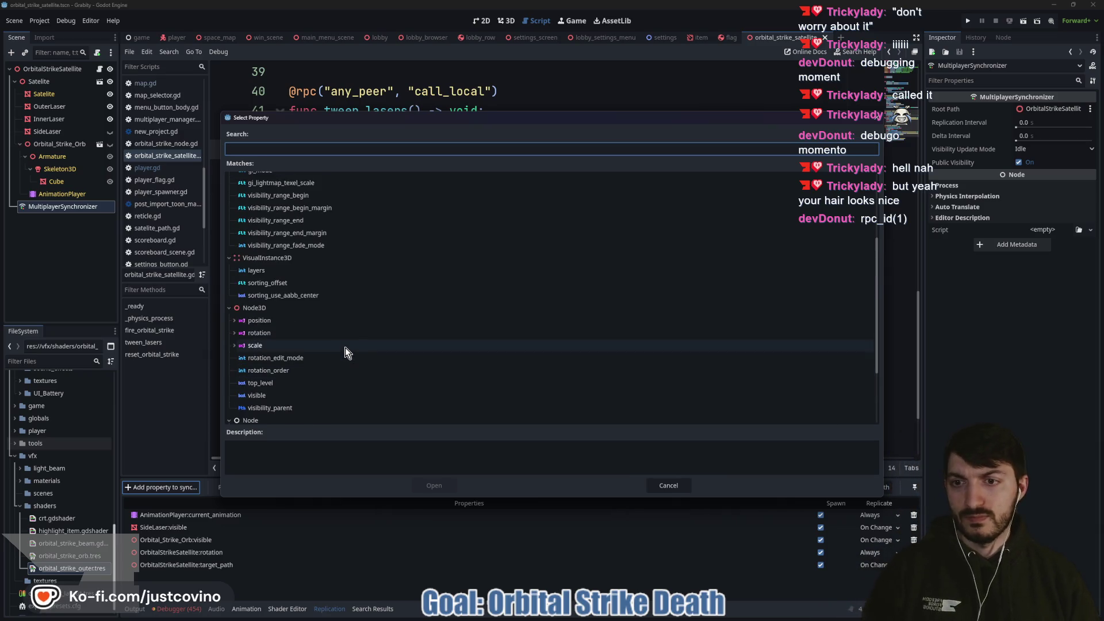
scroll(359, 355, "up", 1)
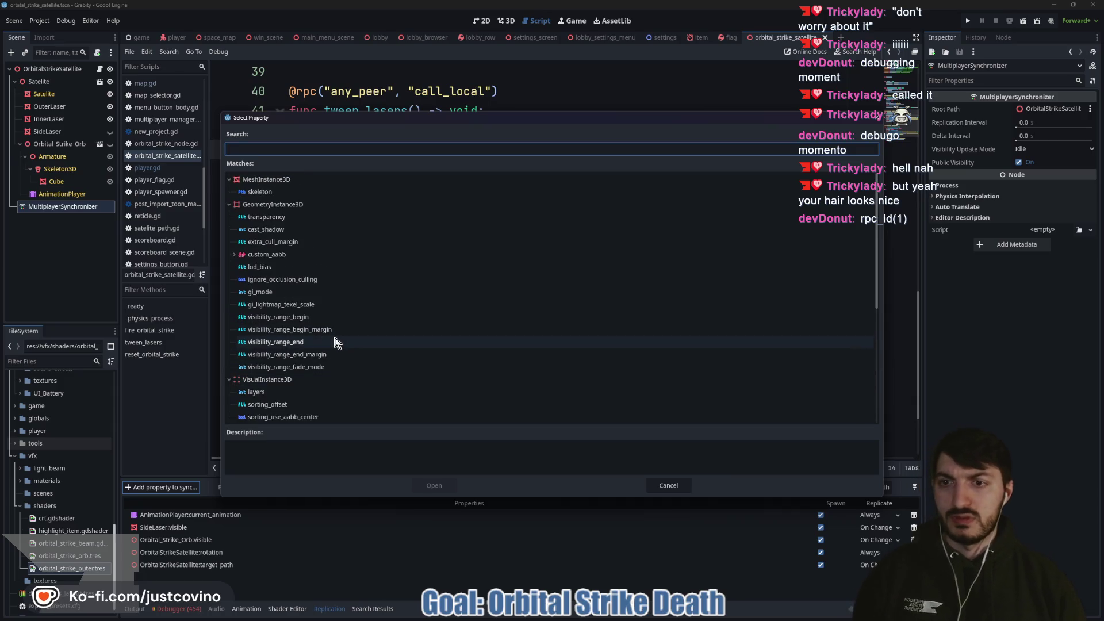
left_click(678, 485)
scroll(441, 316, "up", 2)
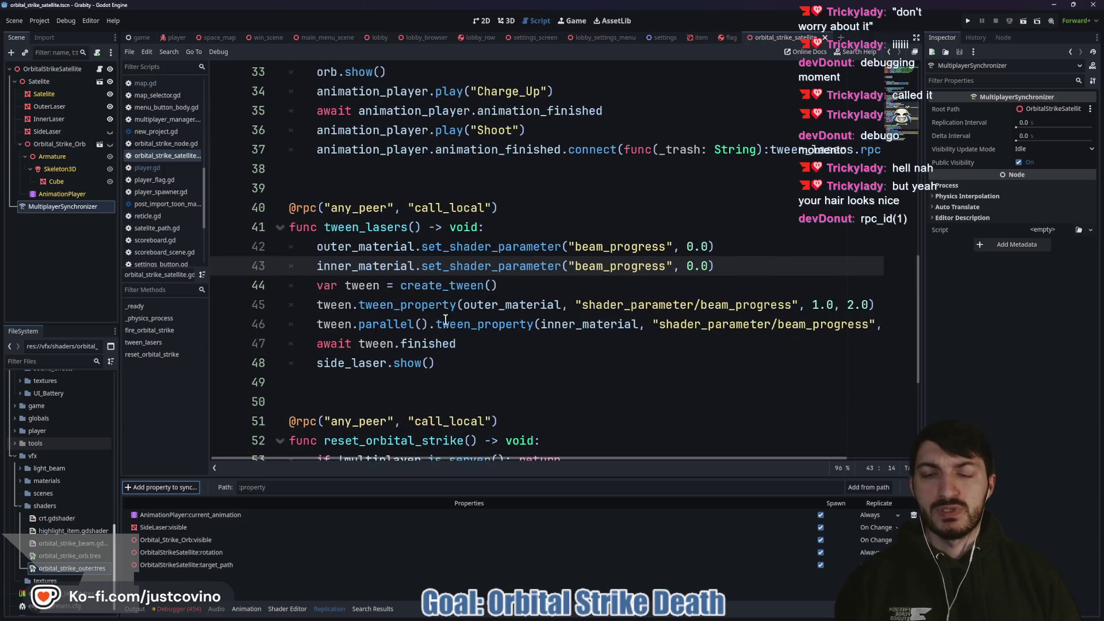
Step: Select the tween_lasers and reset_orbital_strike function names in the satellite script
mouse_move(445, 319)
double_click(365, 227)
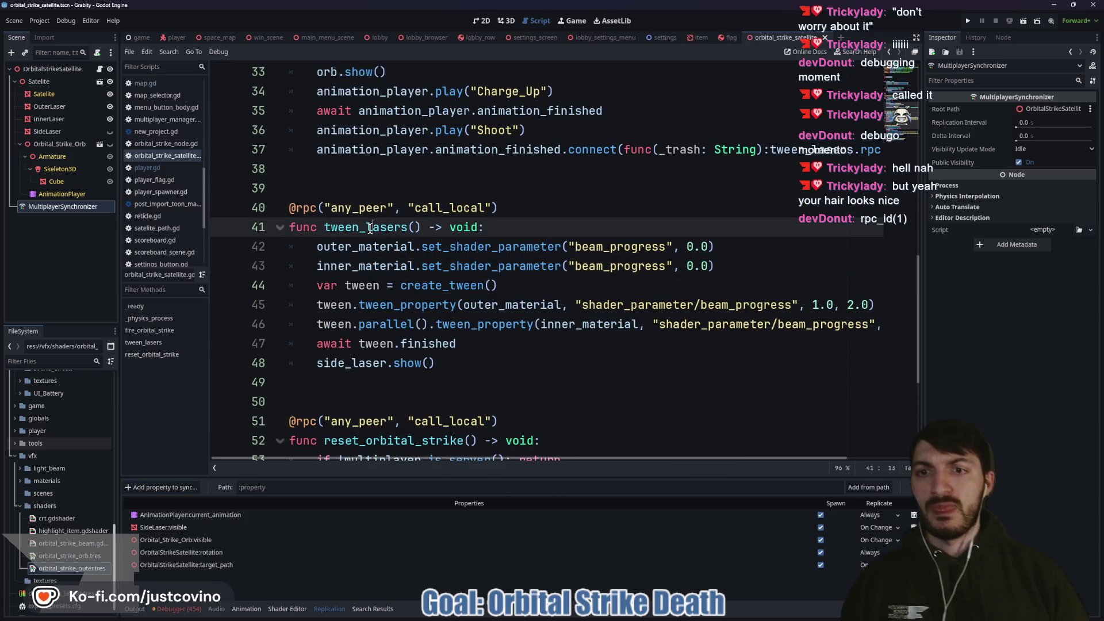
scroll(691, 208, "right", 3)
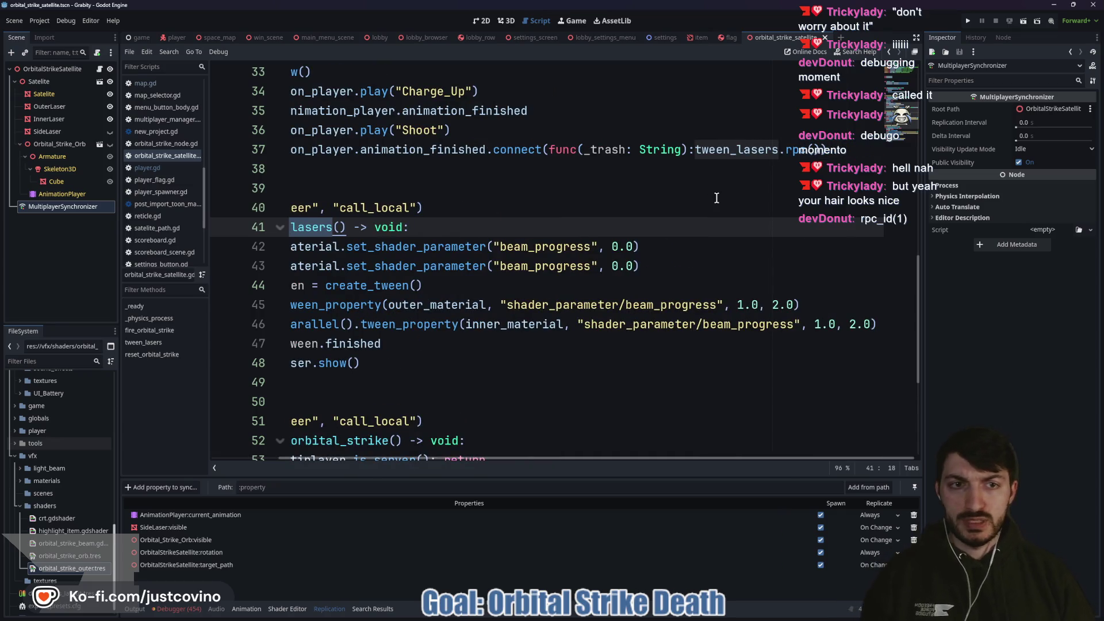
scroll(746, 182, "left", 3)
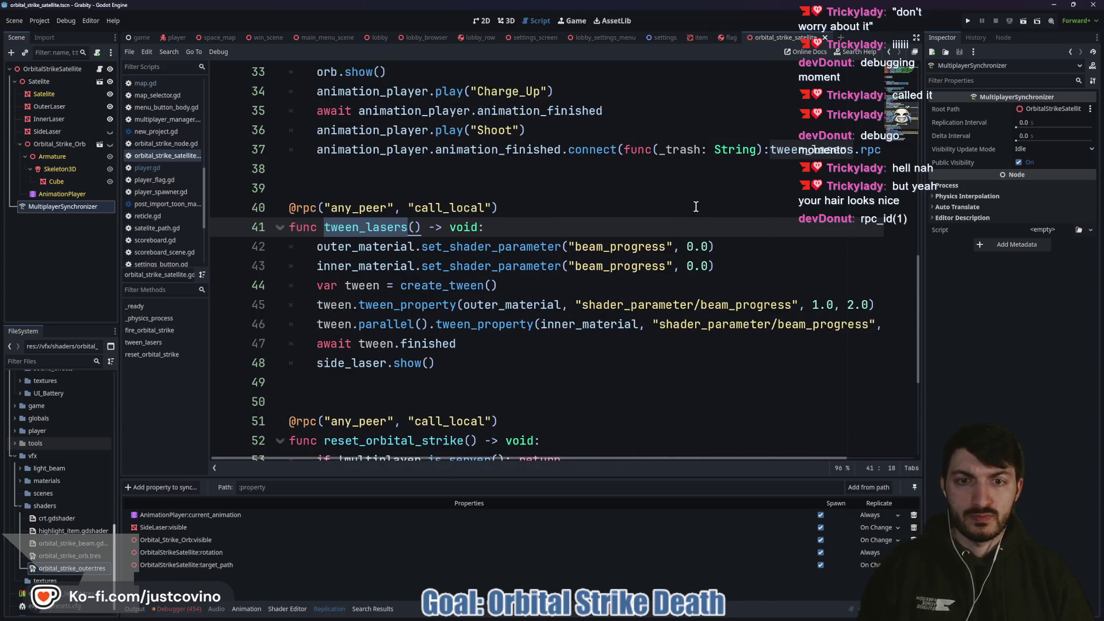
scroll(670, 205, "down", 2)
double_click(442, 332)
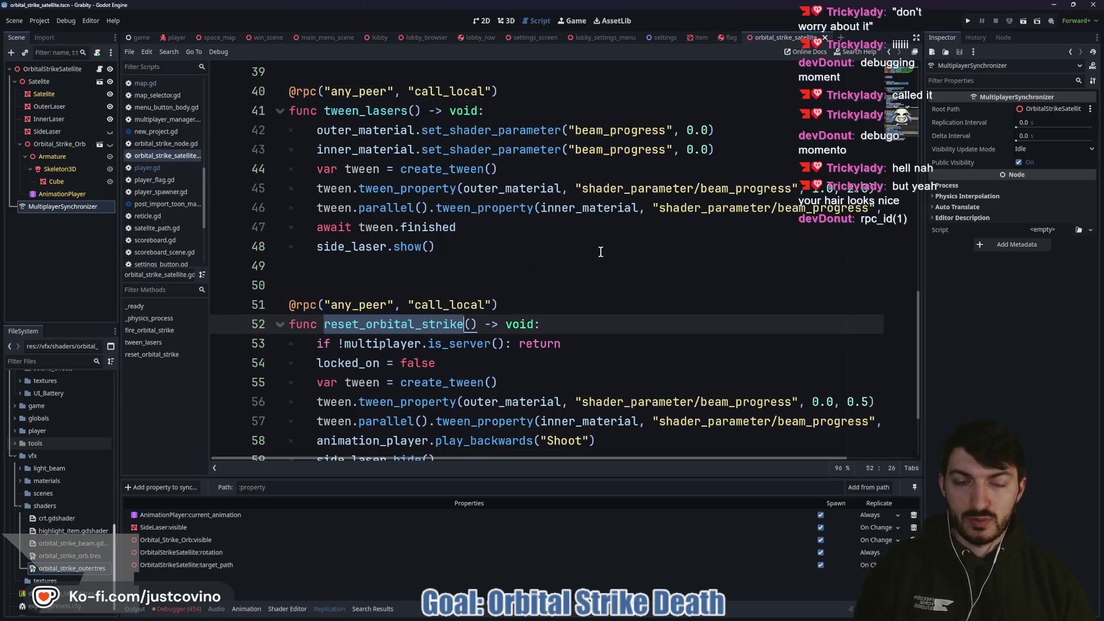
scroll(599, 246, "up", 4)
scroll(501, 254, "down", 2)
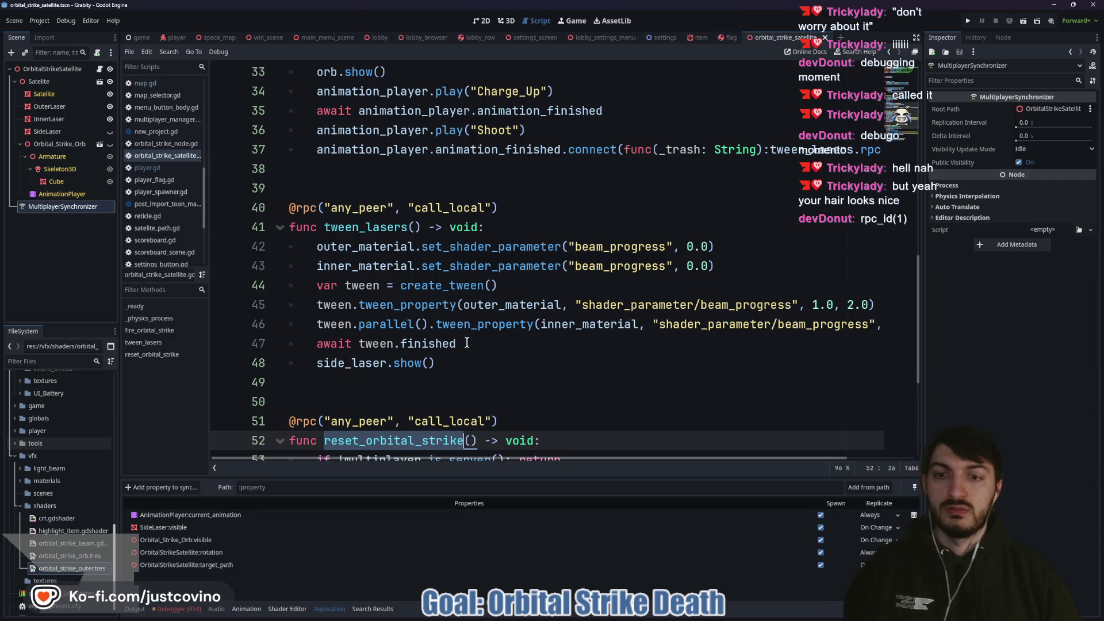
scroll(459, 336, "down", 1)
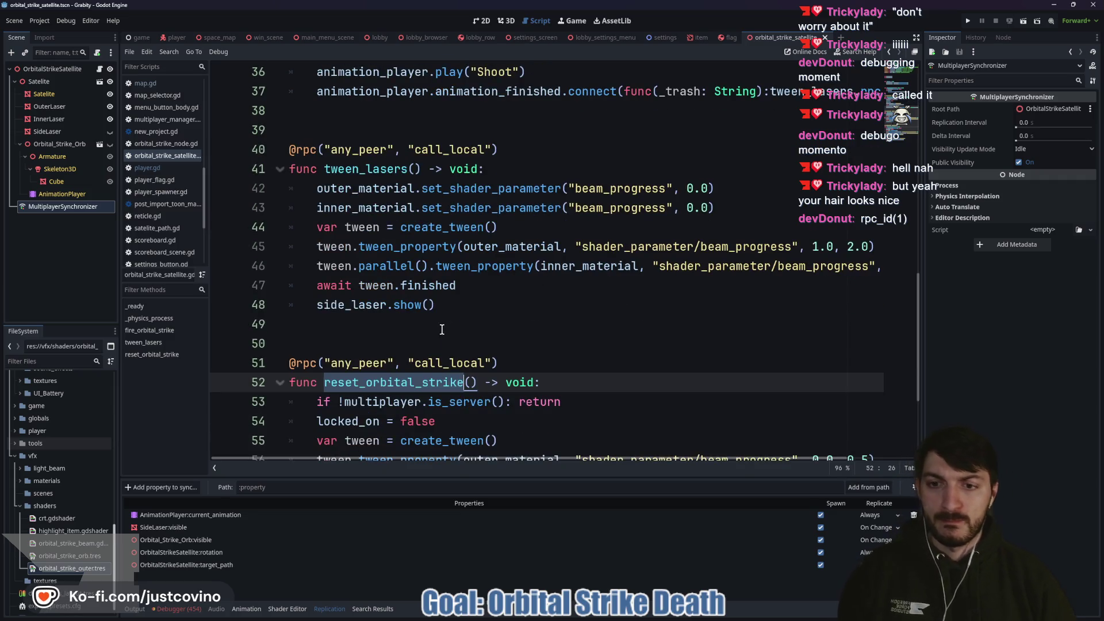
scroll(437, 345, "down", 2)
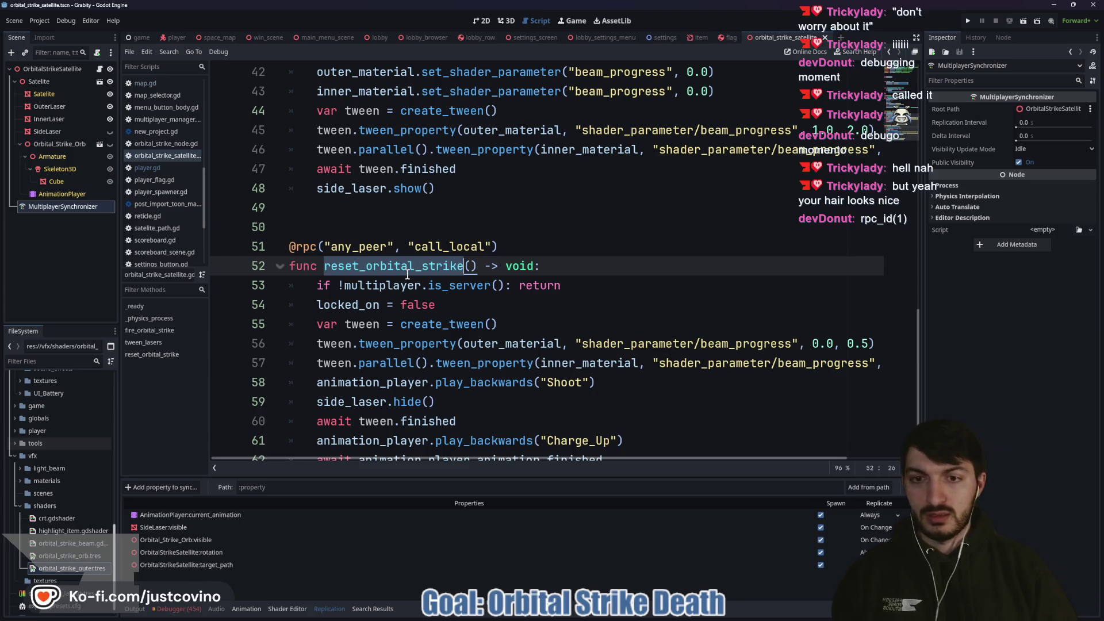
Step: Search the project for reset_orbital_strike, opening its map.gd rpc_id(1) call at line 101, then return
key("ctrl+shift+f")
left_click(550, 355)
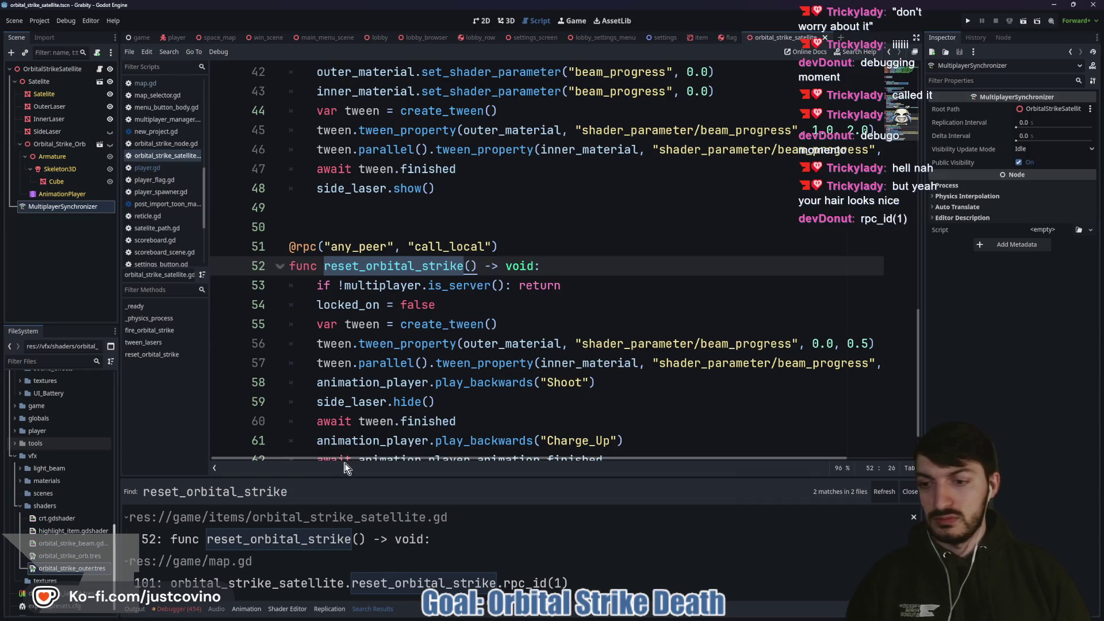
left_click(318, 586)
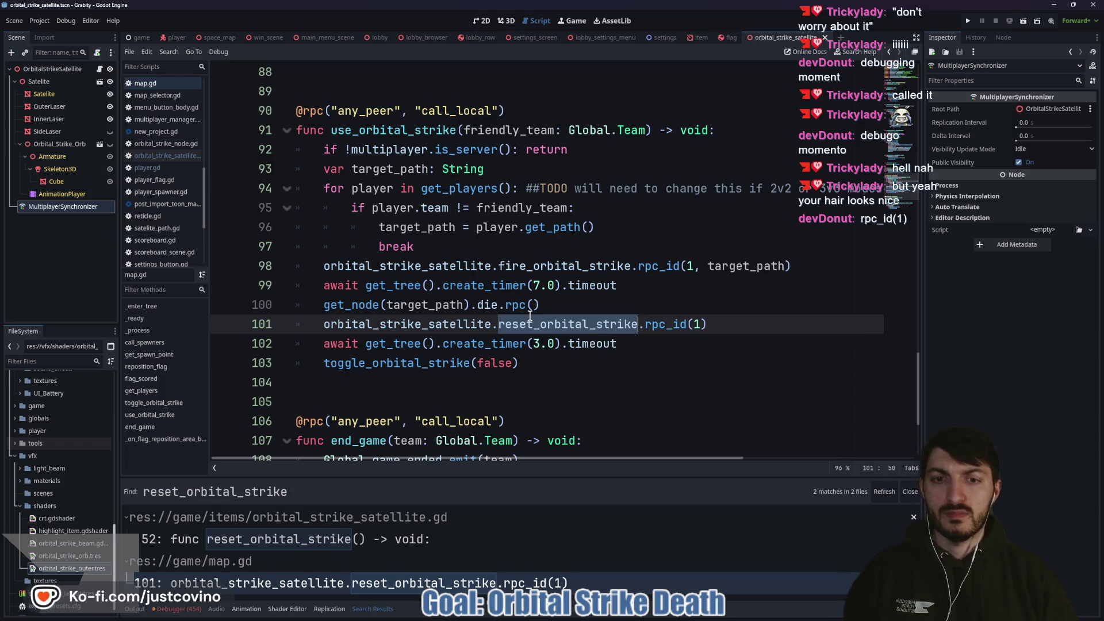
mouse_move(410, 325)
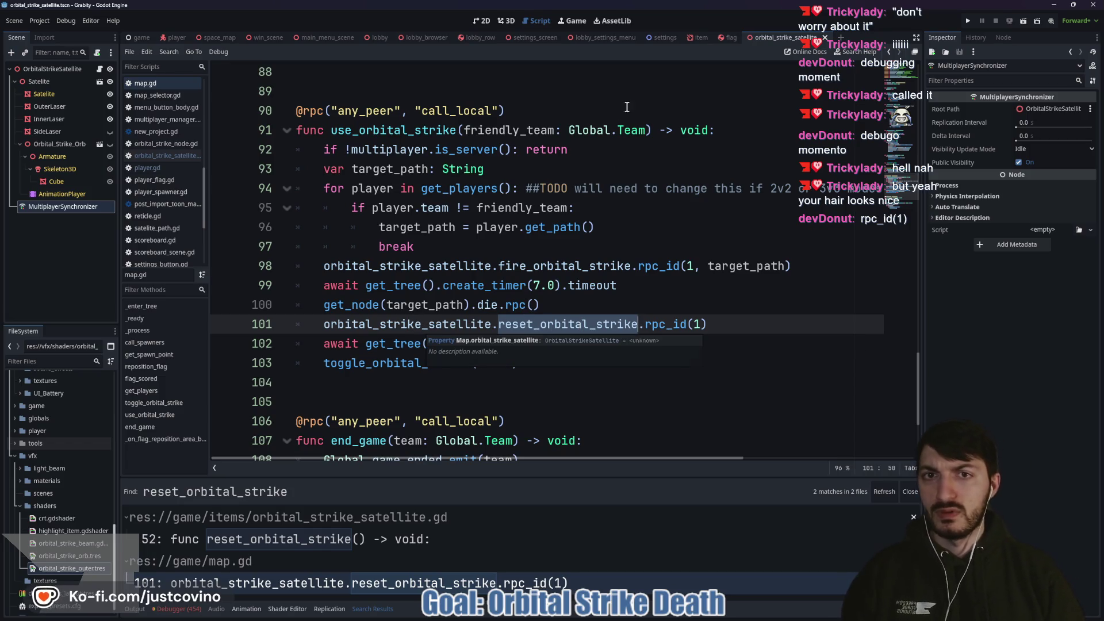
left_click(183, 156)
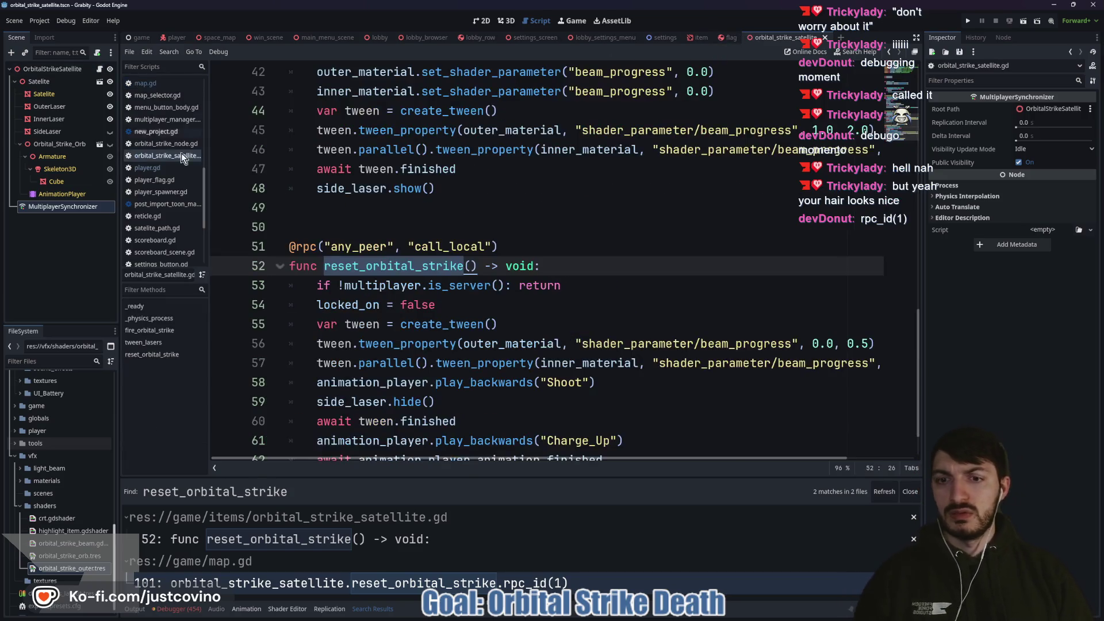
Step: Inspect reset_orbital_strike's server check and animation_player occurrences, then save the script
left_click(486, 286)
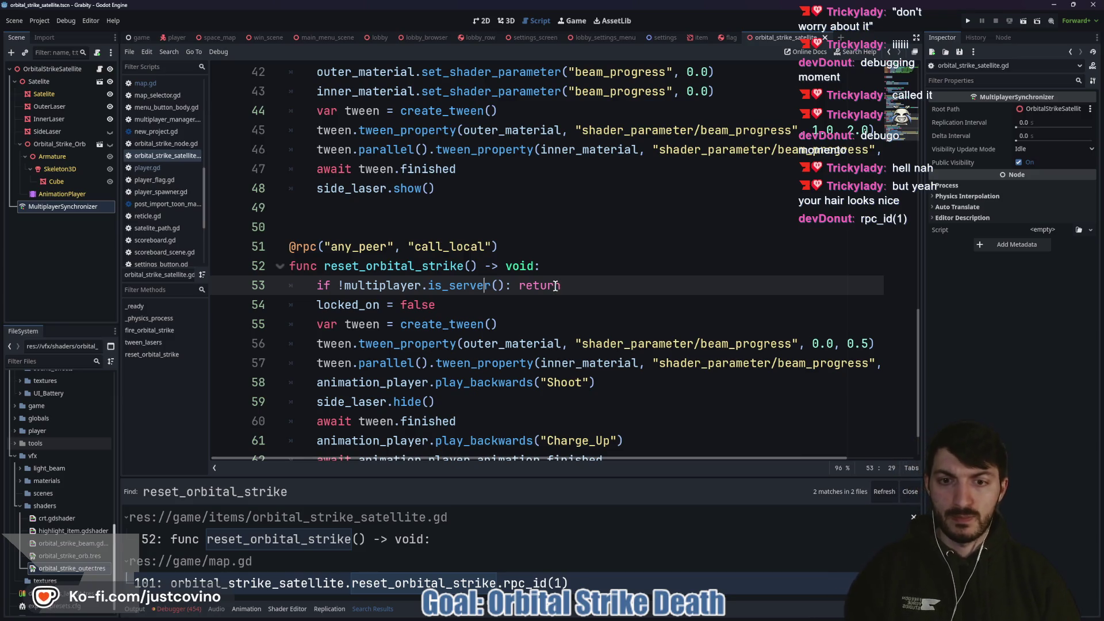
scroll(555, 285, "down", 1)
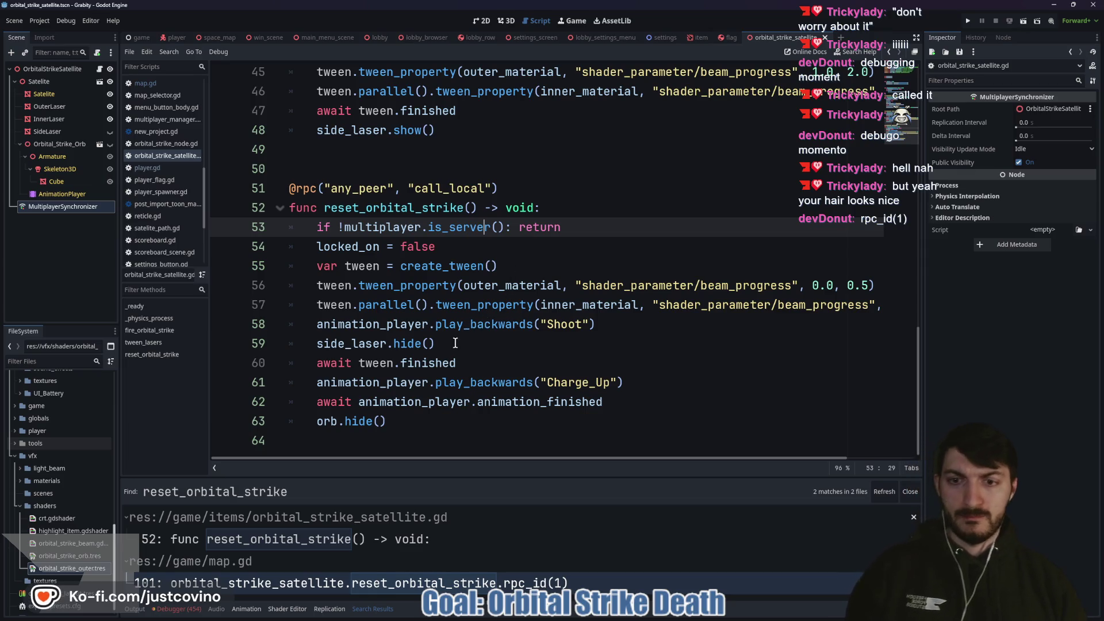
double_click(438, 402)
mouse_move(481, 406)
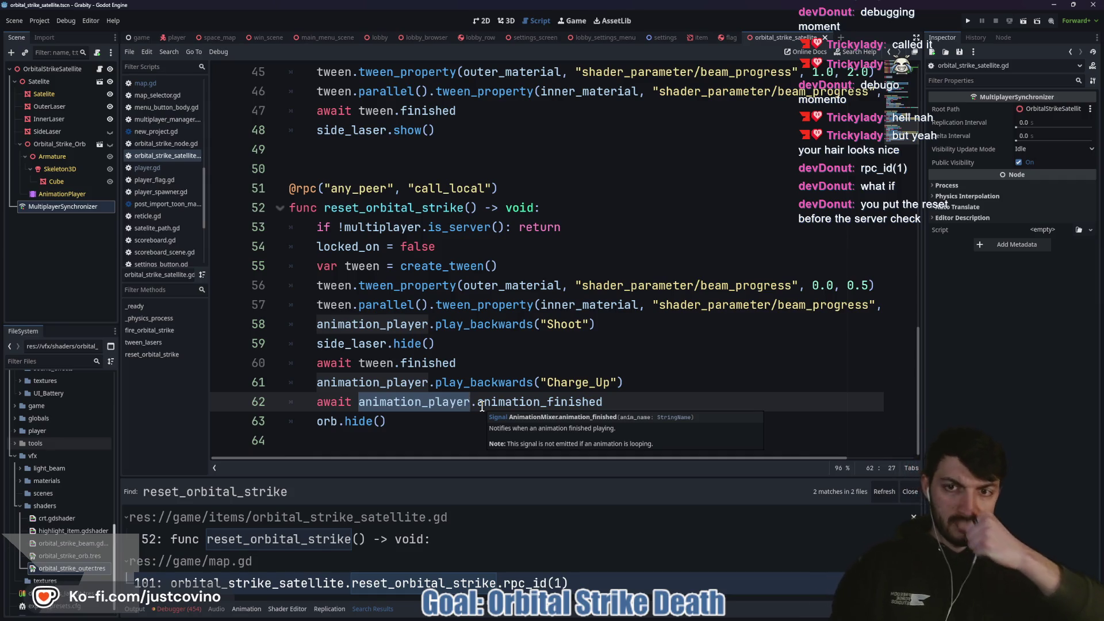
left_click(552, 229)
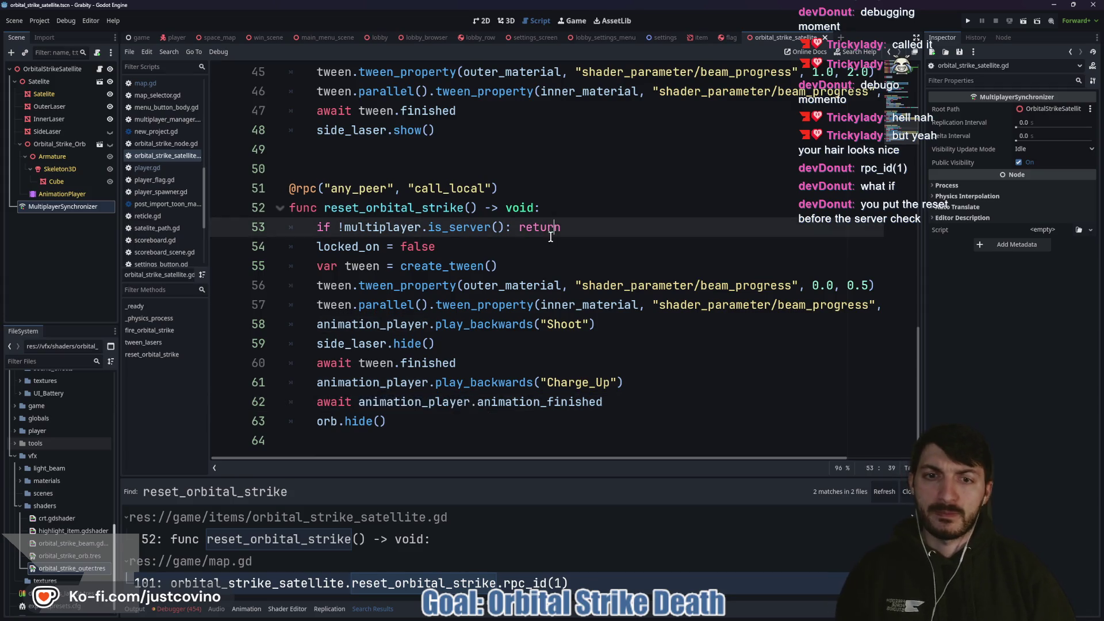
left_click(539, 254)
key("ctrl+s")
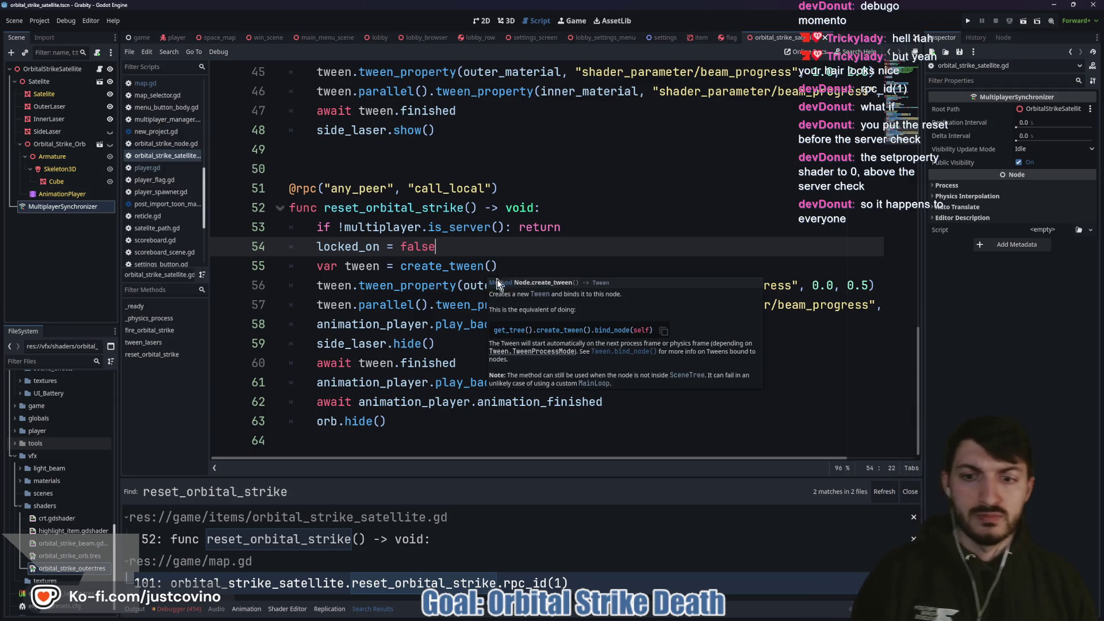
left_click(414, 417)
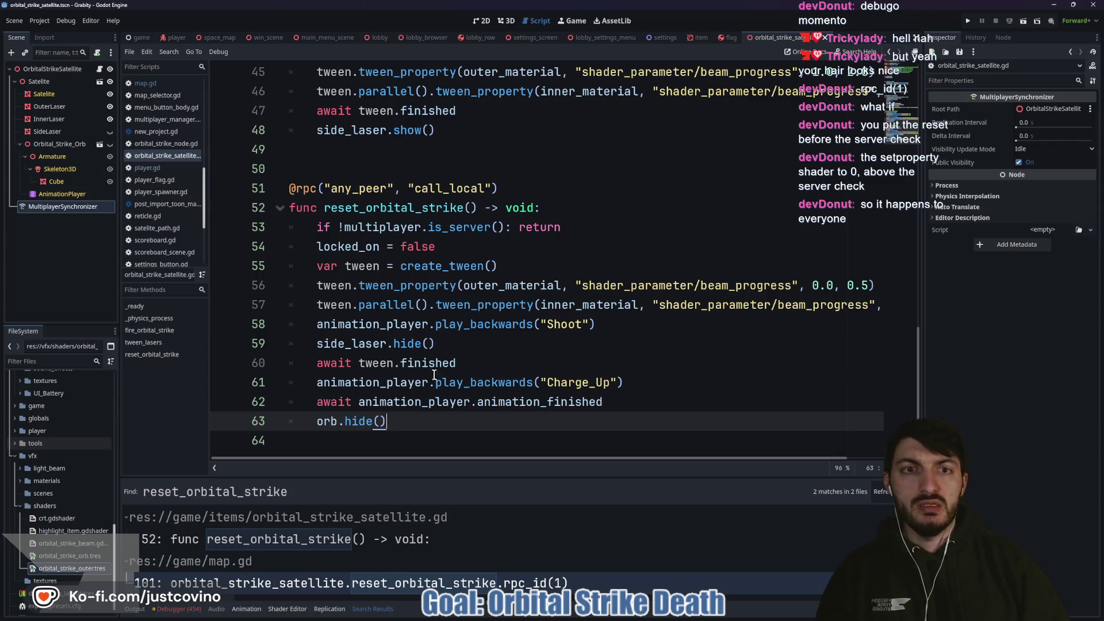
Step: Insert a new indented empty line at the start of fire_orbital_strike and of _ready
scroll(437, 356, "up", 5)
scroll(477, 329, "up", 2)
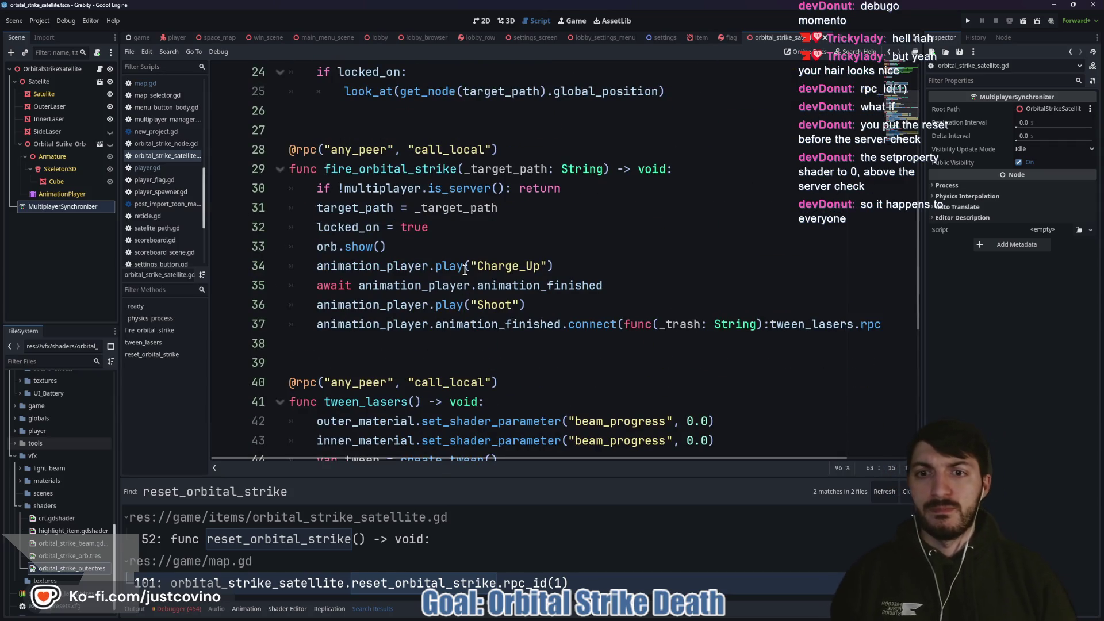
scroll(465, 285, "up", 3)
scroll(463, 275, "down", 1)
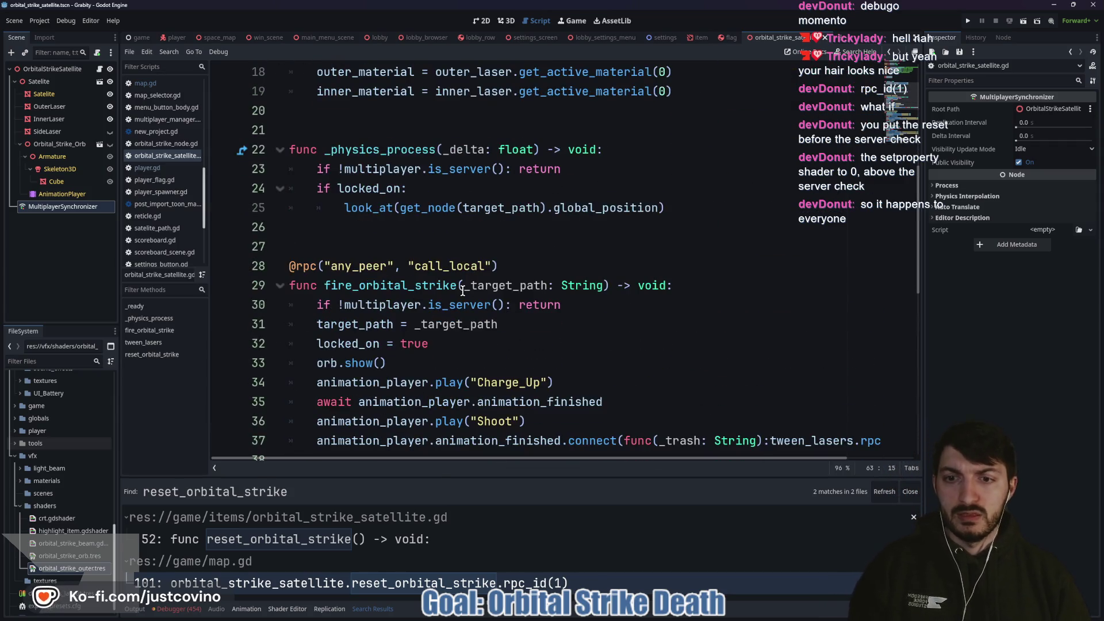
left_click(697, 285)
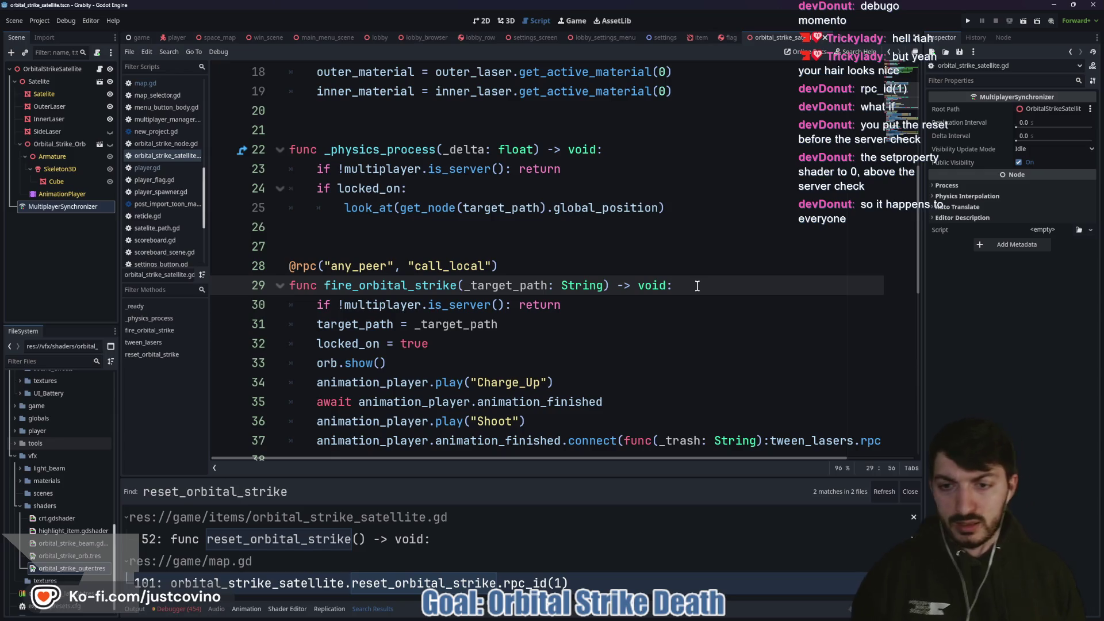
key("Return")
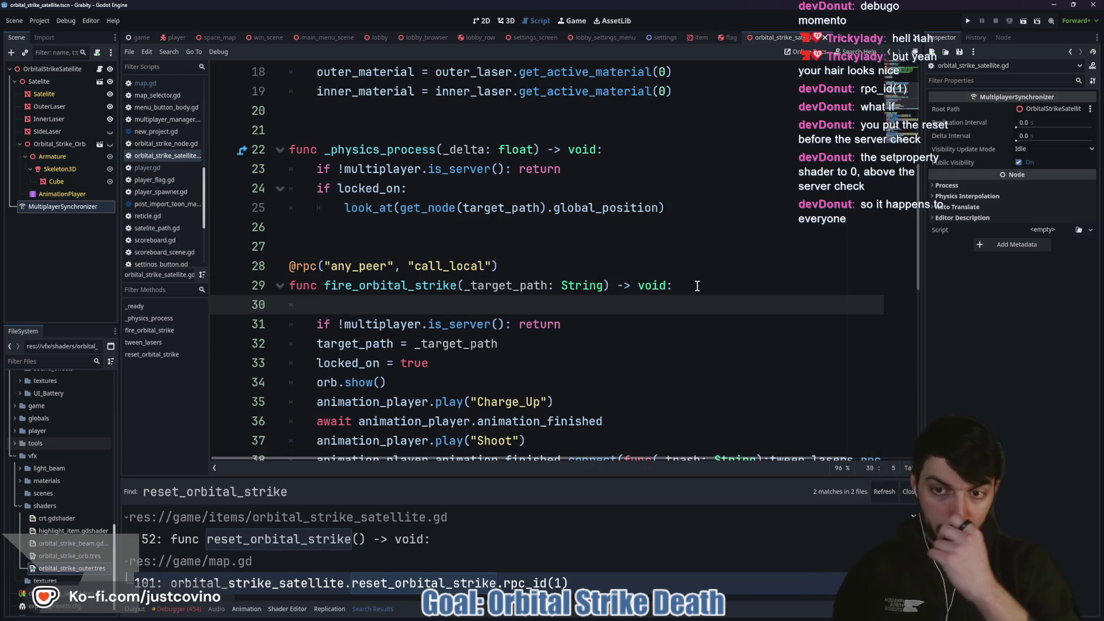
scroll(632, 287, "up", 3)
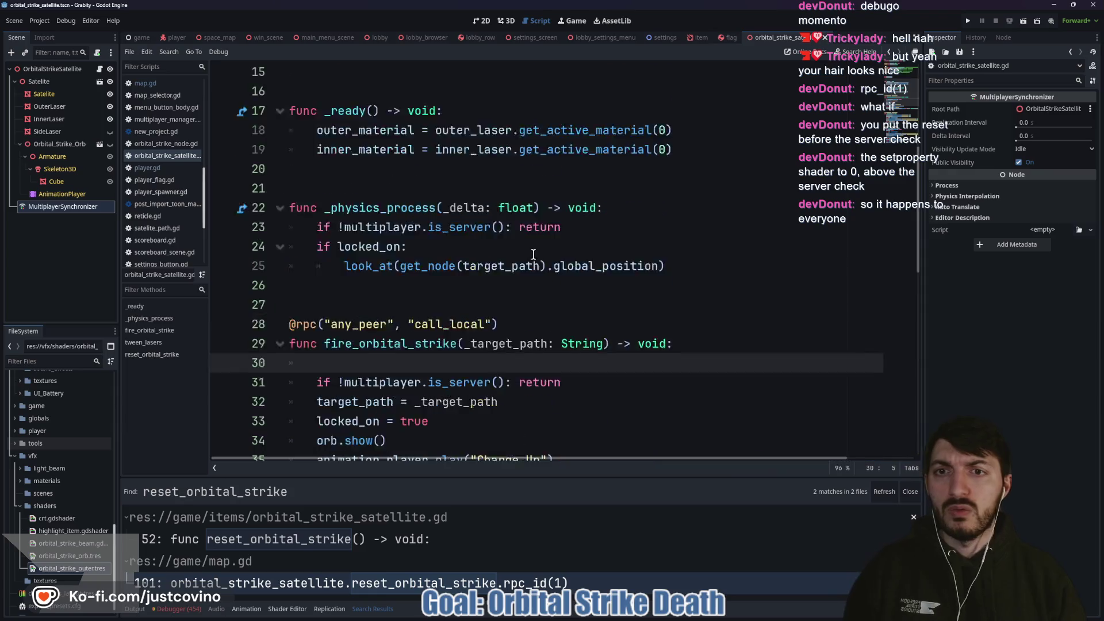
left_click(466, 231)
key("Return")
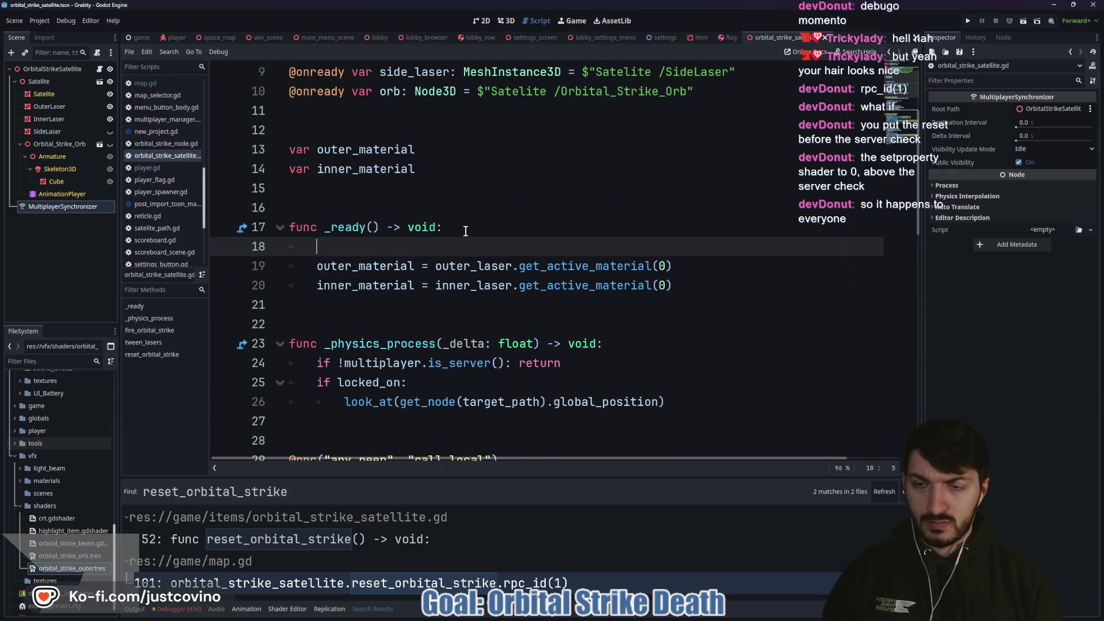
Step: Add an 'if multiplayer.is_server(): return' server check on the new empty line
type("if mutlipla")
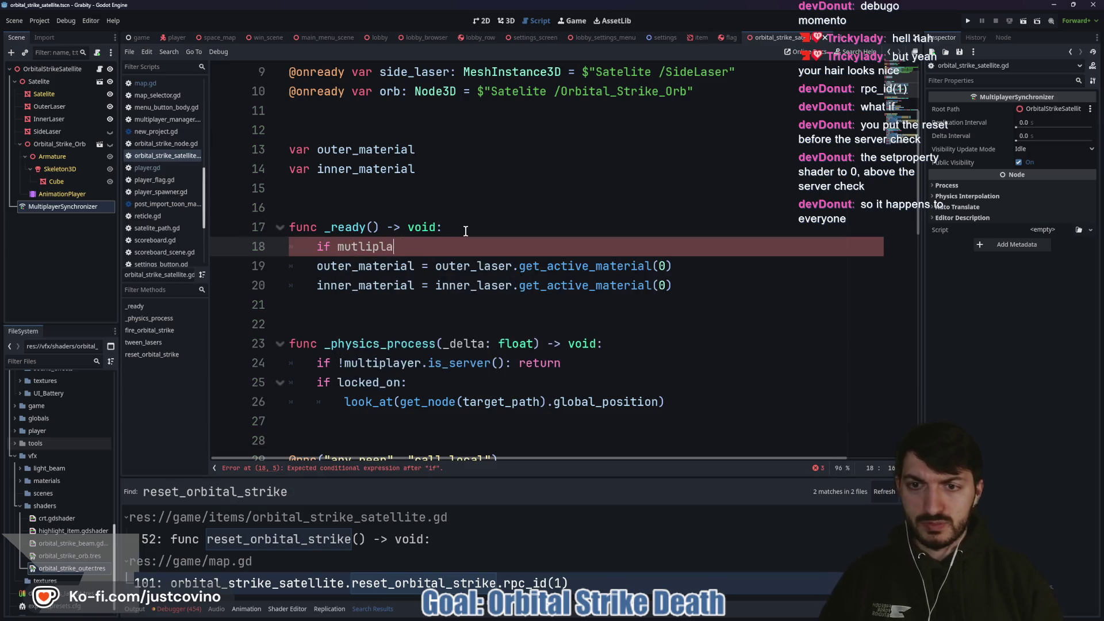
type("yer.is_server")
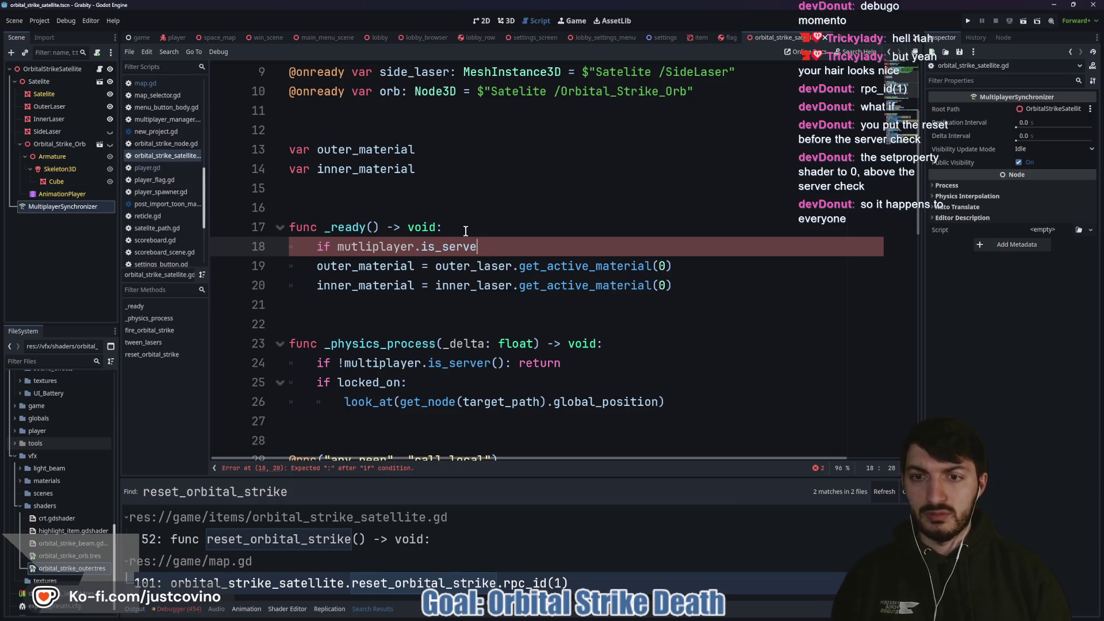
type("ultiplayer.is")
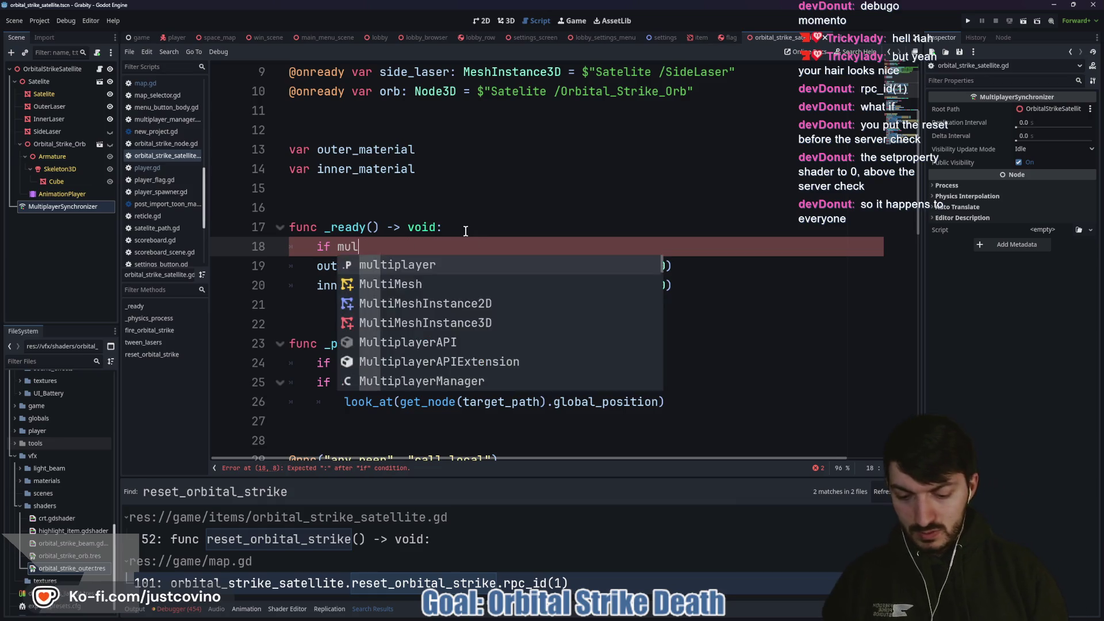
key("Return")
type(":")
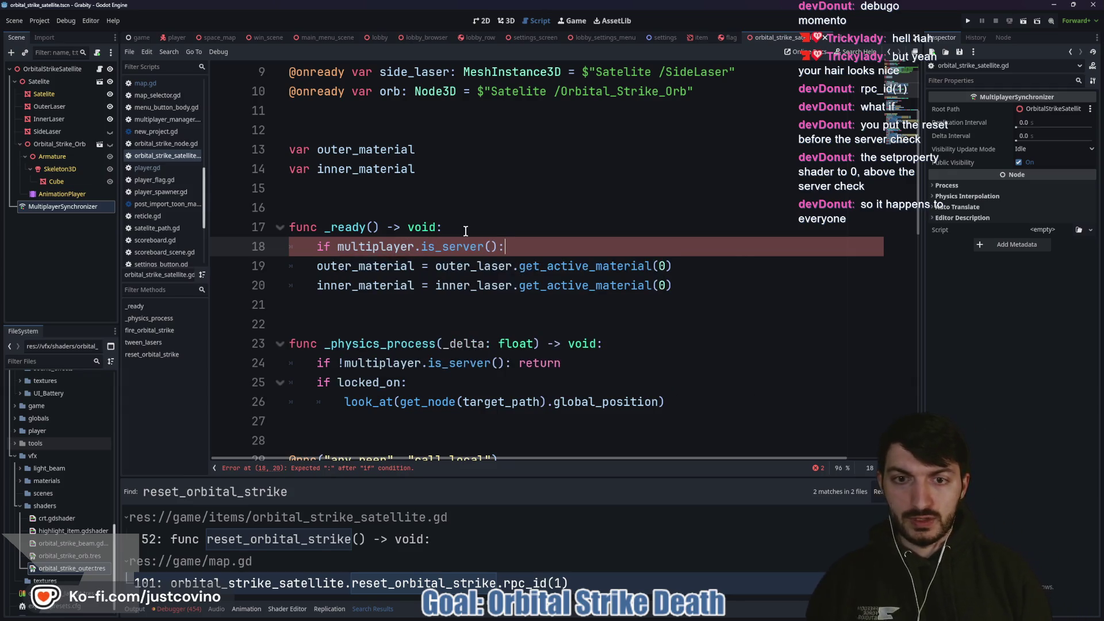
type(" return")
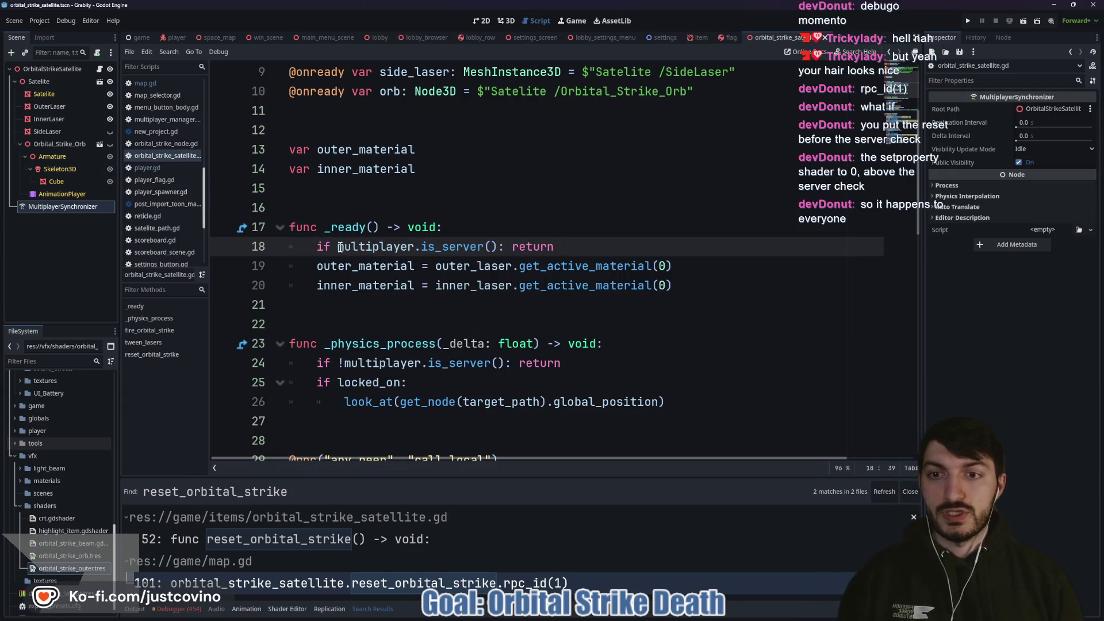
type("!")
Step: Review the _ready code and launch the project in two debug instances
left_click(348, 305)
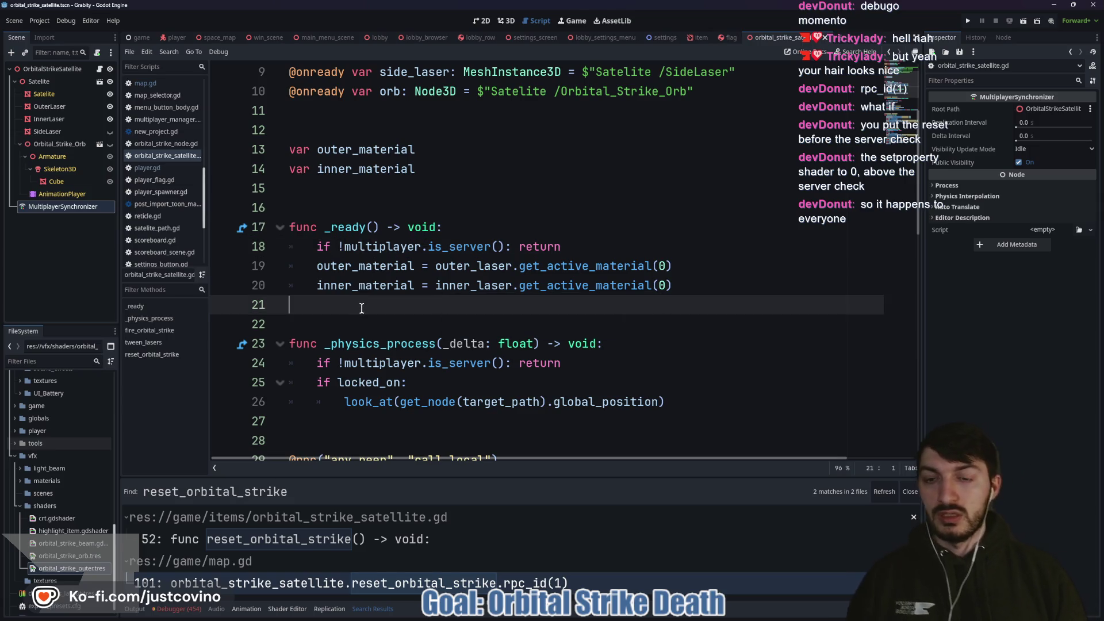
left_click(357, 266)
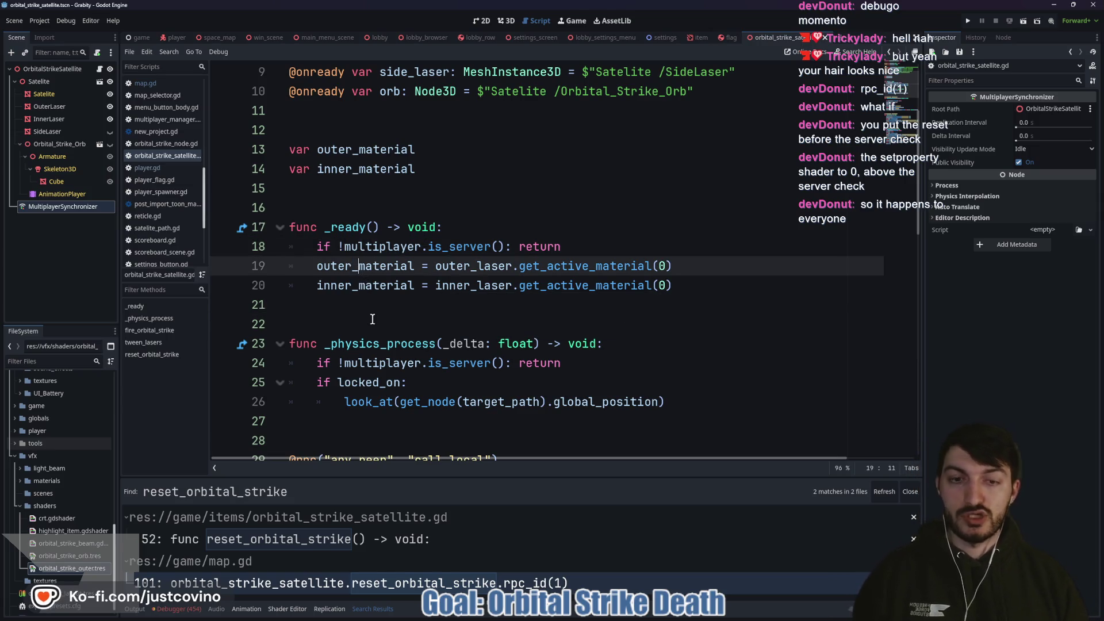
scroll(362, 359, "down", 3)
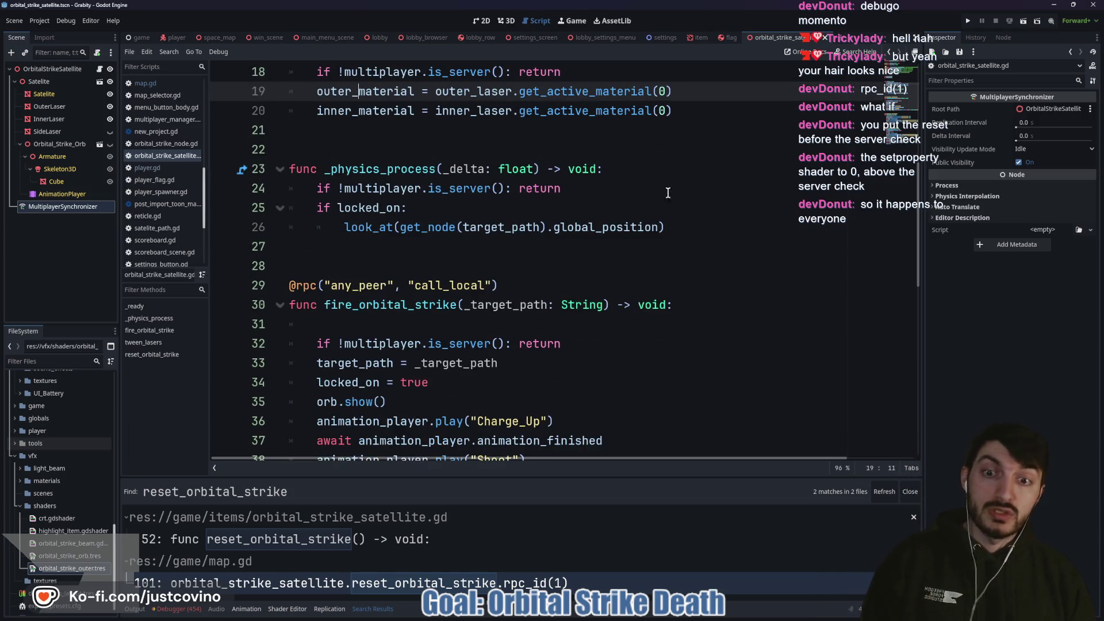
left_click(967, 22)
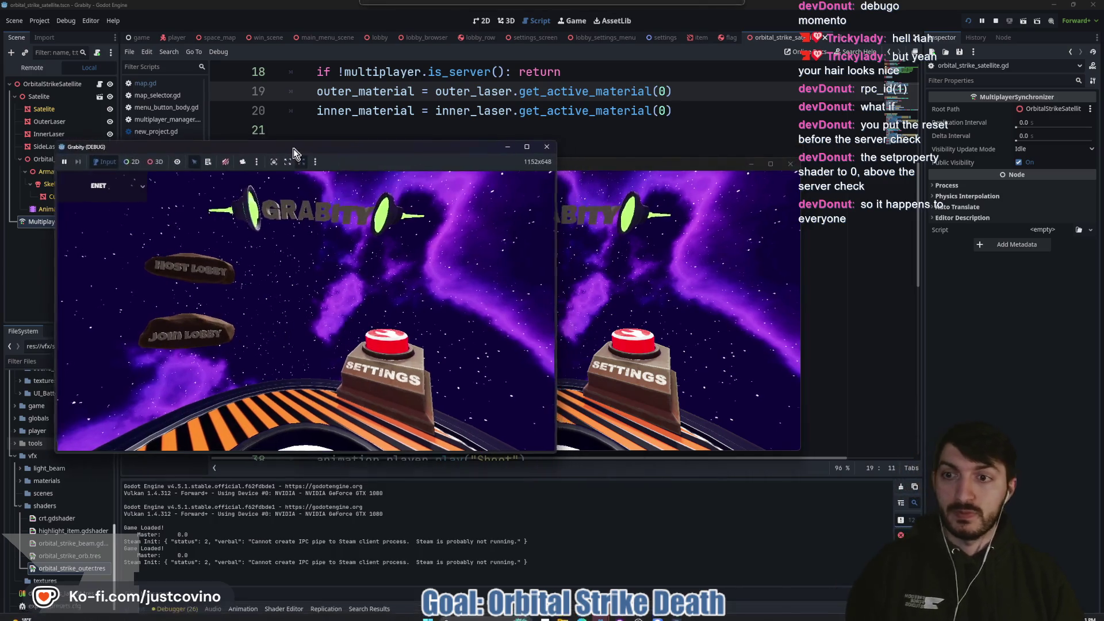
Step: Host a lobby in the first instance, join it from the second, ready up and start
left_click(164, 262)
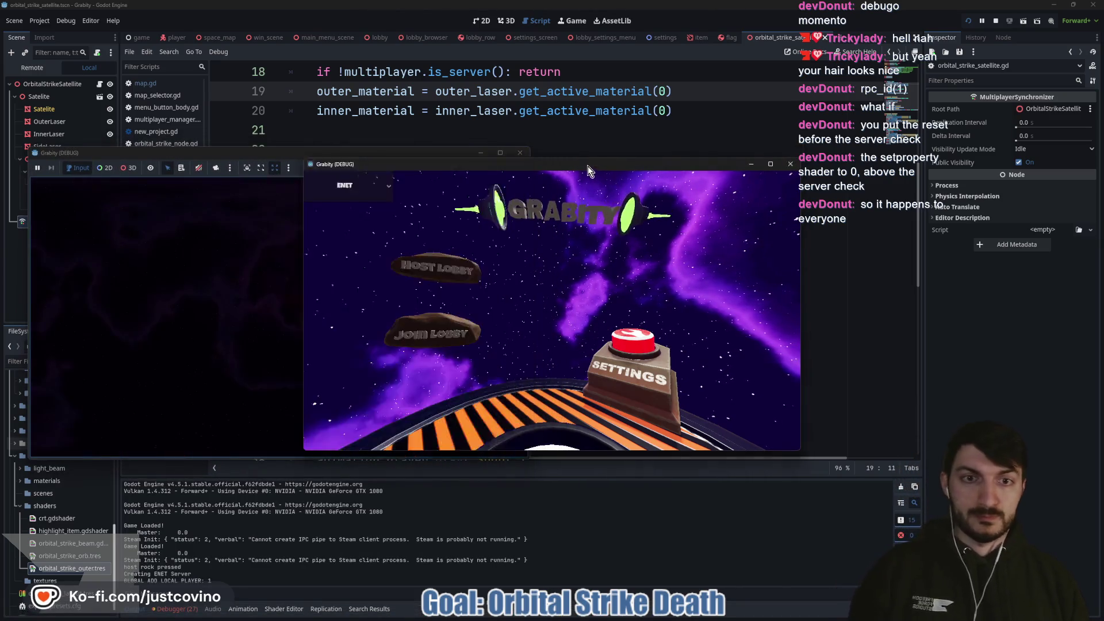
left_click(716, 307)
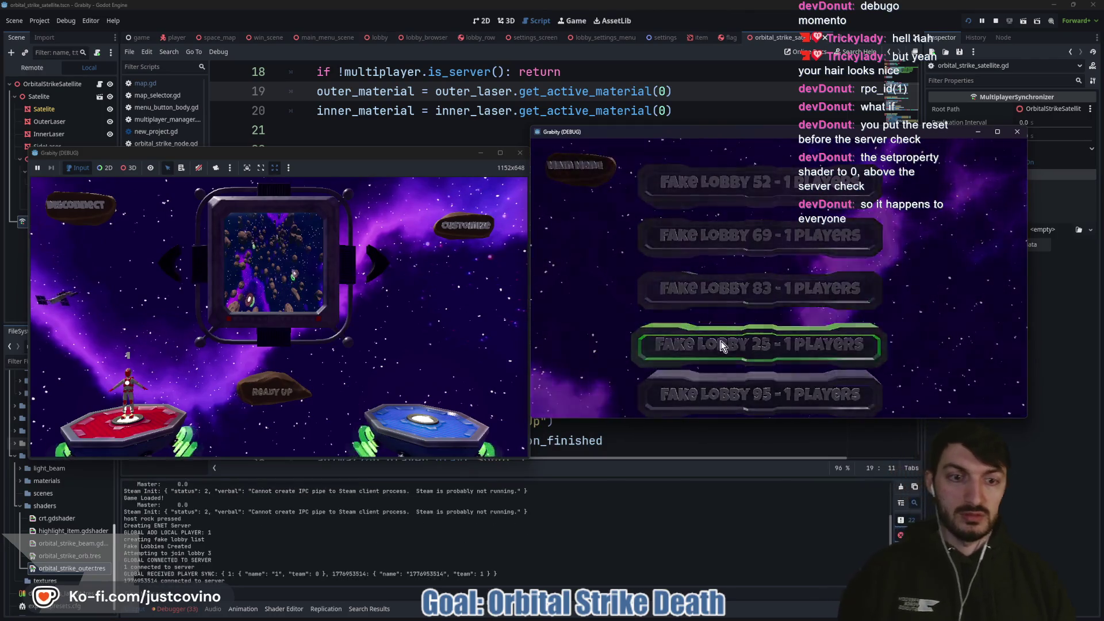
left_click(735, 345)
left_click(272, 383)
left_click(273, 379)
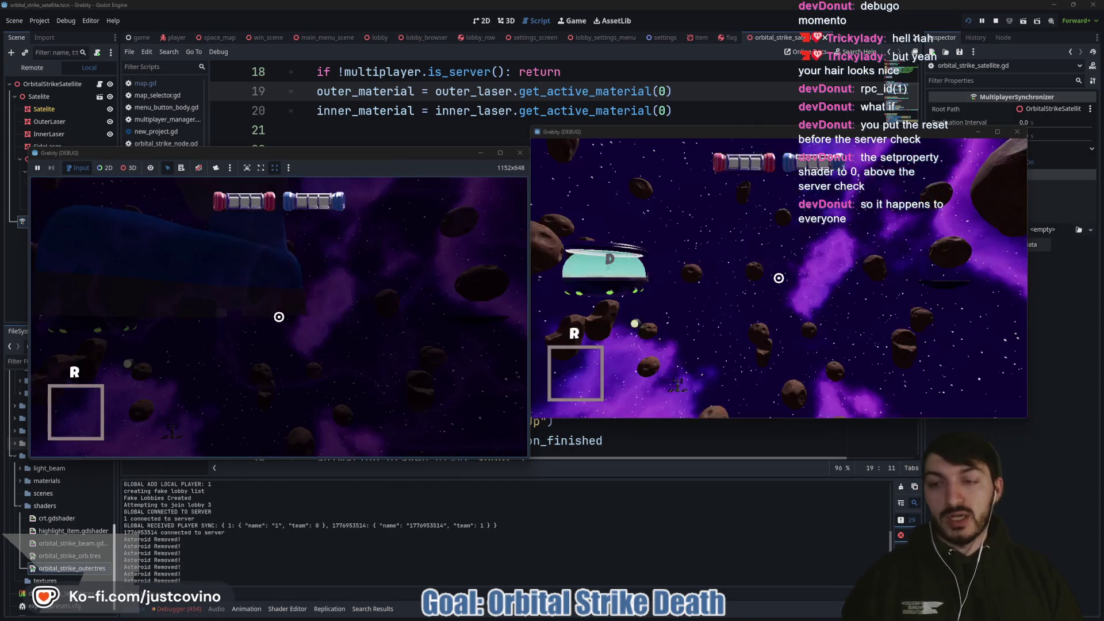
Step: Move the host's player, grant orbital_strike via the console's cheat_item, and fire it at the other player
key("w")
key("super")
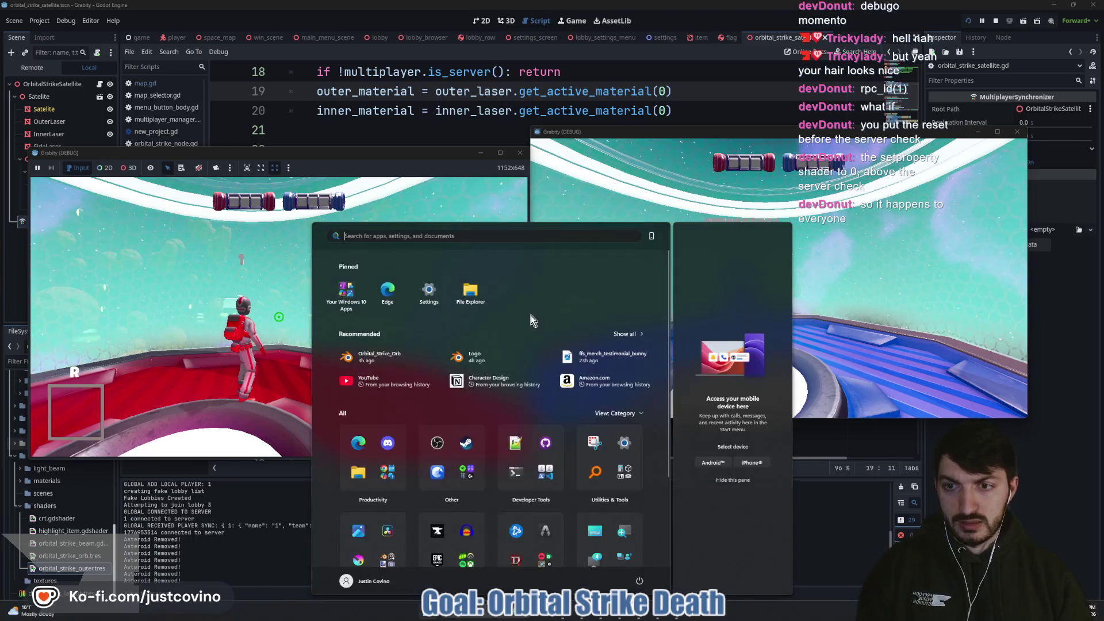
key("super")
key("grave")
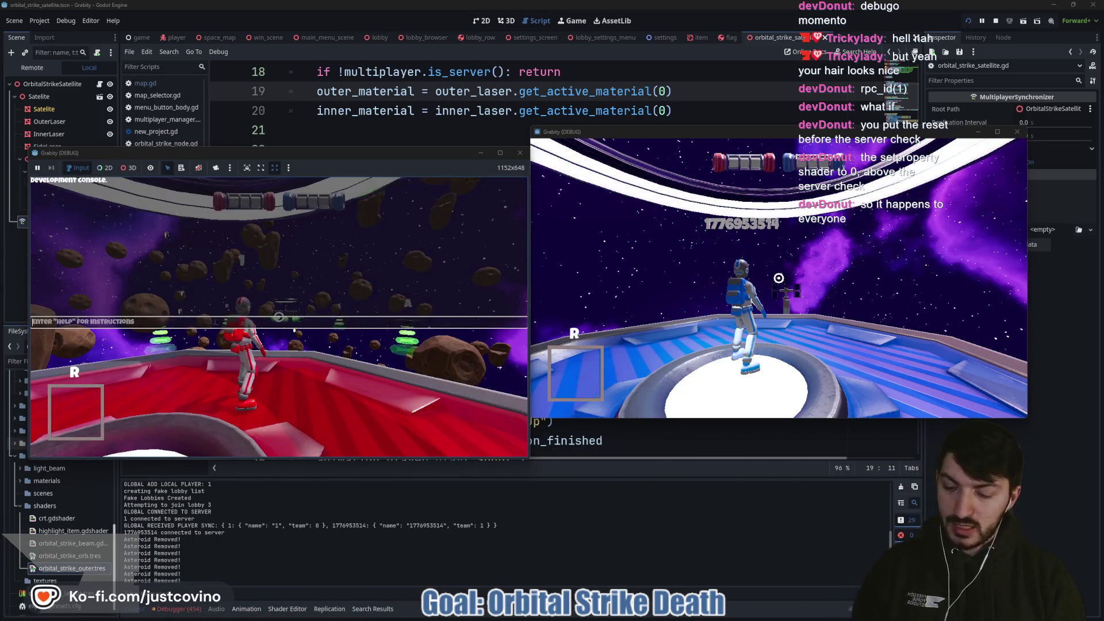
type("qheat_item on")
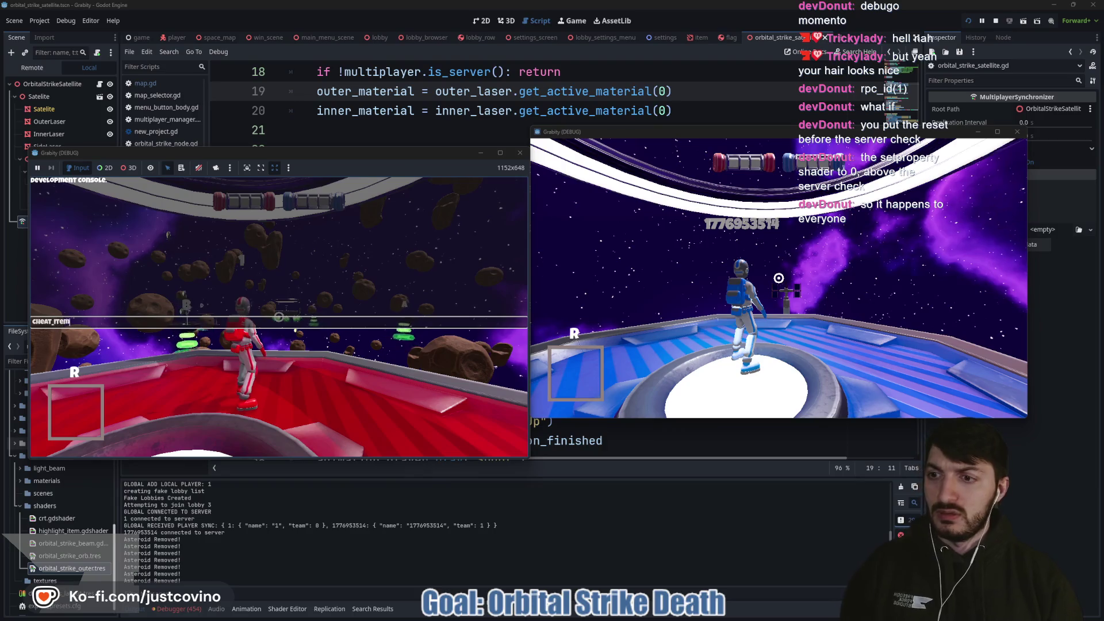
type("bit")
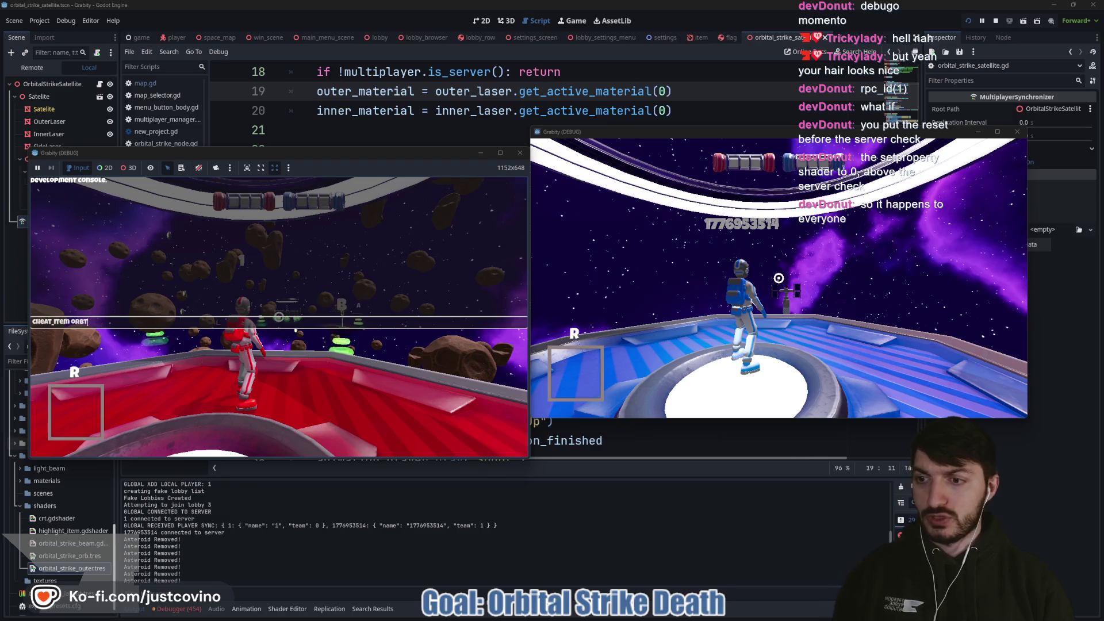
type("al")
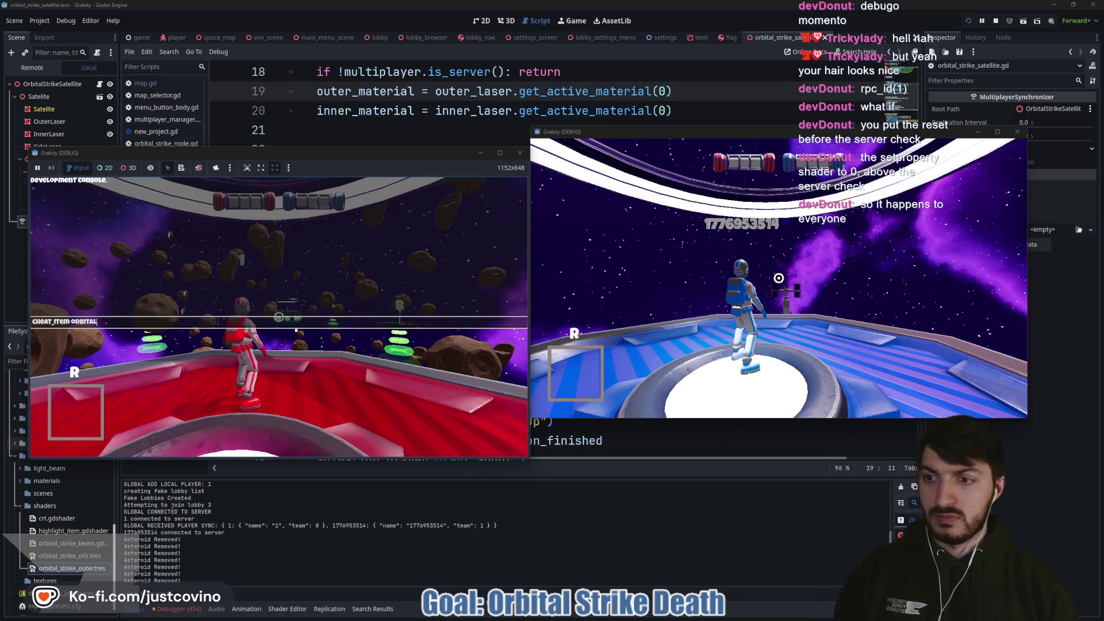
type("talstrike")
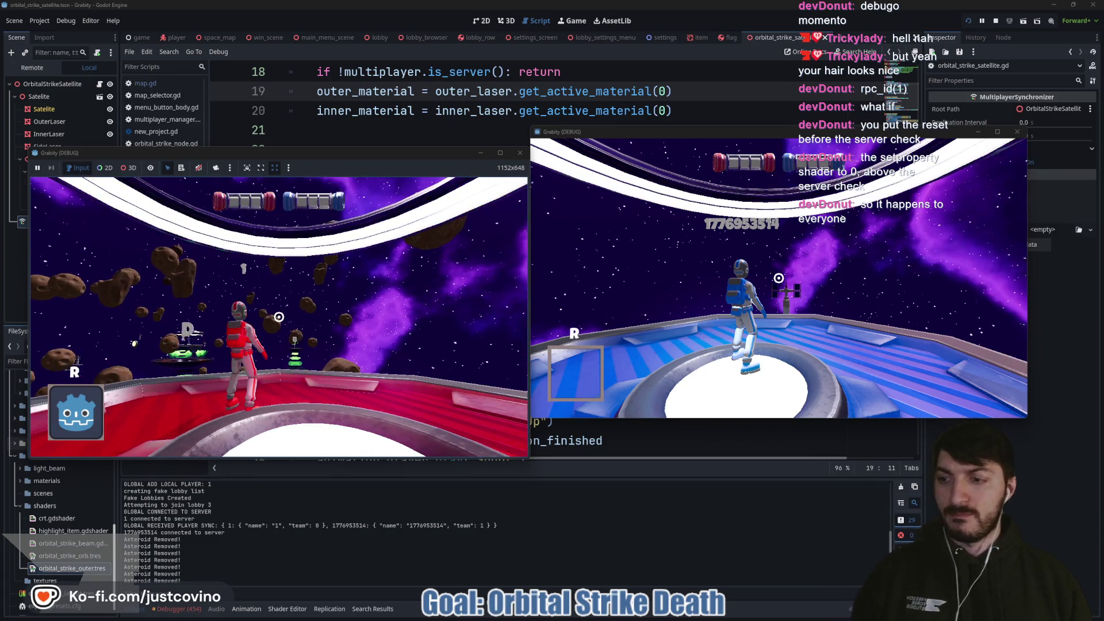
left_click(278, 316)
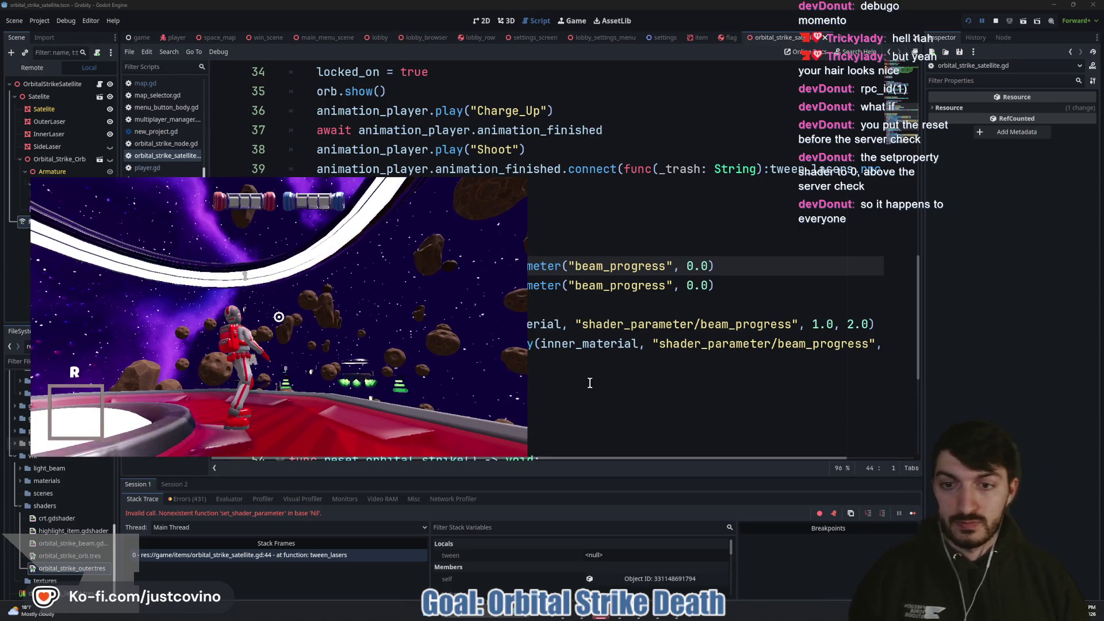
Step: Go to the failing line 44 in tween_lasers and stop the debug session
left_click(370, 266)
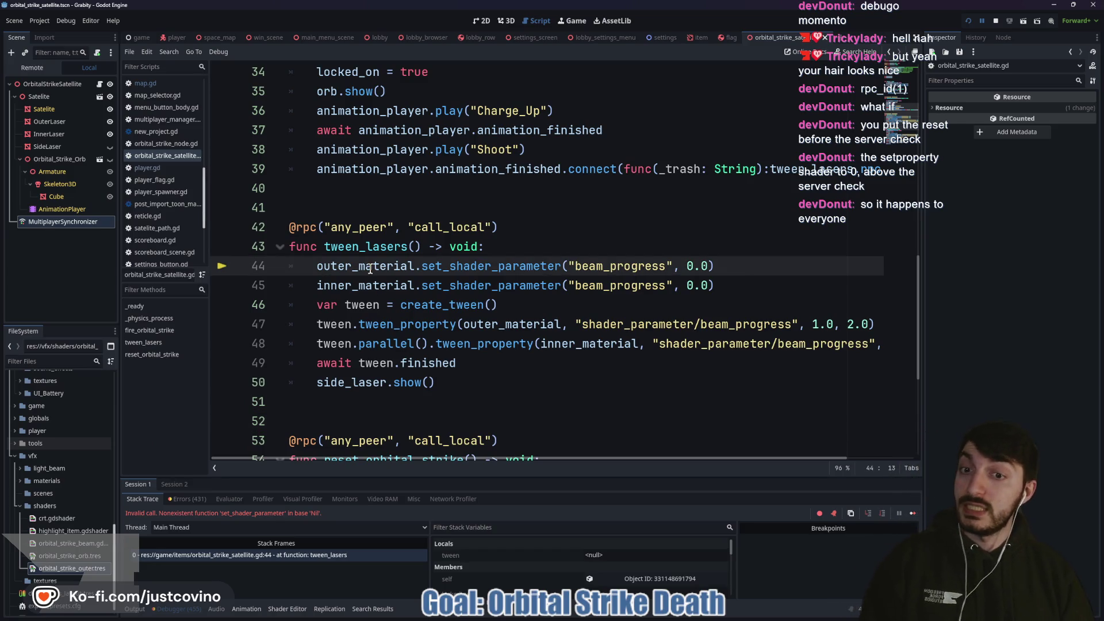
left_click(510, 249)
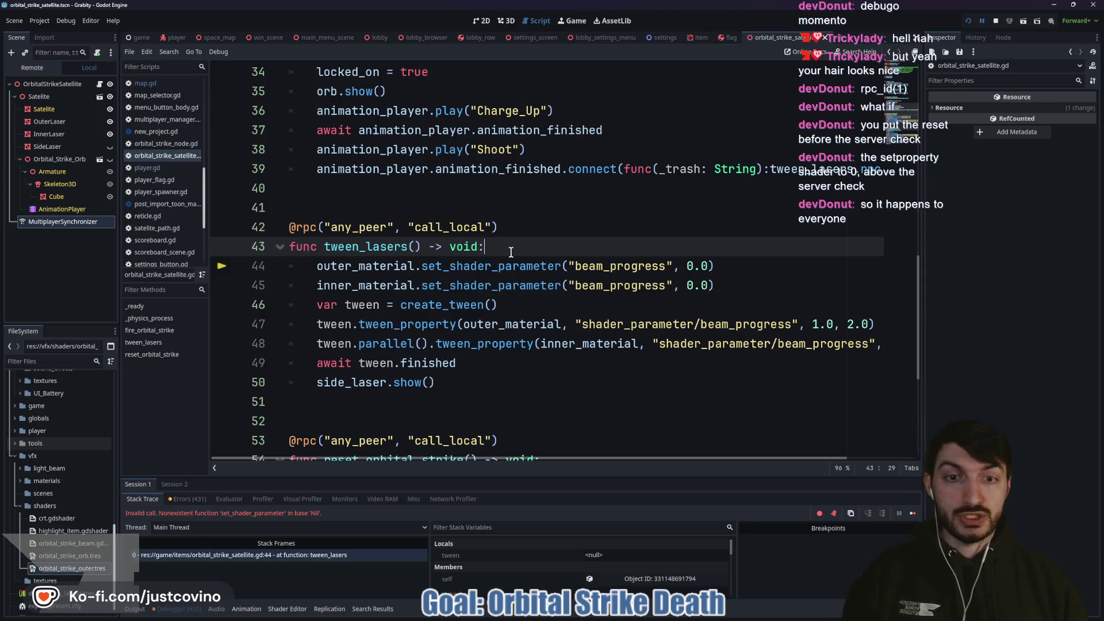
left_click(995, 22)
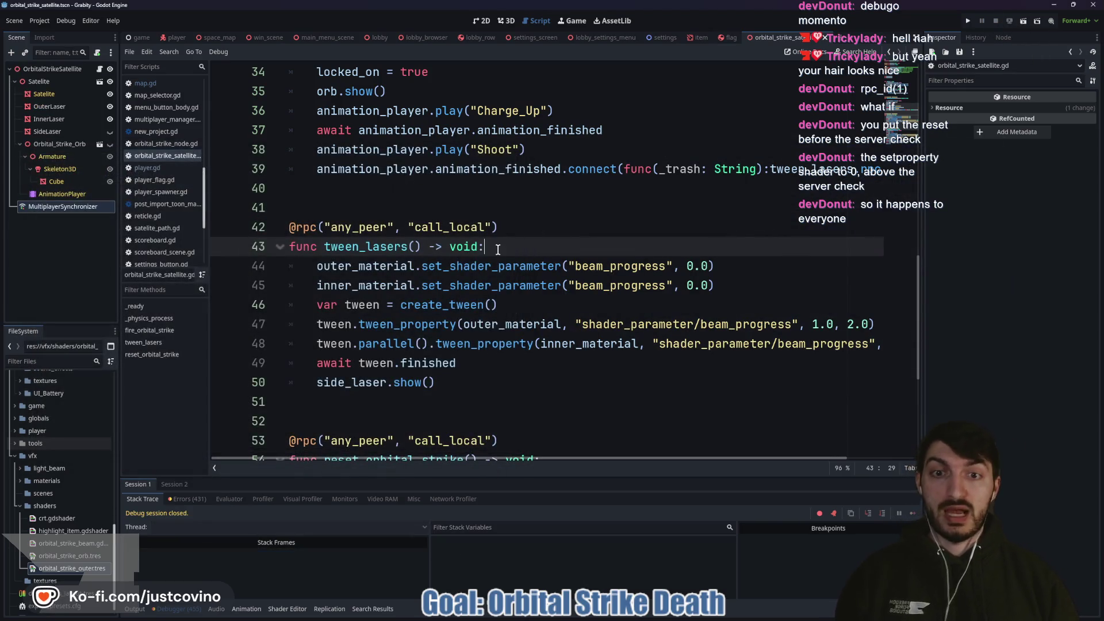
Step: Add 'if !multiplayer.is_server(): return' as the first line of tween_lasers, then relaunch the game
key("Return")
type("ulti")
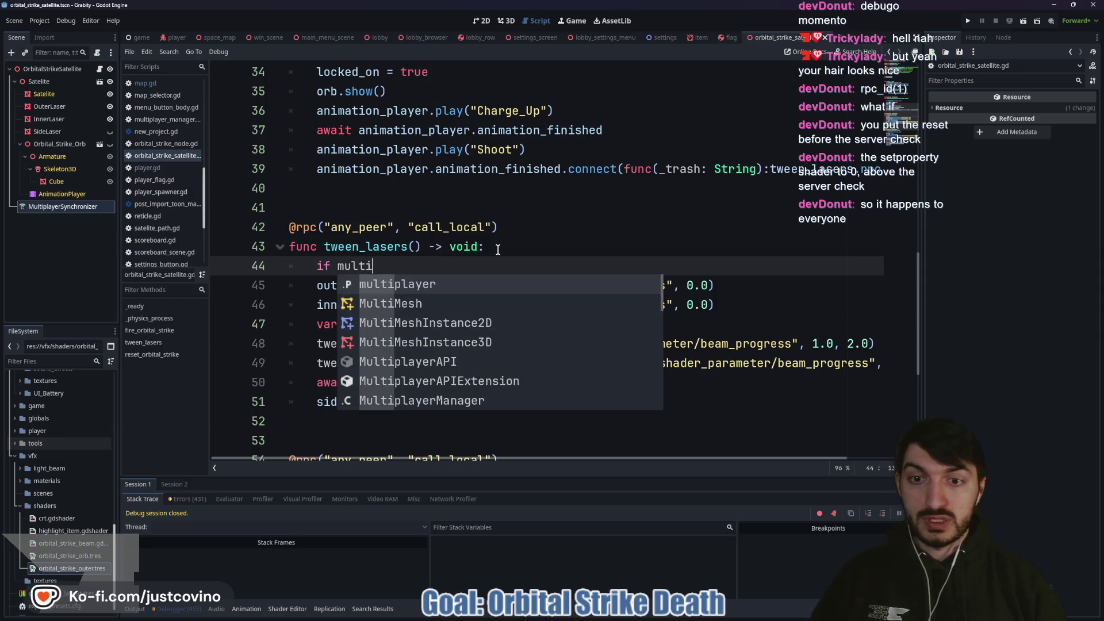
type("player.is")
key("Return")
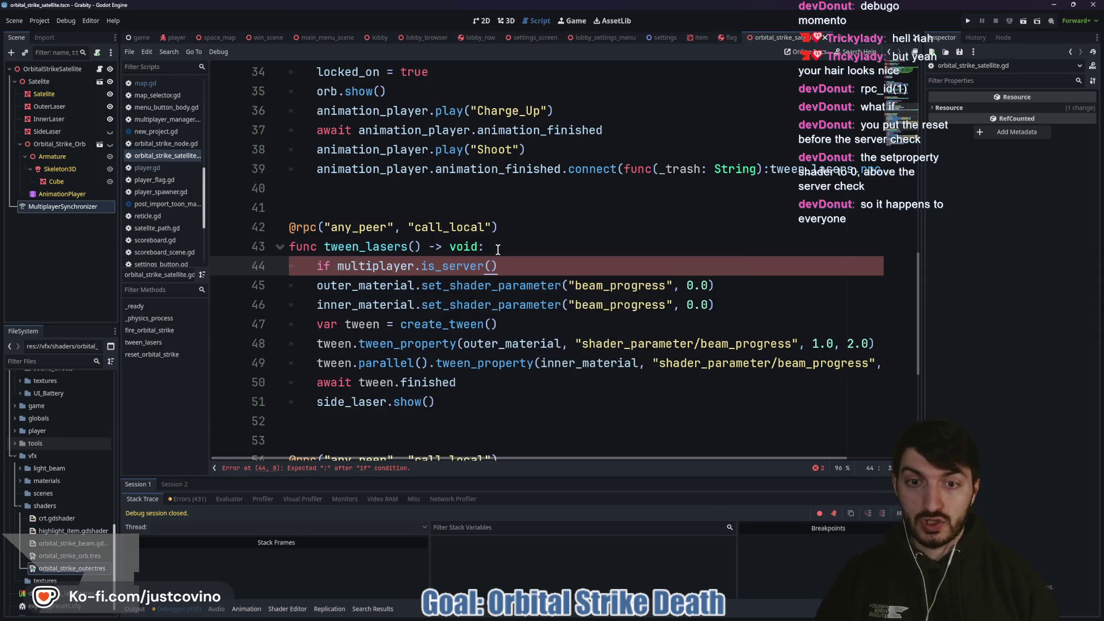
type(": return")
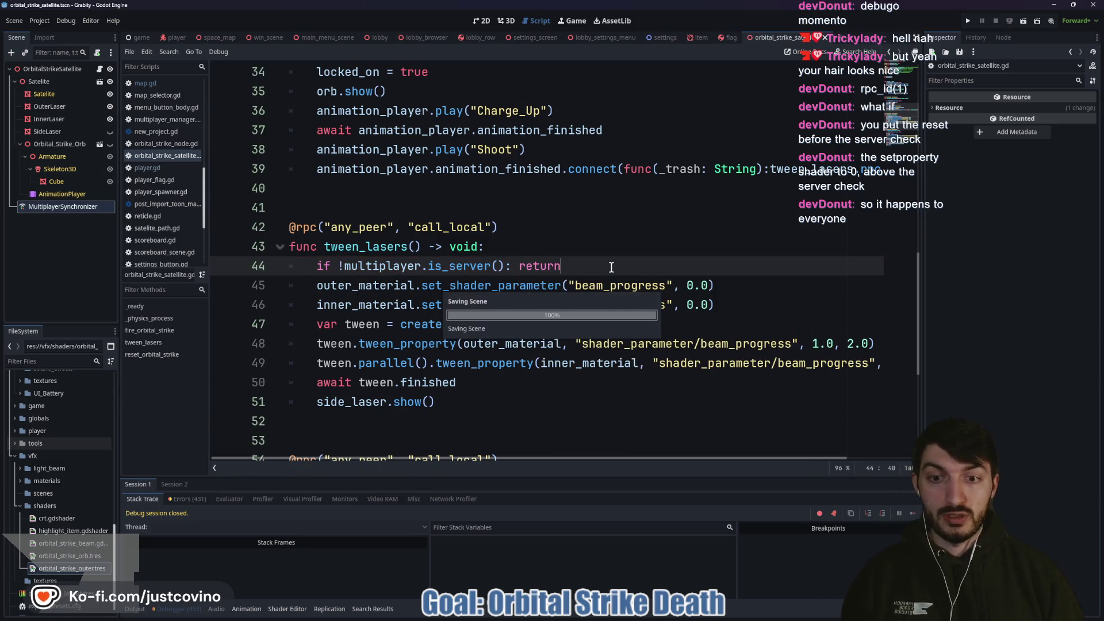
scroll(609, 265, "down", 2)
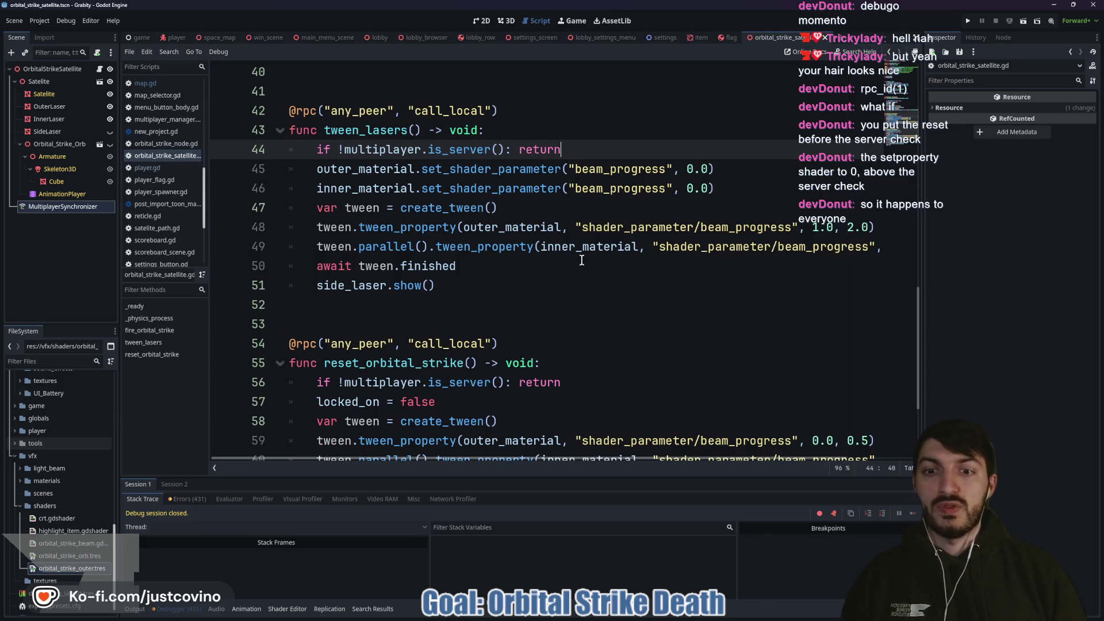
left_click(967, 21)
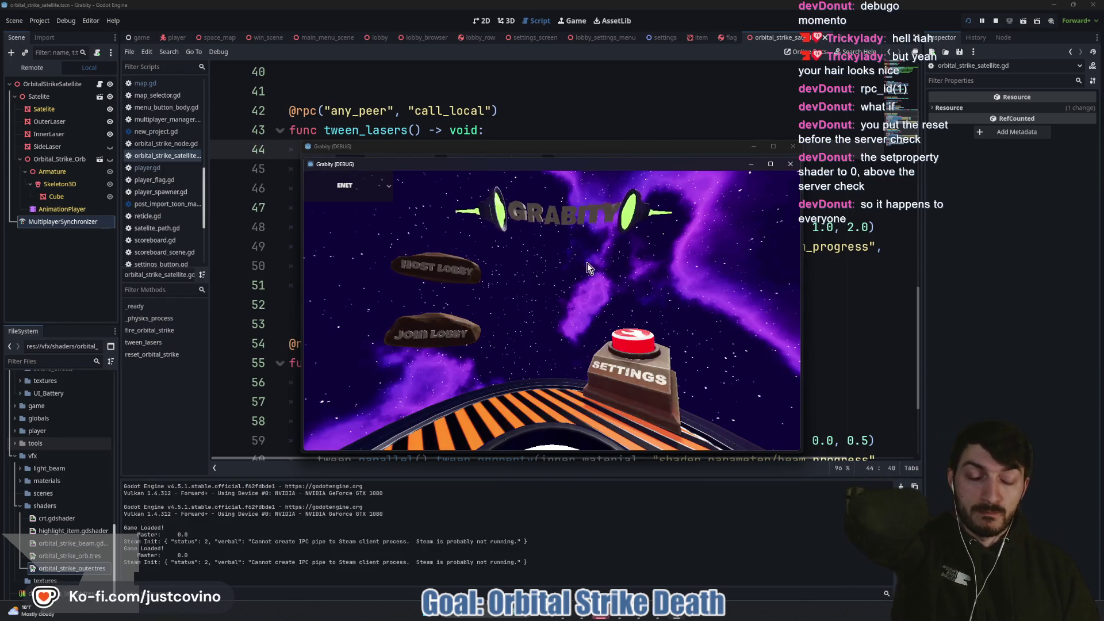
Step: Place the game windows side by side, host a private lobby, join it, and start the match
mouse_move(504, 144)
left_mouse_down()
mouse_move(191, 125)
mouse_move(217, 139)
left_mouse_up()
left_click(150, 261)
left_click_drag(581, 168, 839, 146)
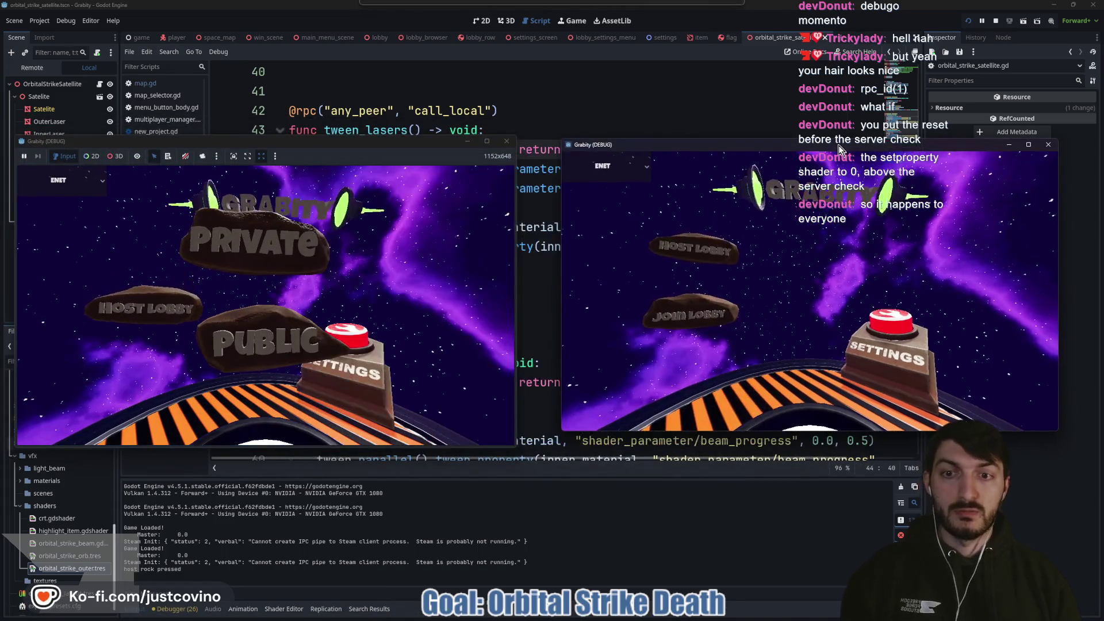
left_click(299, 260)
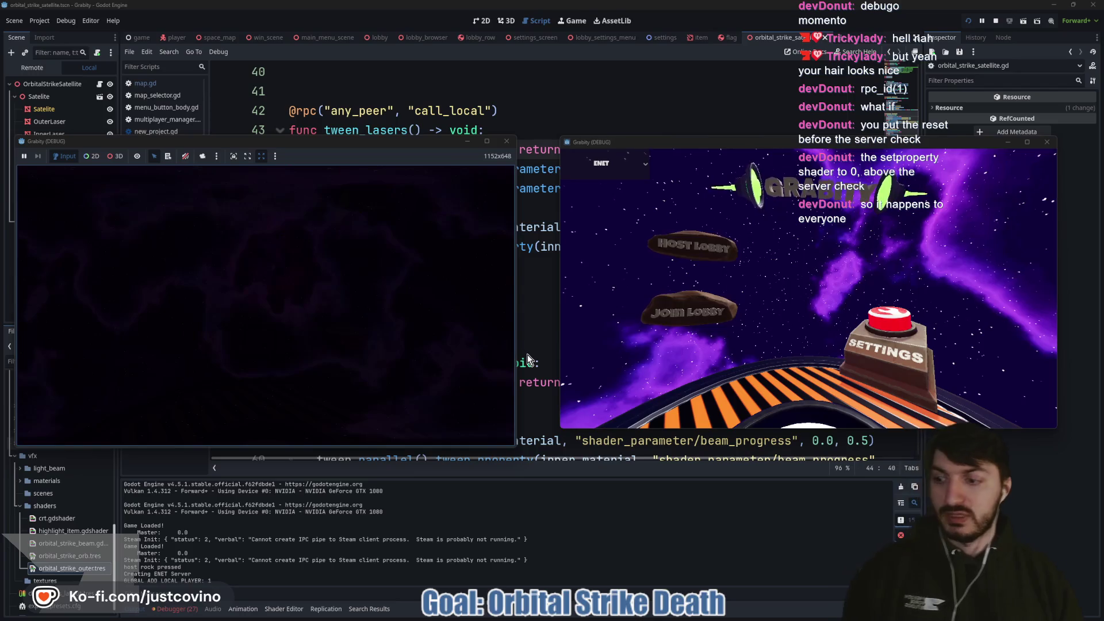
left_click(641, 328)
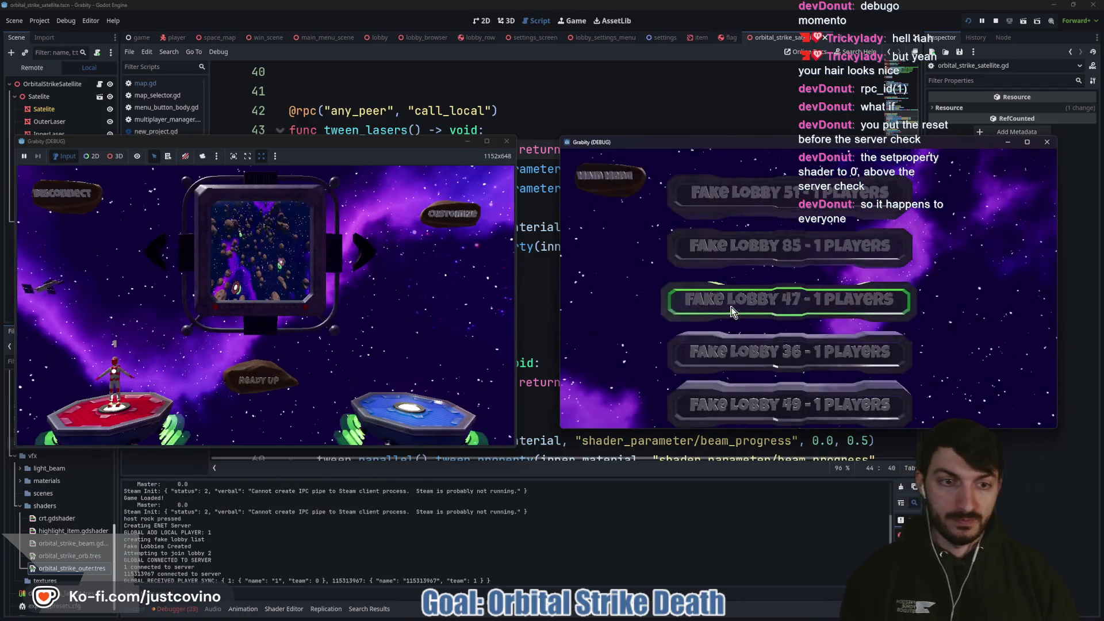
left_click(731, 308)
left_click(290, 371)
left_click(264, 381)
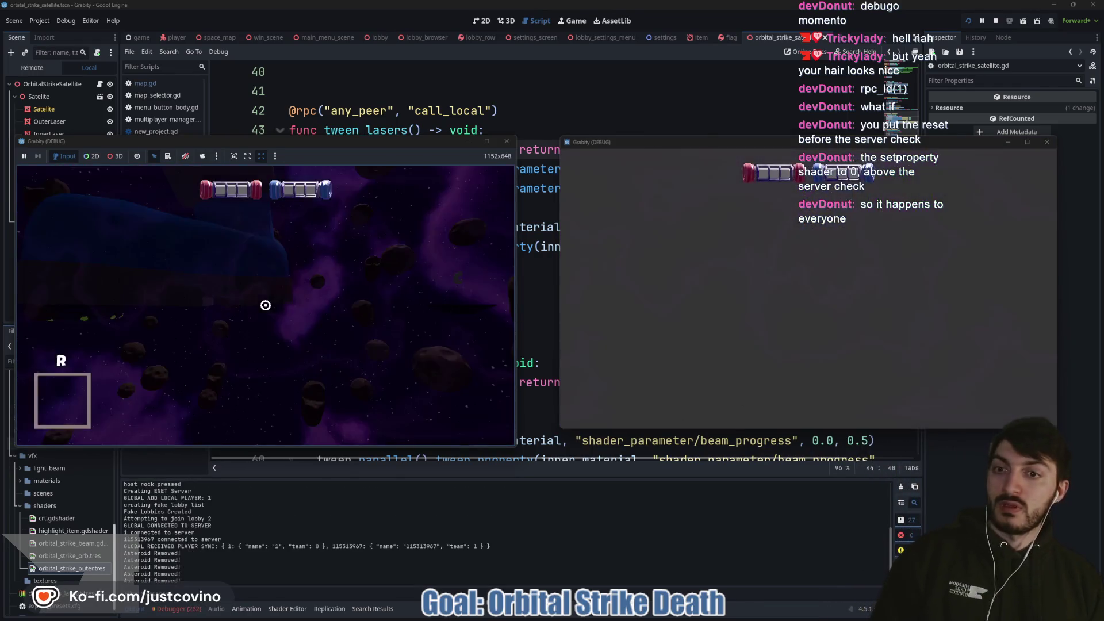
key("grave")
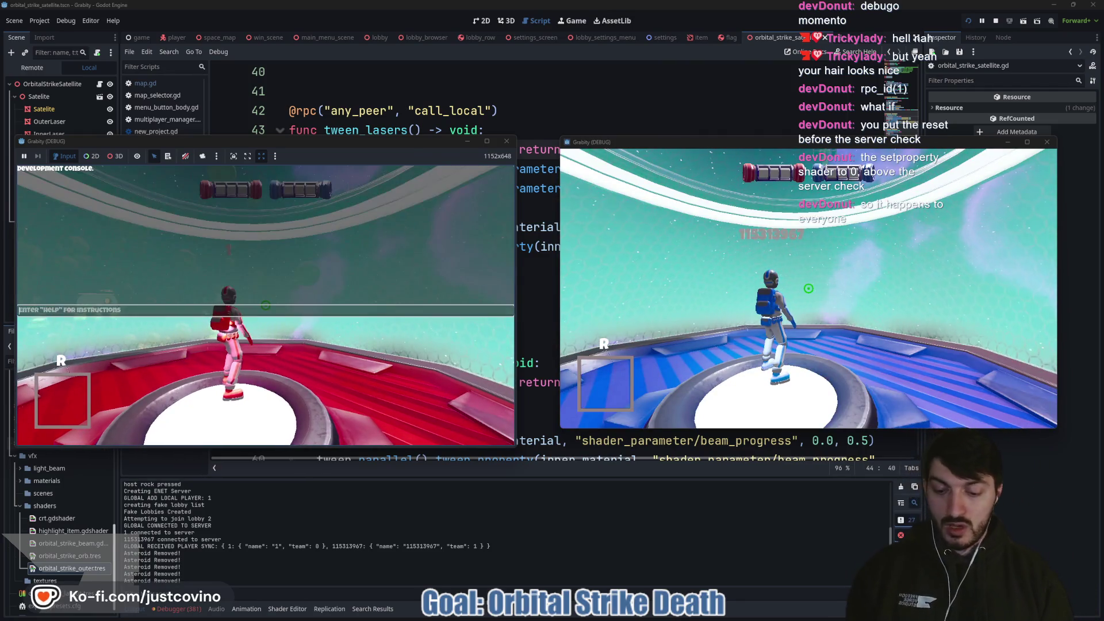
Step: Grant the orbital strike with 'cheat_item orbital_strike' and fire it
type("cheat_item orbital")
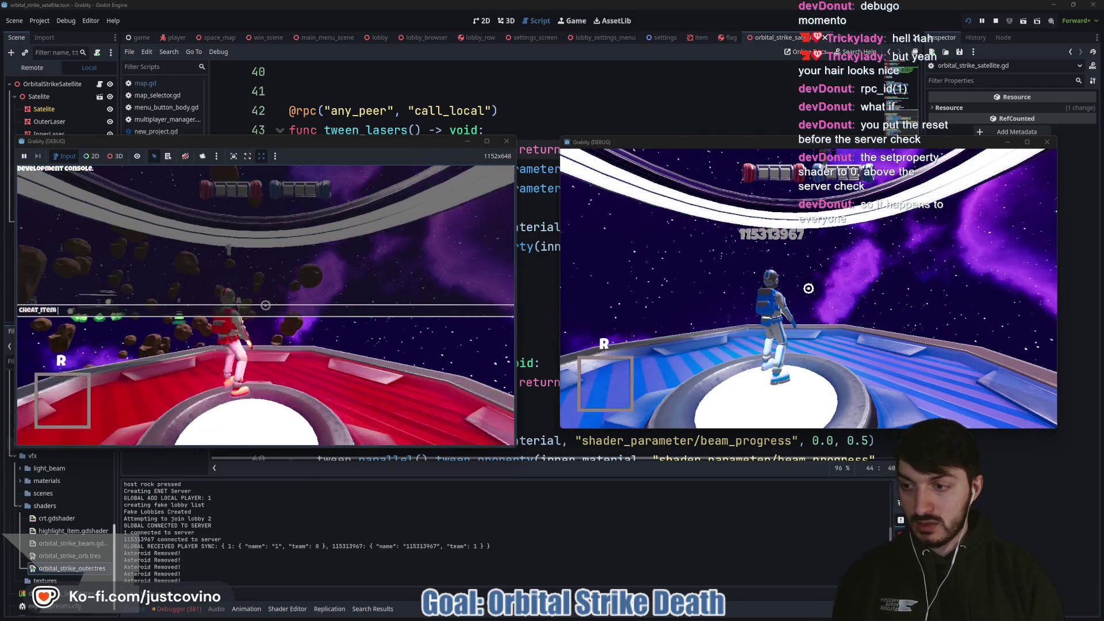
type("_strike")
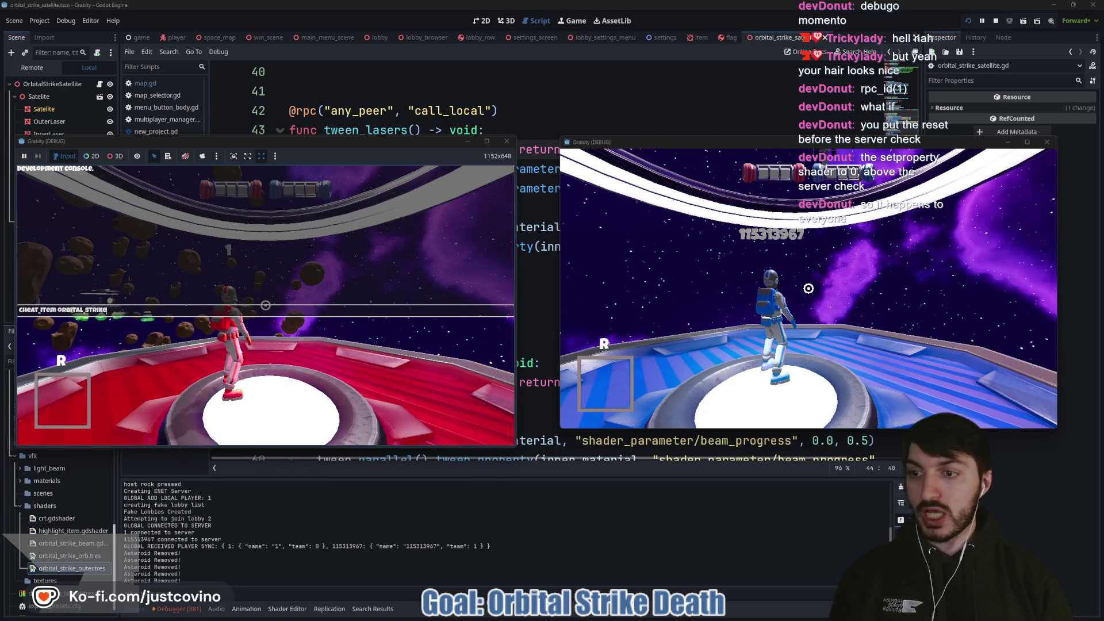
key("Return")
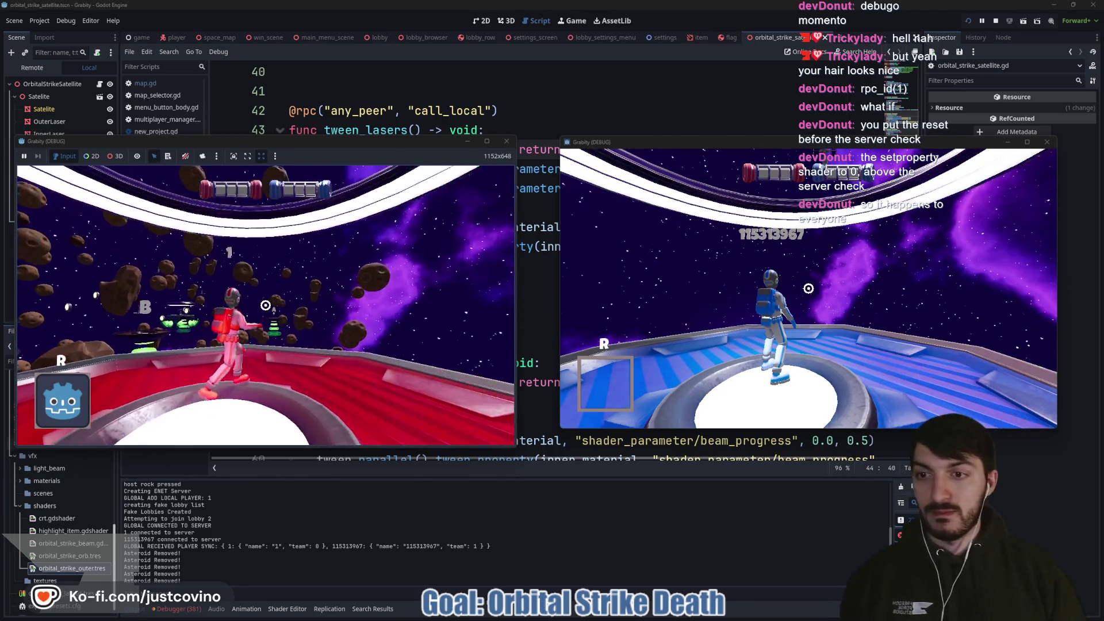
left_click(265, 305)
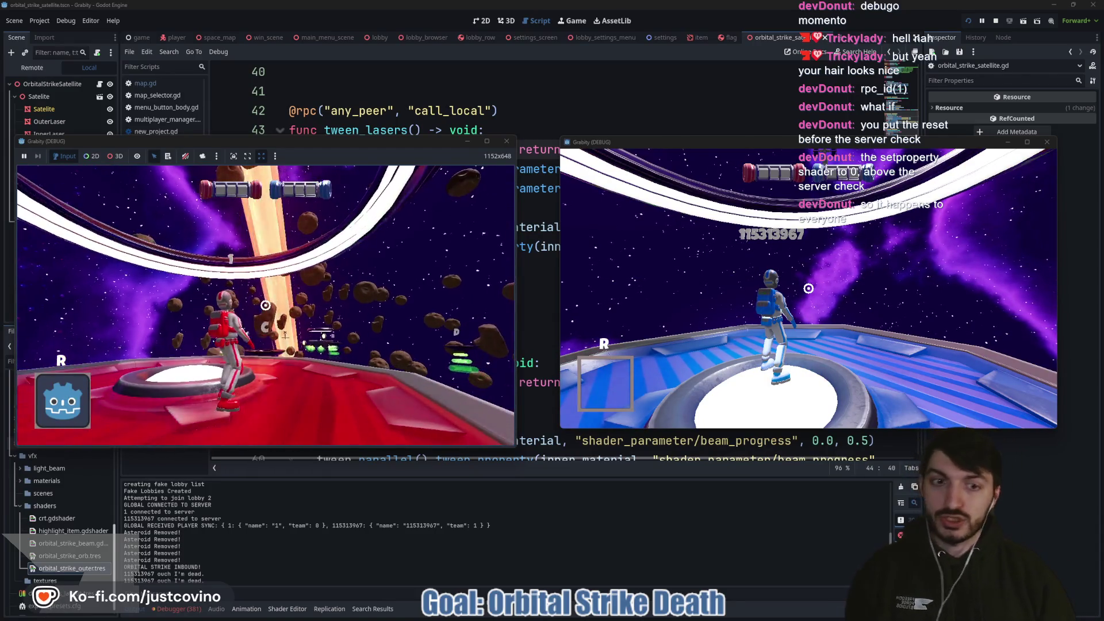
Step: Walk the blue player across the platform in the second instance, then stop the game
mouse_move(712, 618)
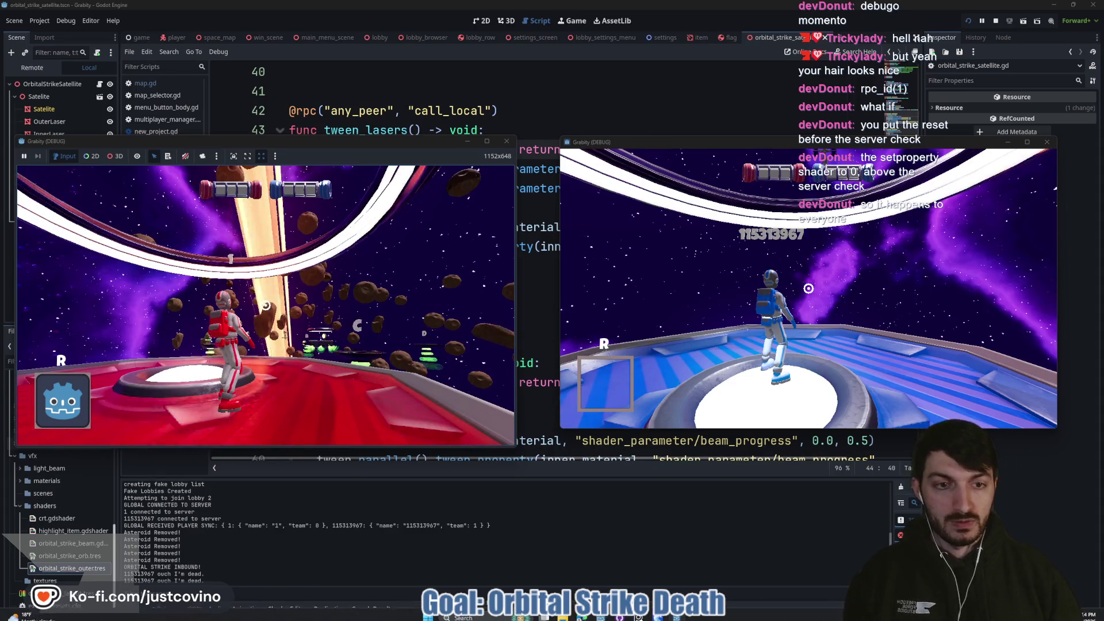
mouse_move(661, 617)
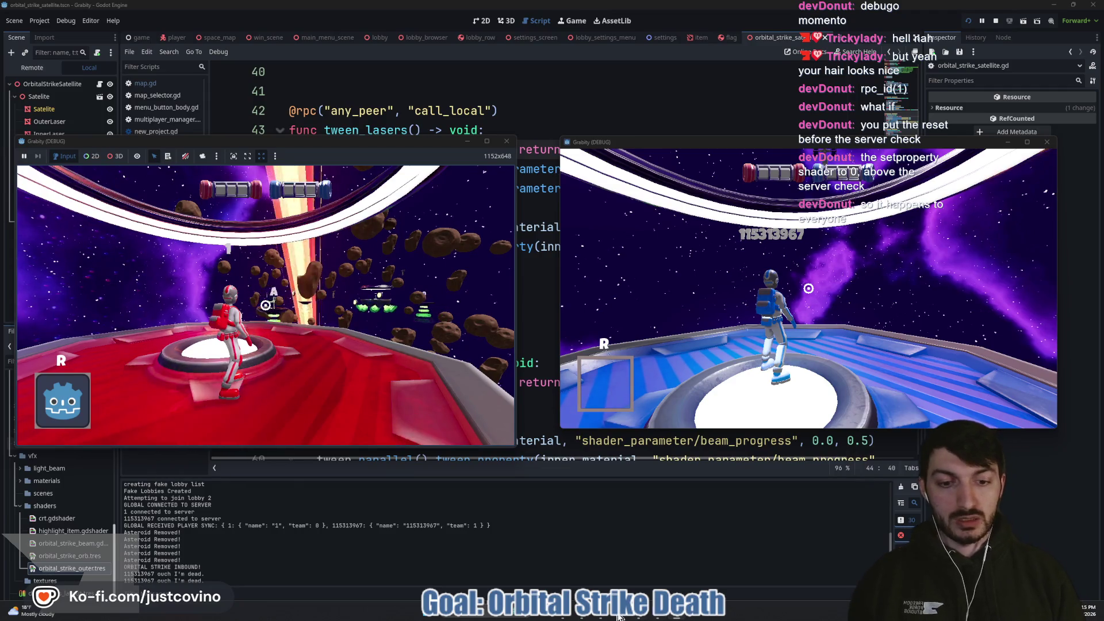
mouse_move(601, 618)
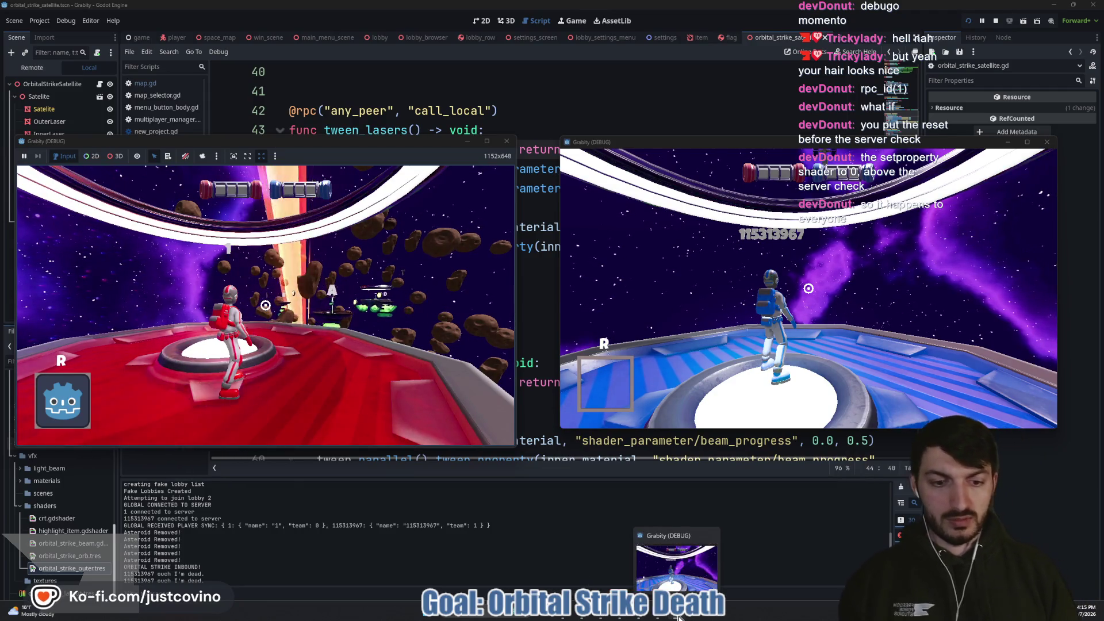
key("super")
key("Escape")
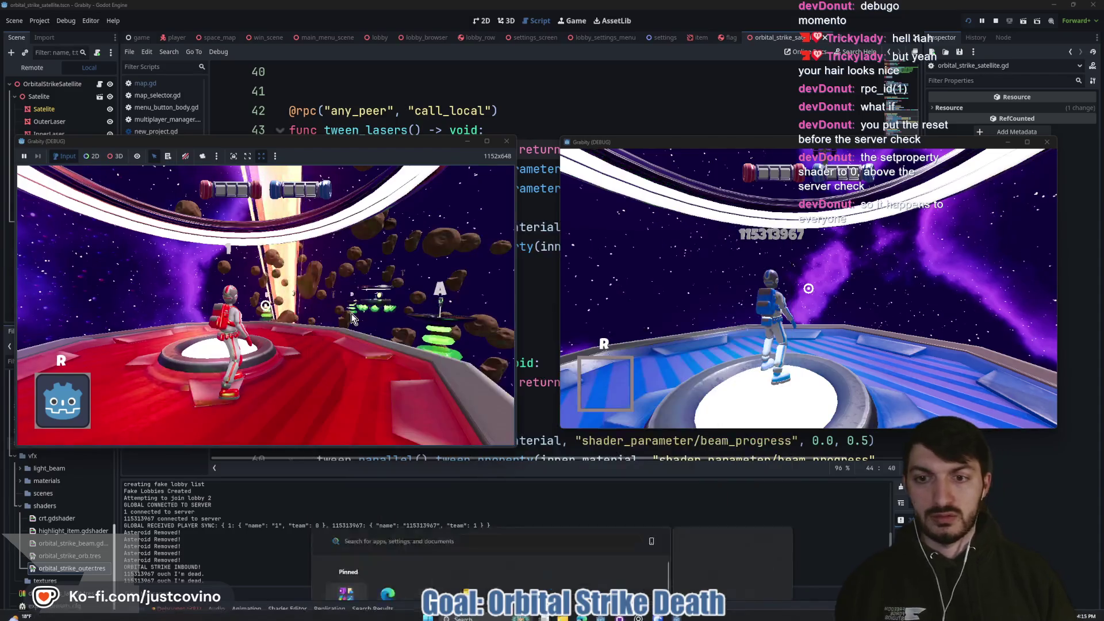
left_click(672, 616)
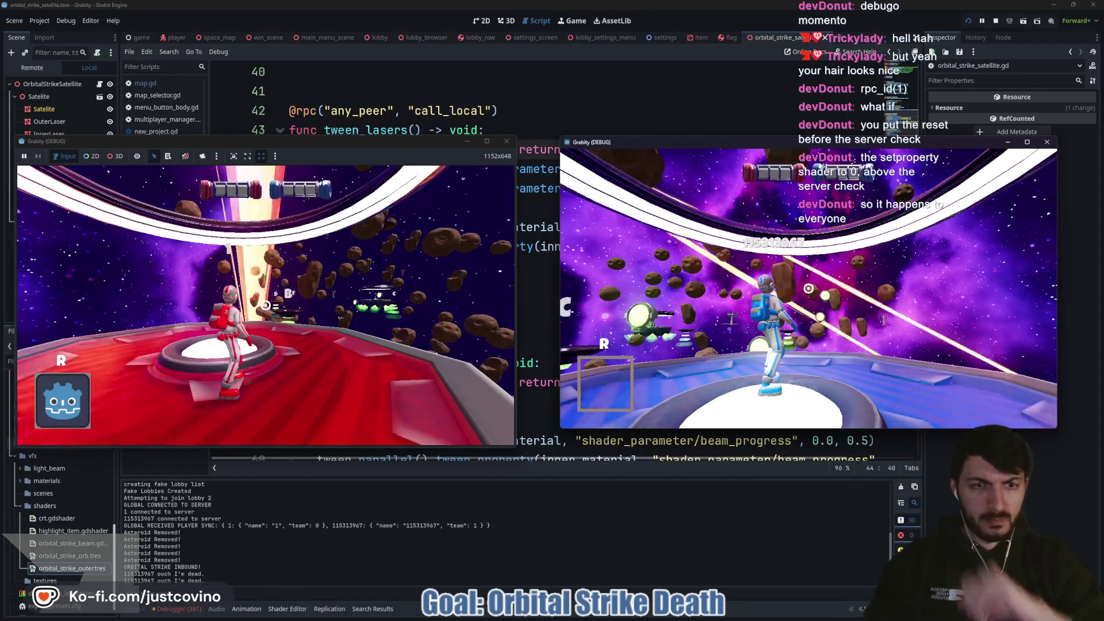
key("w")
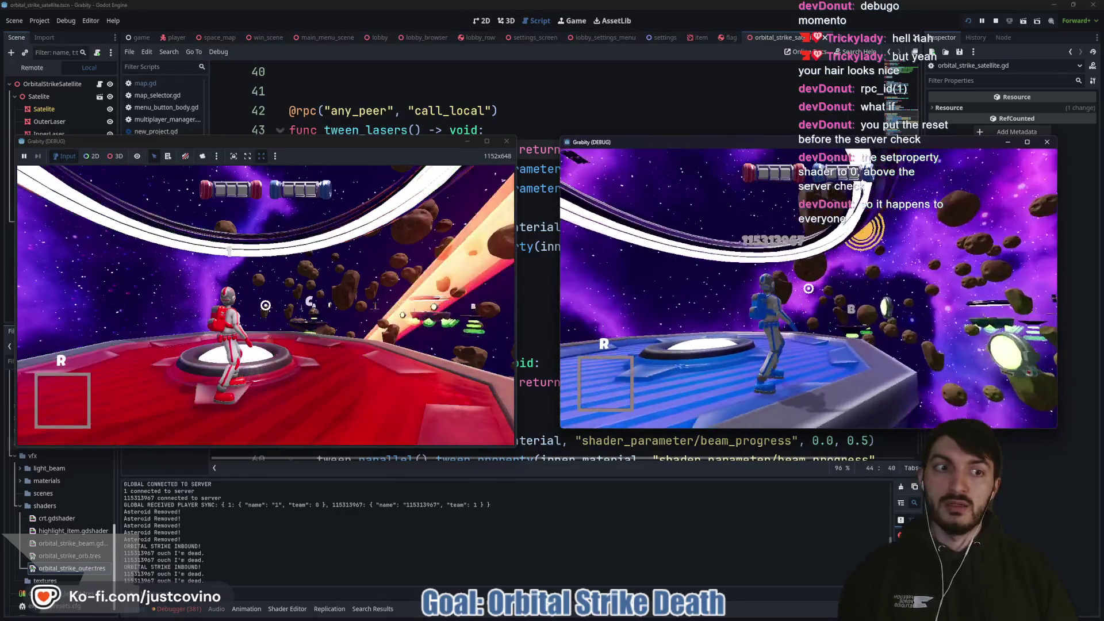
key("w")
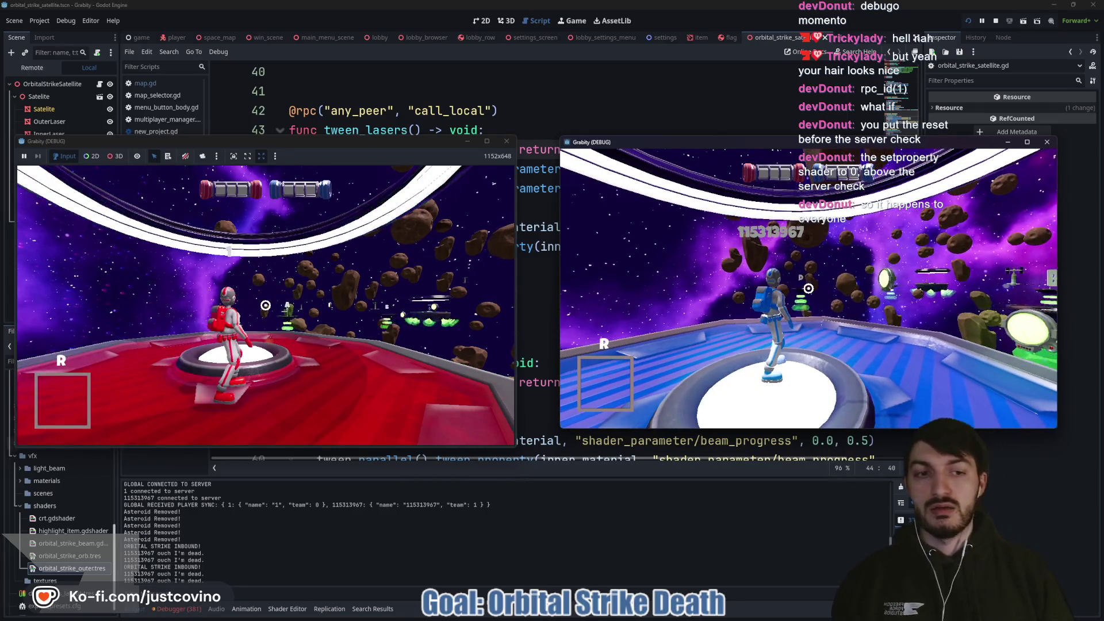
key("F8")
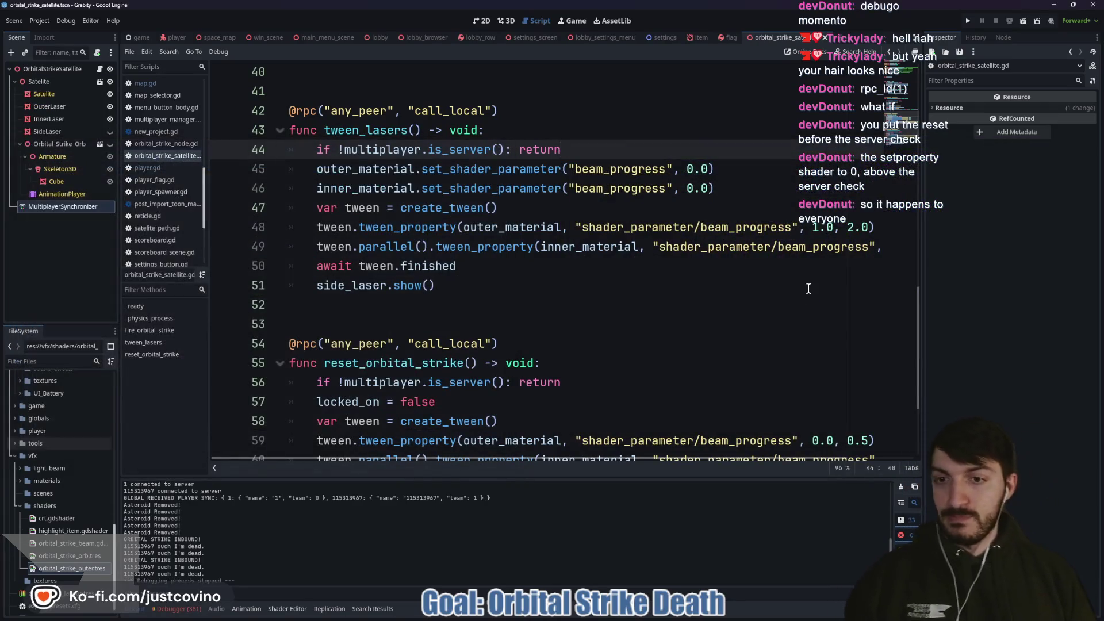
Step: Delete the two beam_progress 0.0 reset lines from tween_lasers and save the script
left_click(494, 285)
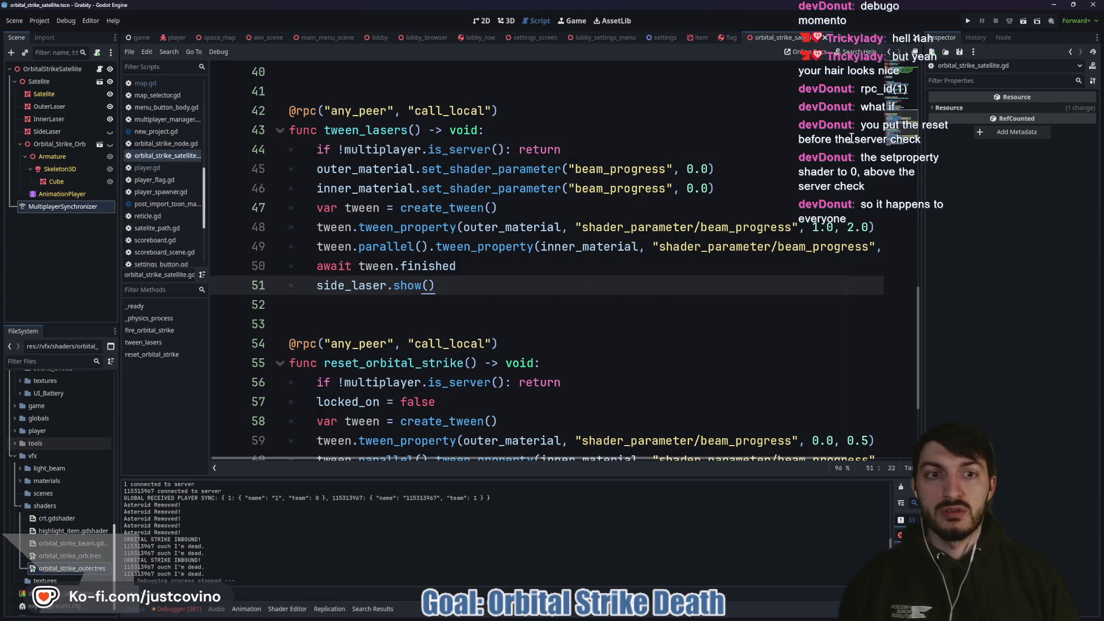
left_click(714, 188)
left_click_drag(698, 185, 314, 172)
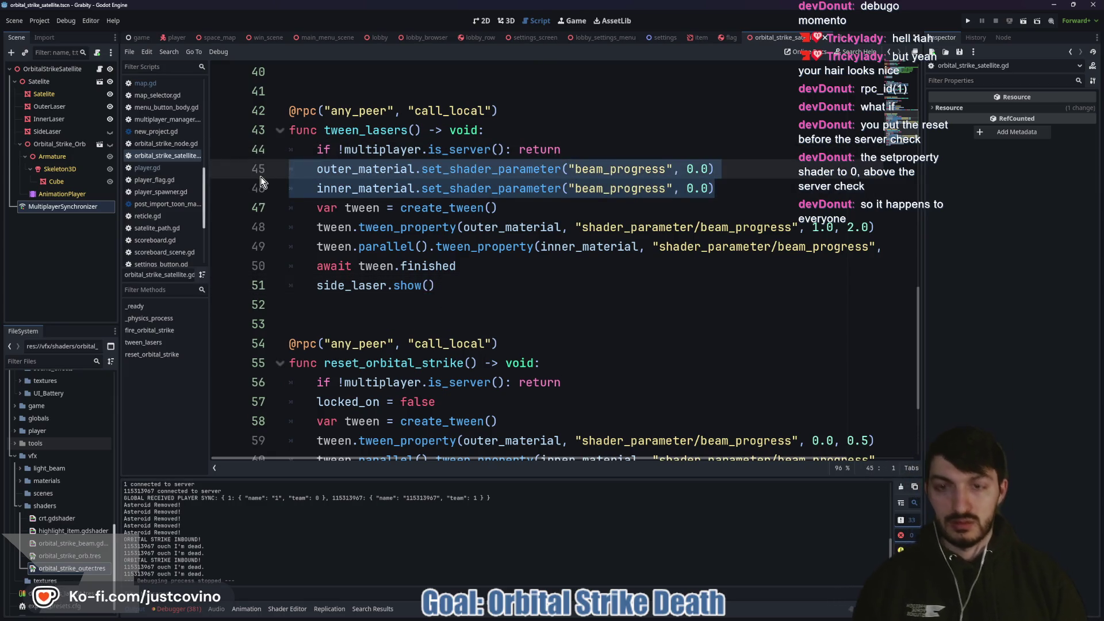
key("BackSpace")
key("BackSpace")
key("ctrl+s")
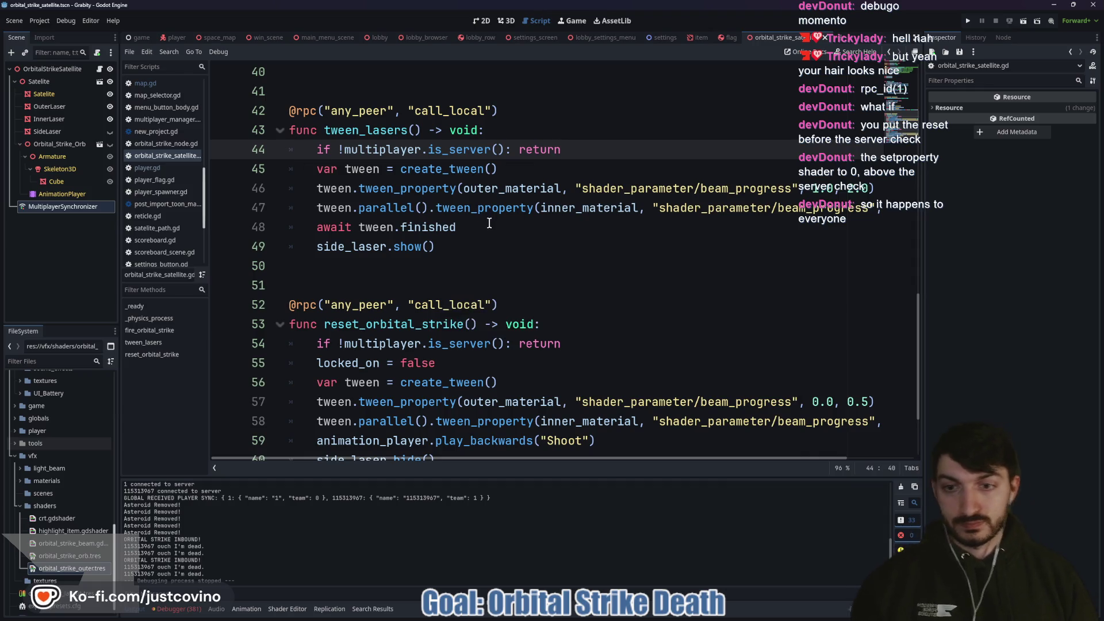
Step: Remove the blank opening line of fire_orbital_strike, then select the MultiplayerSynchronizer node
scroll(486, 224, "down", 2)
scroll(459, 270, "up", 5)
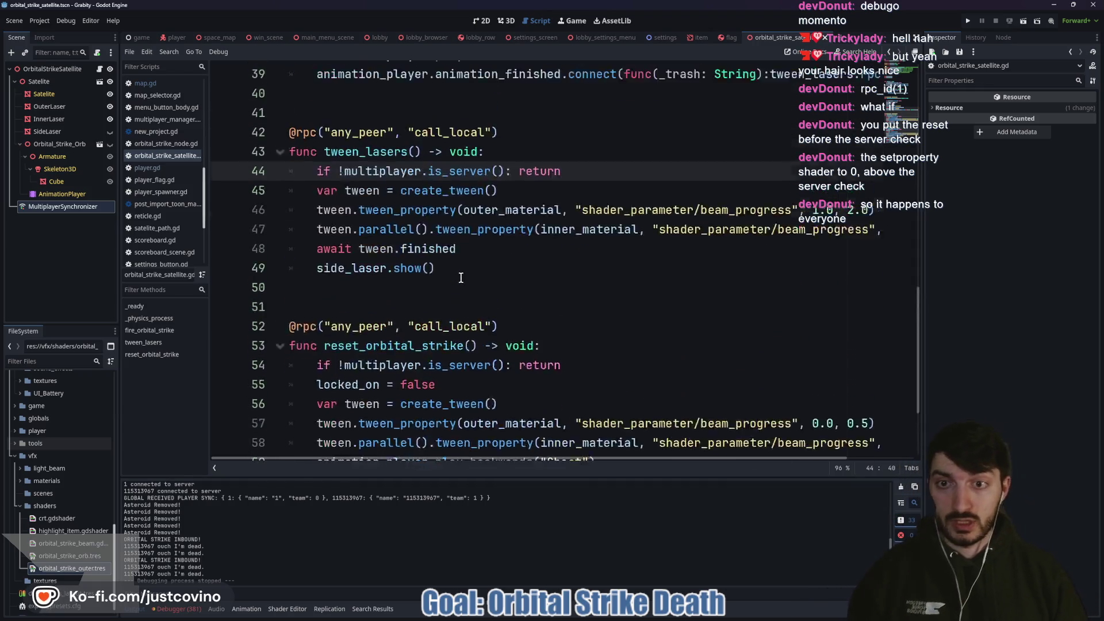
left_click(432, 253)
scroll(417, 265, "up", 2)
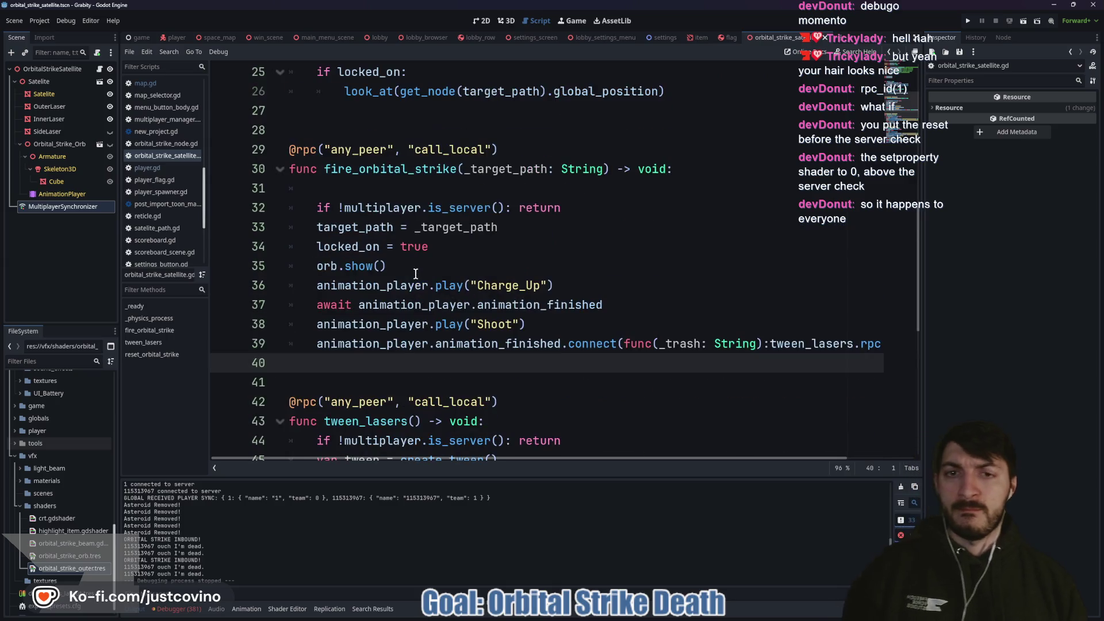
left_click(404, 186)
key("BackSpace")
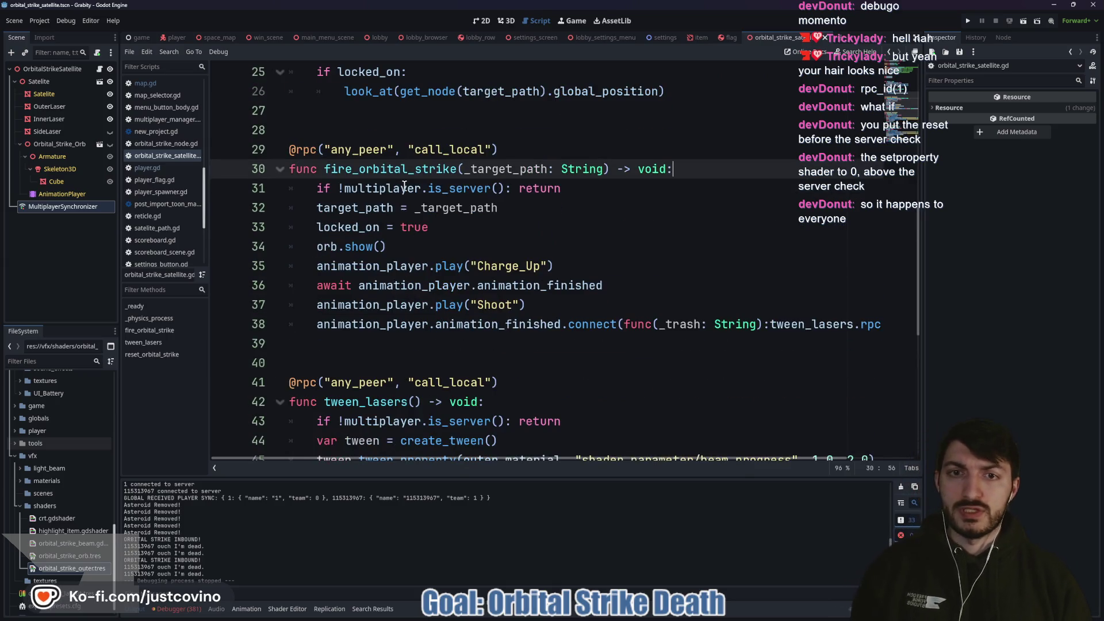
scroll(442, 240, "up", 3)
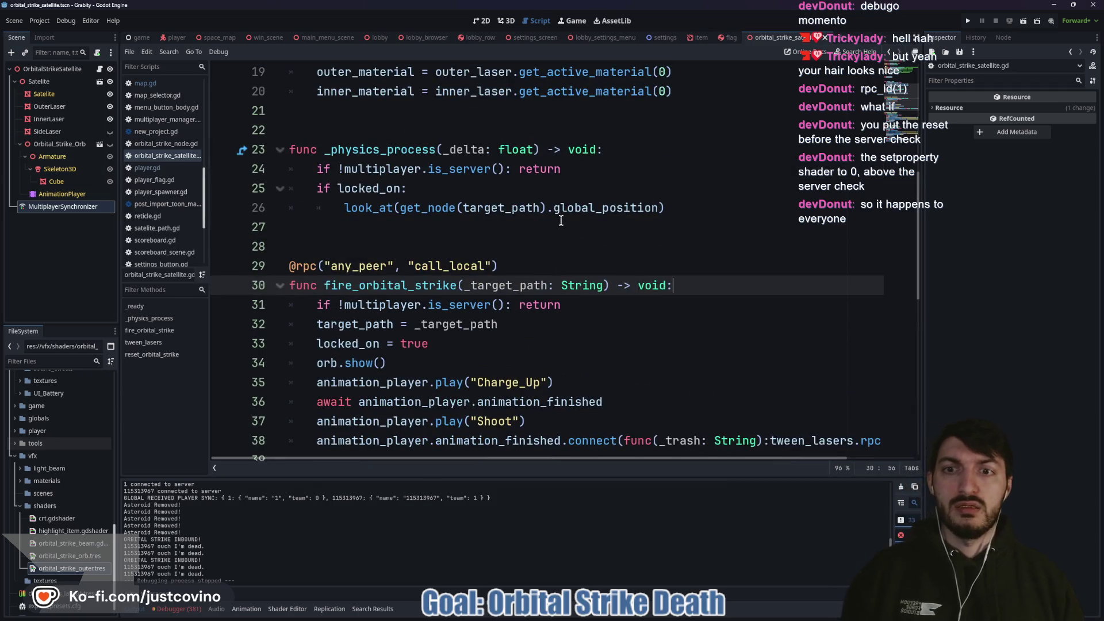
scroll(552, 212, "up", 3)
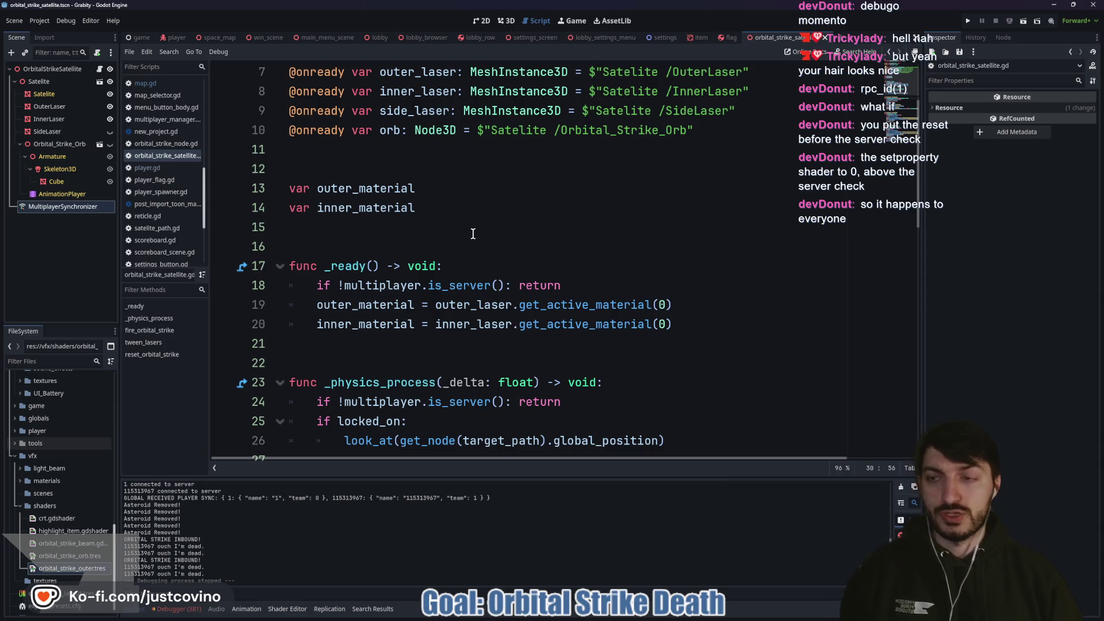
left_click(82, 208)
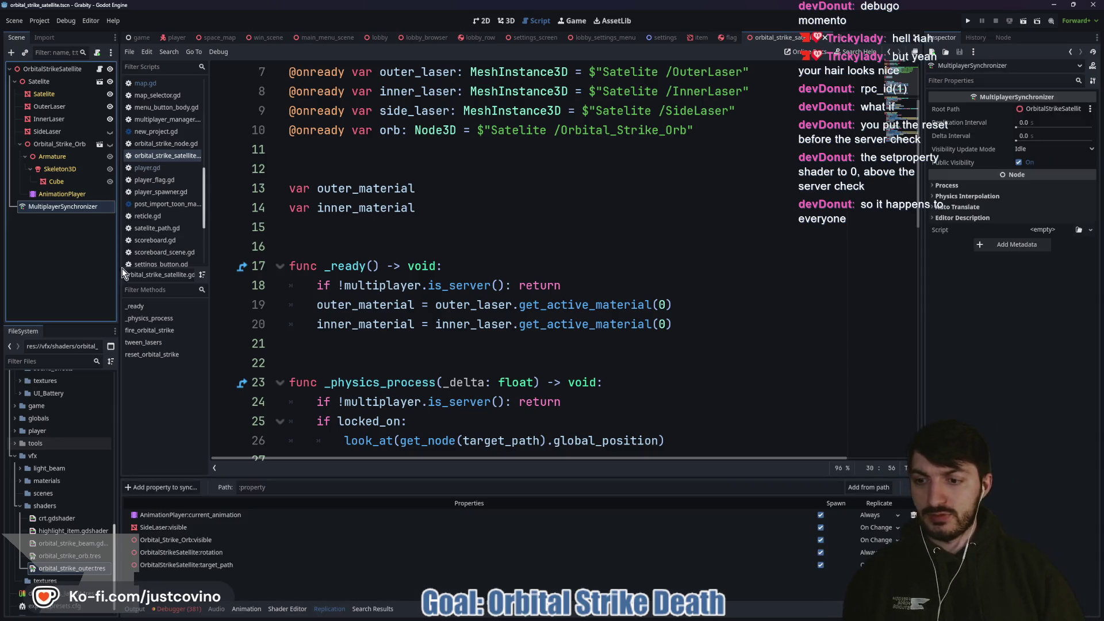
left_click(361, 245)
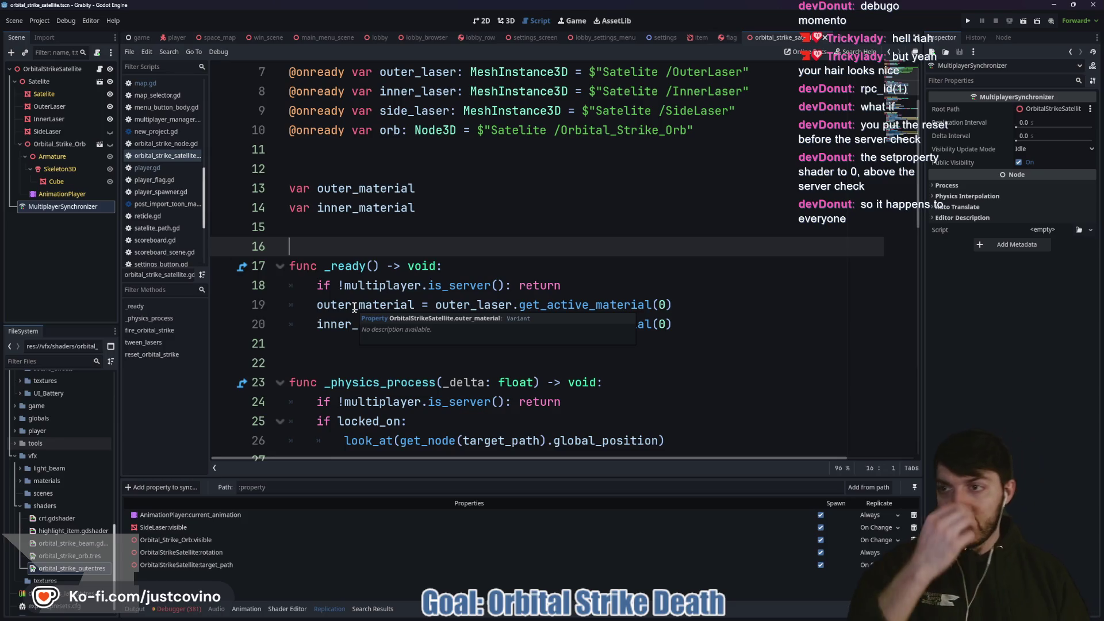
scroll(395, 322, "down", 4)
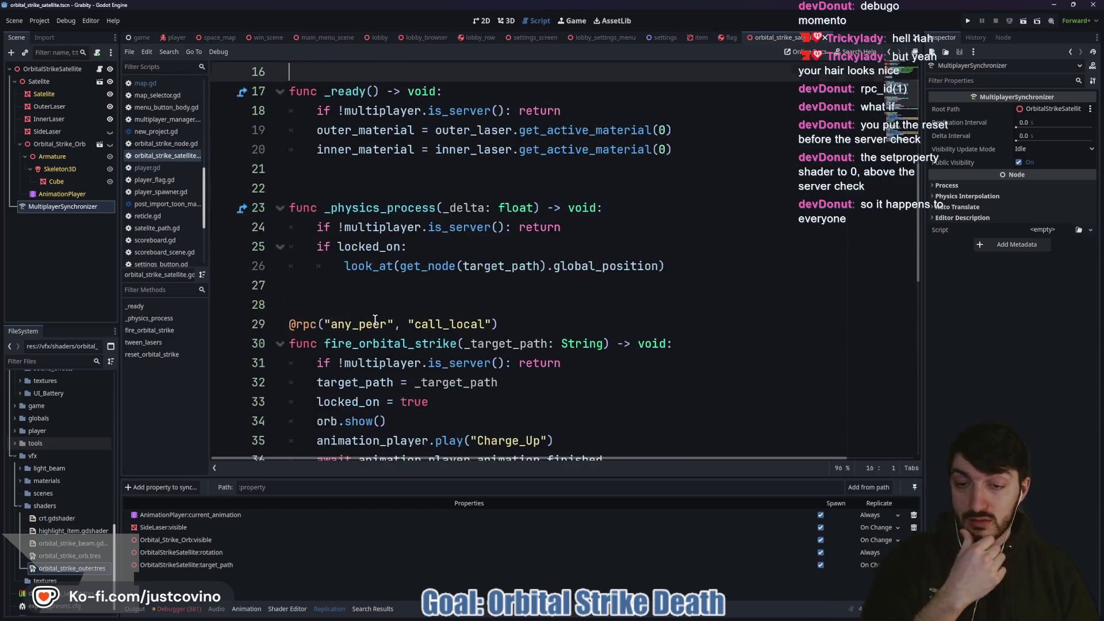
scroll(396, 322, "down", 4)
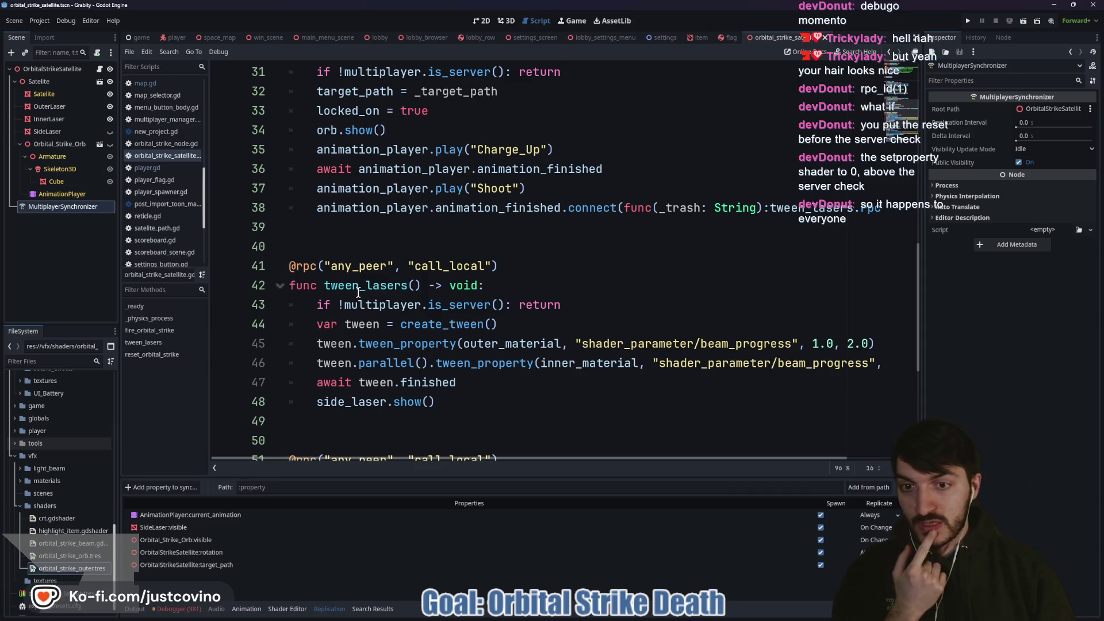
double_click(356, 288)
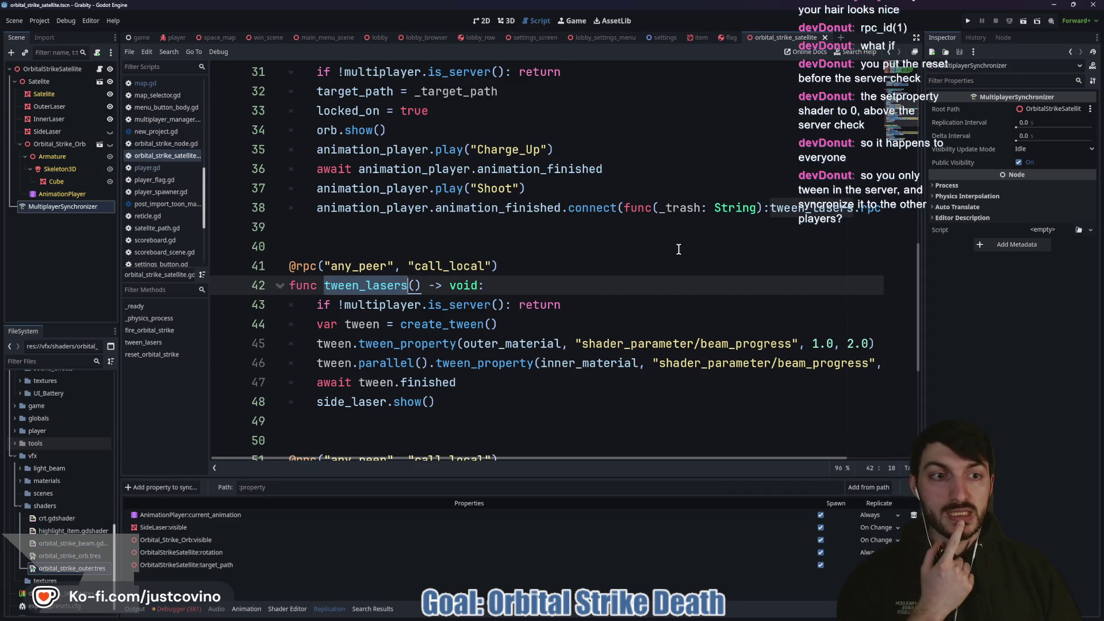
scroll(679, 250, "right", 3)
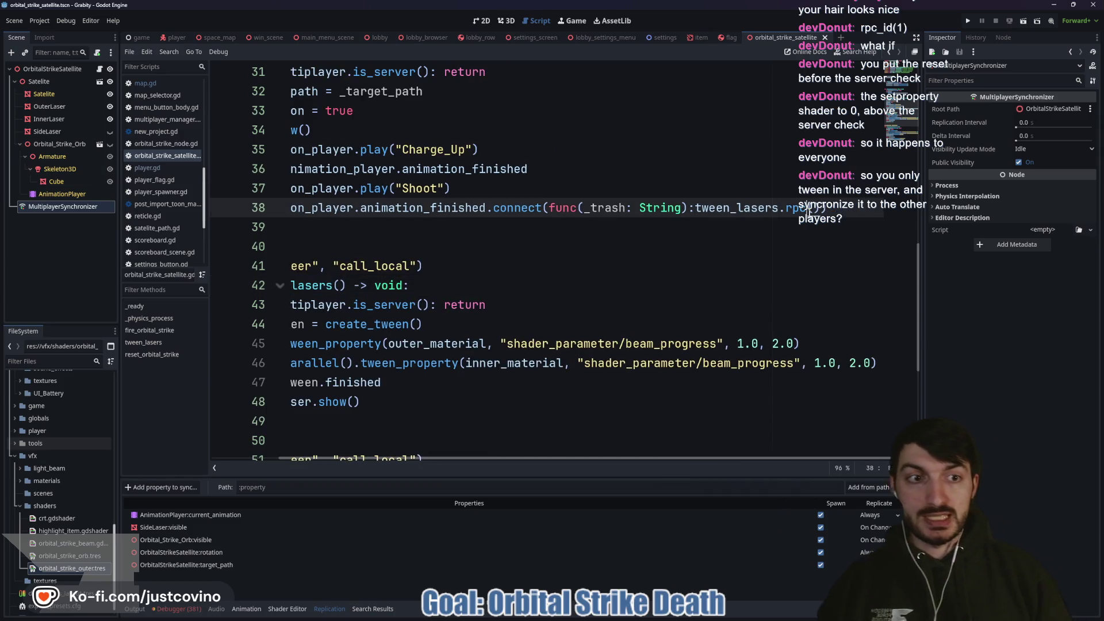
Step: Change line 38's tween_lasers call from .rpc() to .rpc_id()
type("_i")
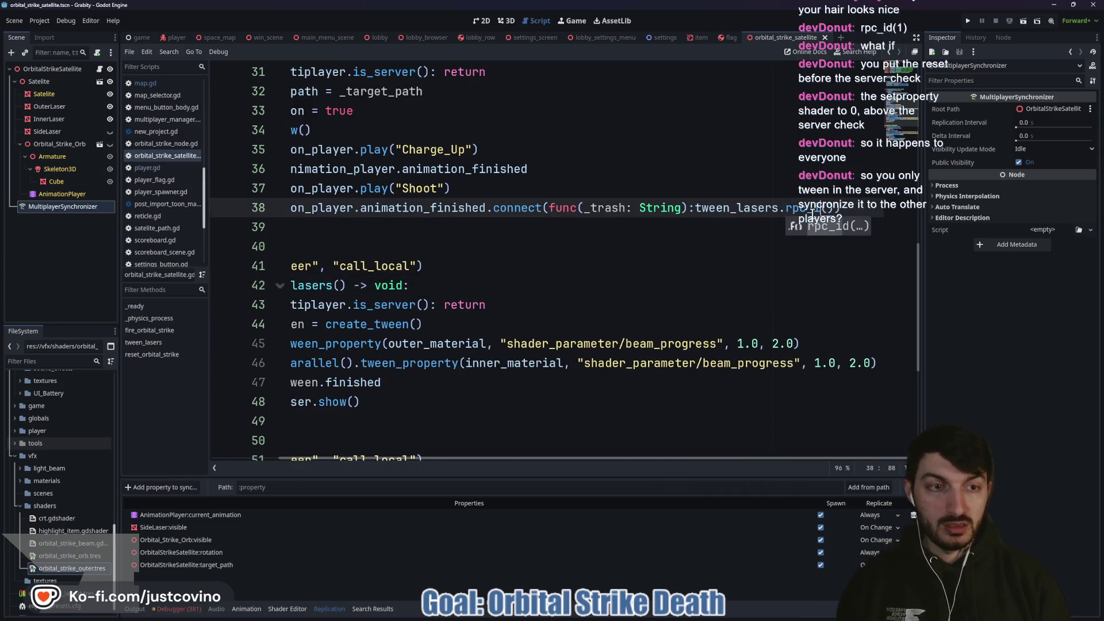
key("Return")
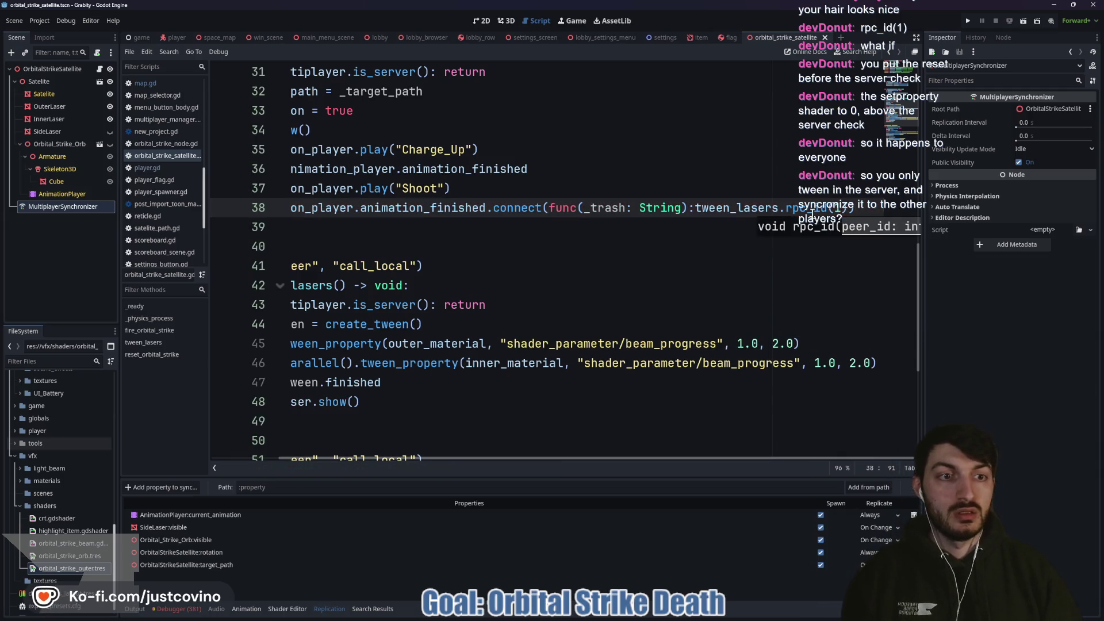
left_click(604, 239)
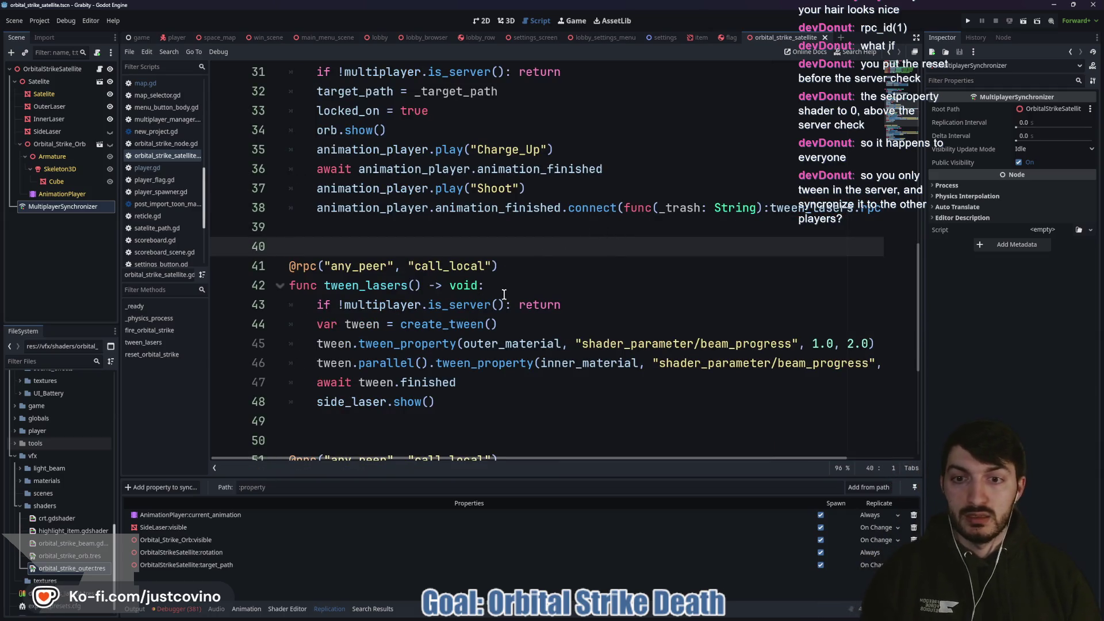
Step: Delete the 'if !multiplayer.is_server(): return' check from tween_lasers and launch the game
left_click_drag(568, 304, 300, 310)
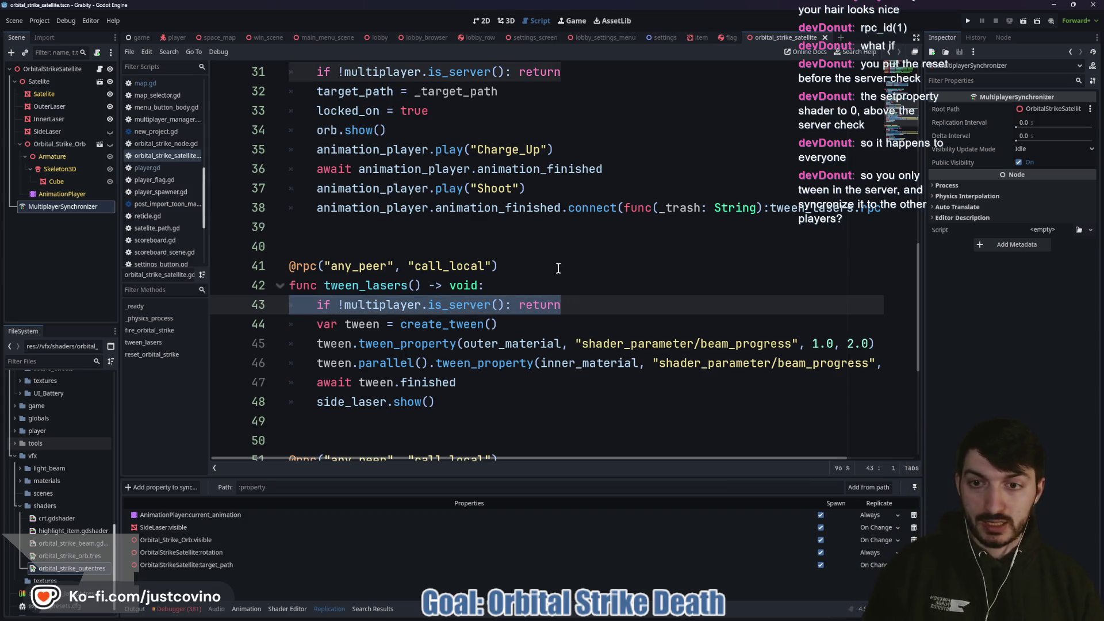
key("BackSpace")
key("BackSpace")
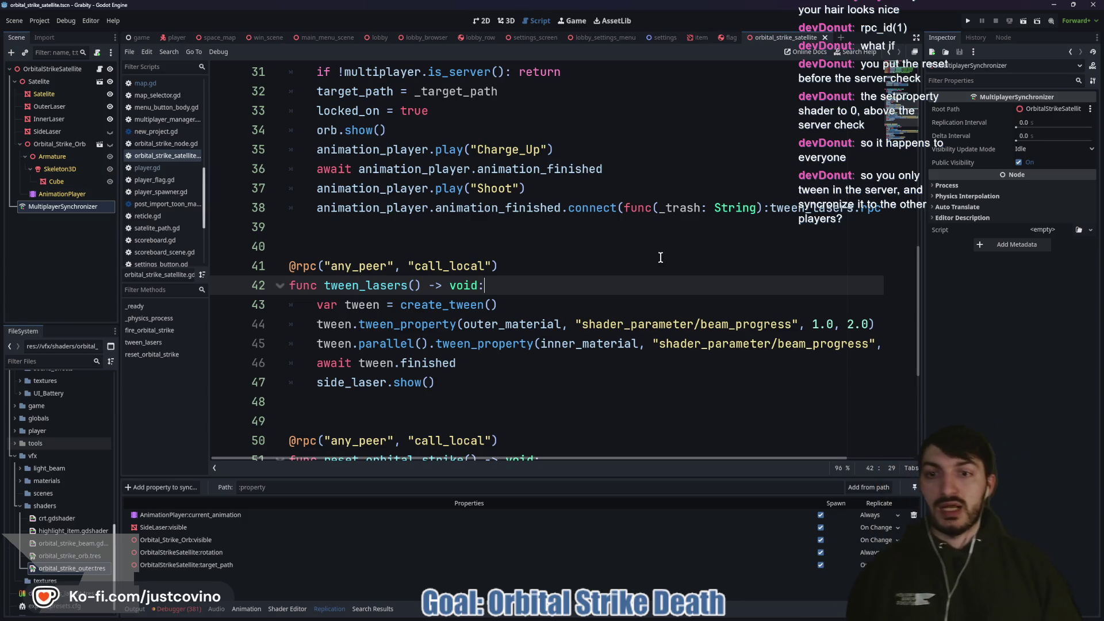
left_click(614, 297)
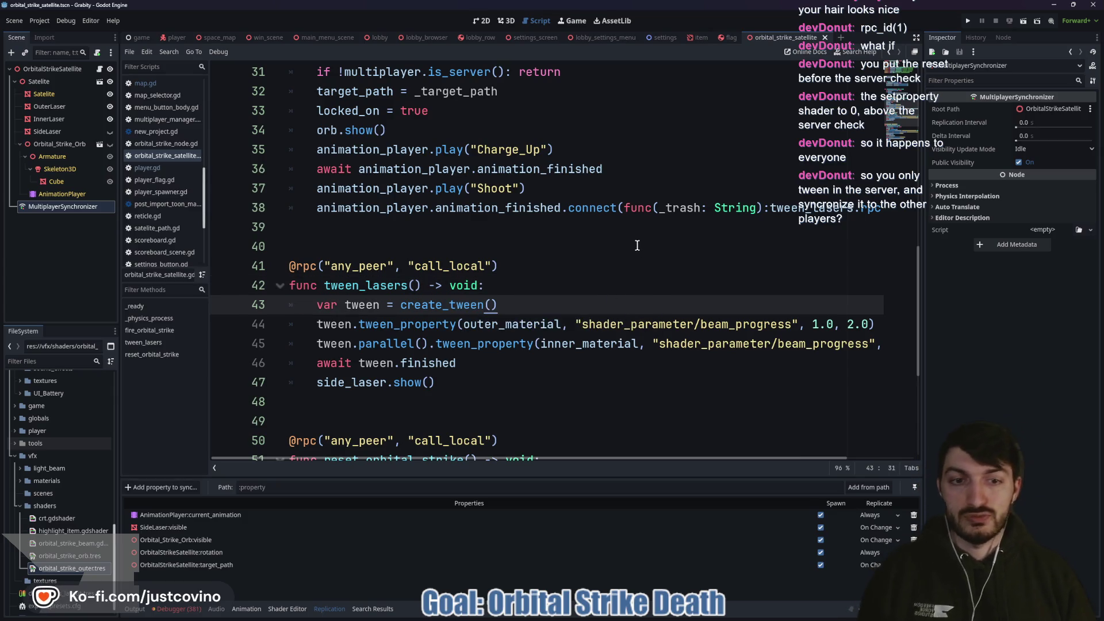
left_click(966, 23)
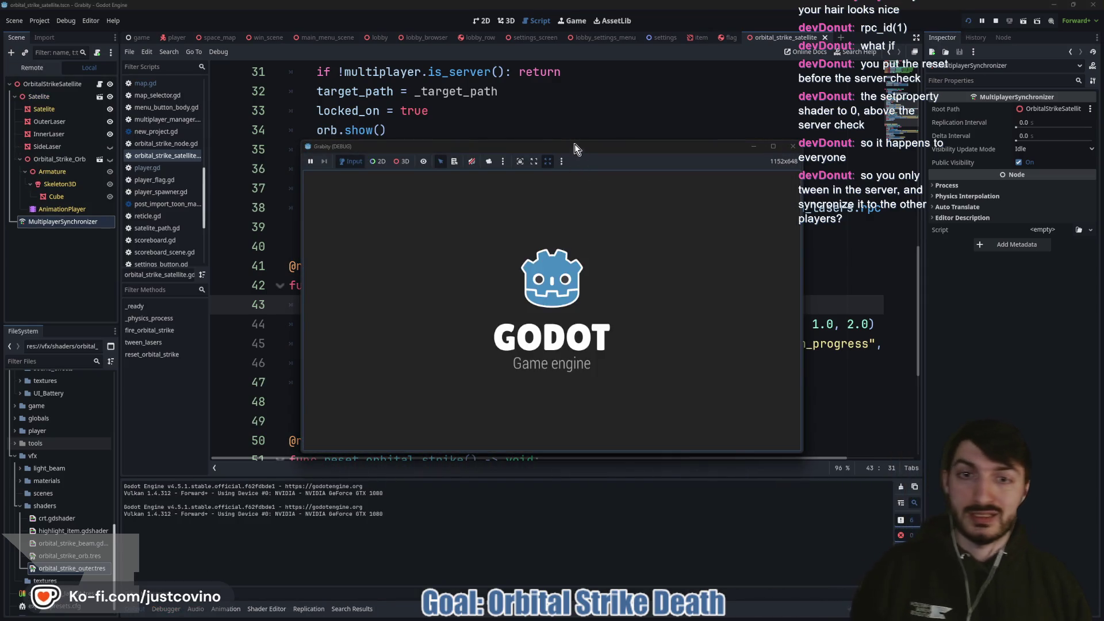
Step: Host a lobby in the first game instance and join it from the second
left_click_drag(587, 151, 299, 128)
left_click(164, 253)
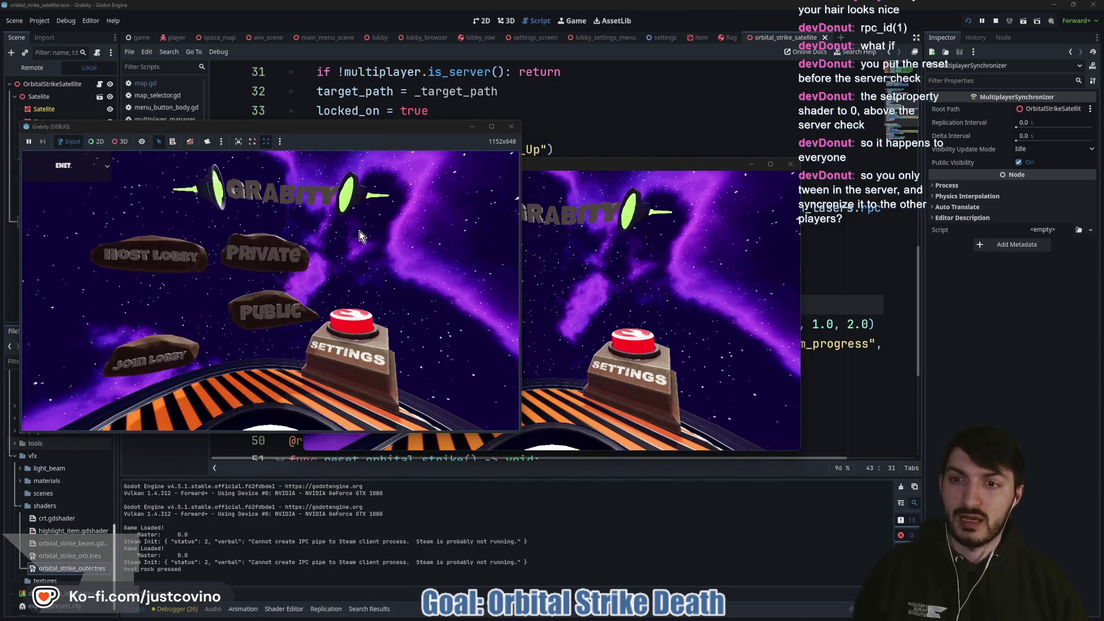
mouse_move(581, 163)
left_mouse_down()
mouse_move(763, 145)
mouse_move(799, 118)
left_mouse_up()
left_click(643, 291)
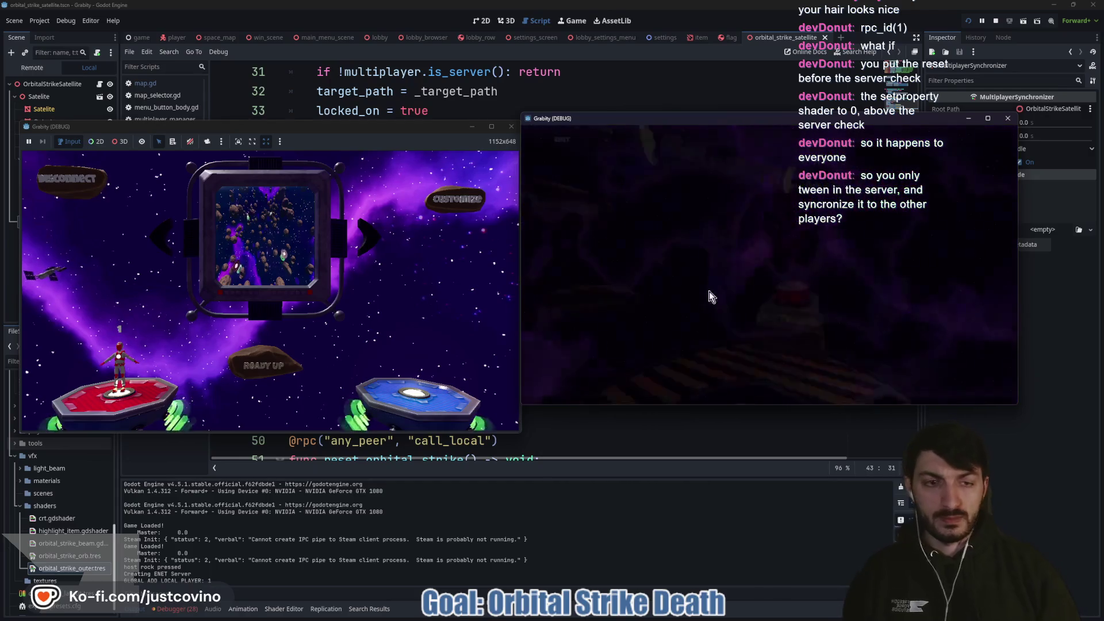
left_click(726, 277)
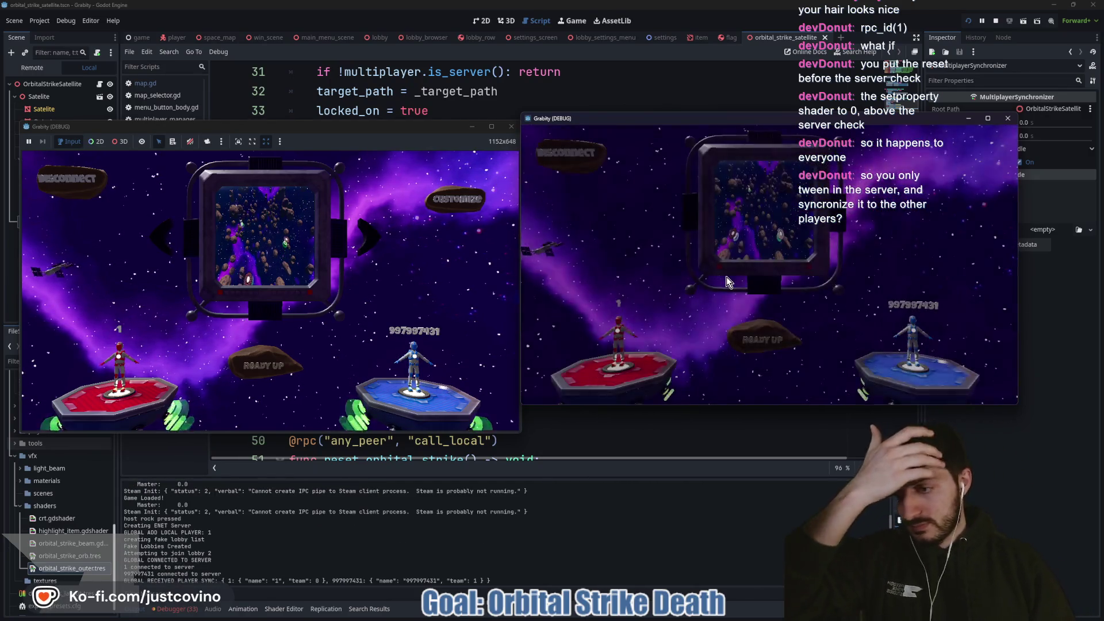
Step: Ready up both players and start the match
left_click(762, 339)
left_click(256, 362)
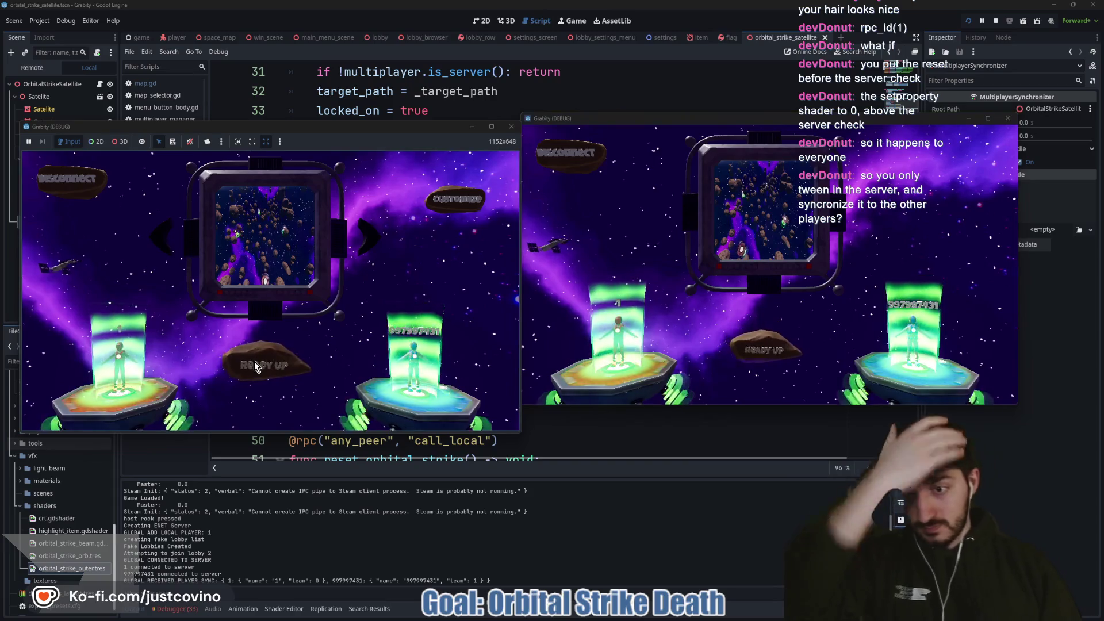
left_click(269, 362)
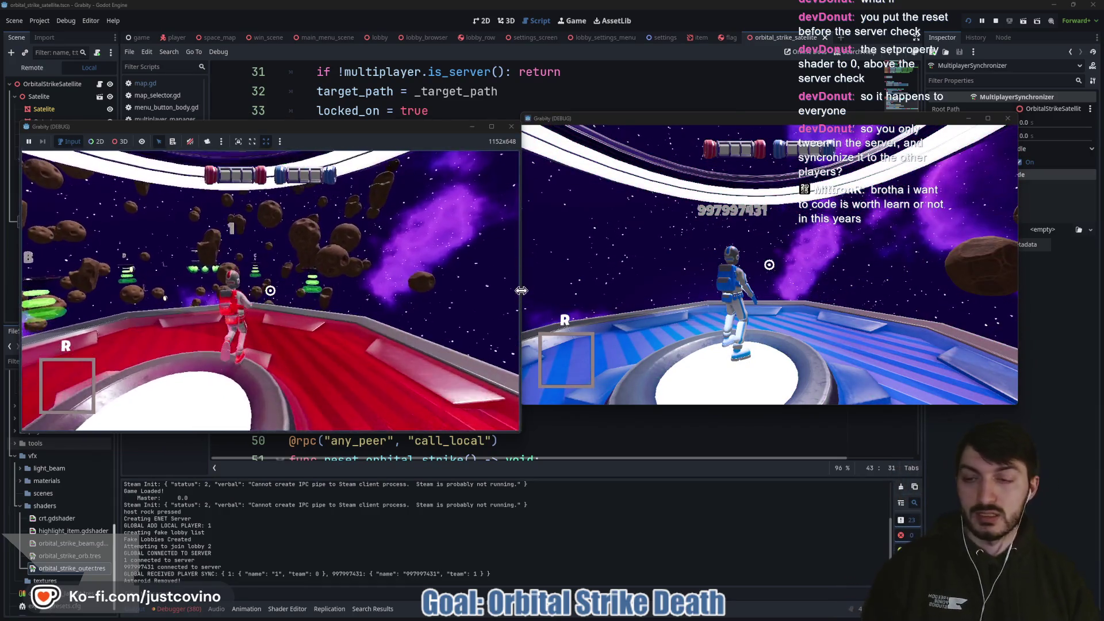
Step: Focus the host's game window and move the red player around the arena
key("super")
left_click(520, 290)
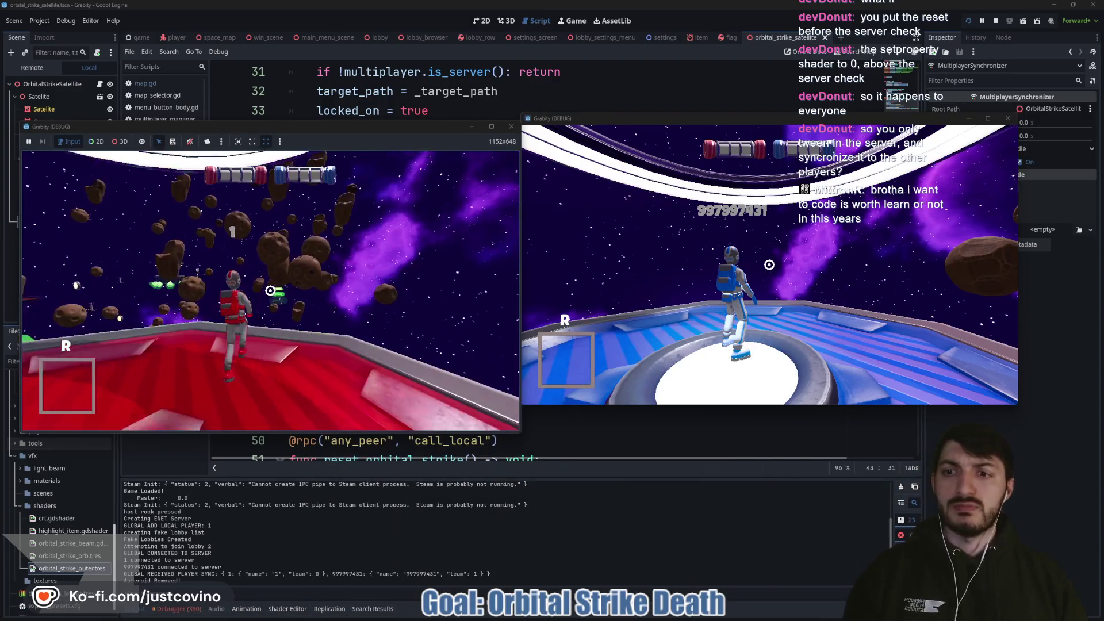
key("space")
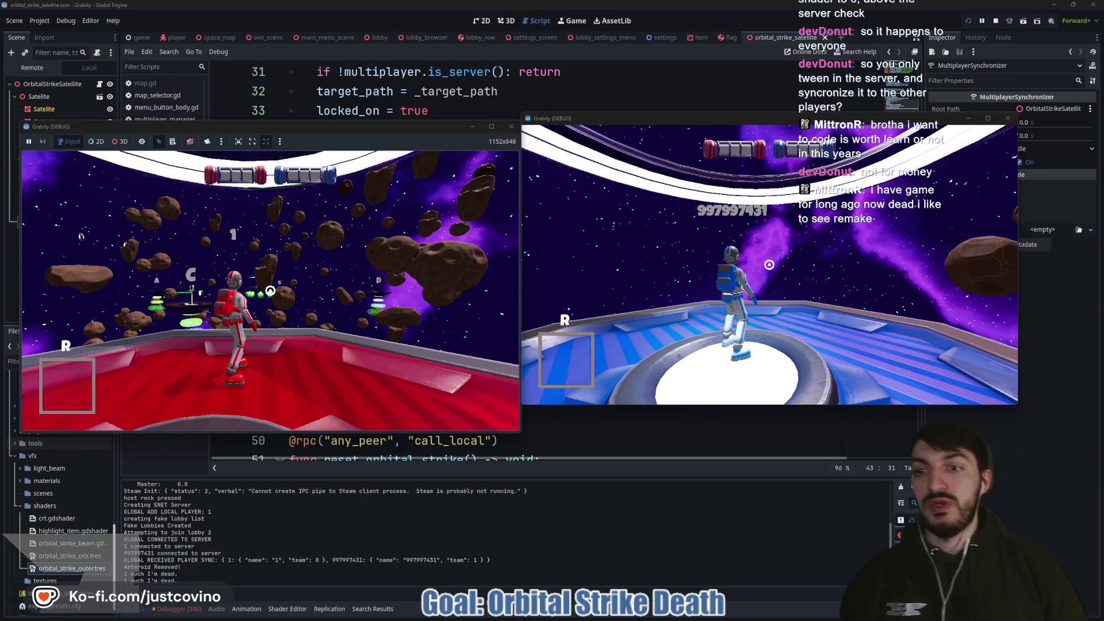
Step: Grant an orbital strike with 'cheat orbital_strike' in the console and fire it at the other player
key("grave")
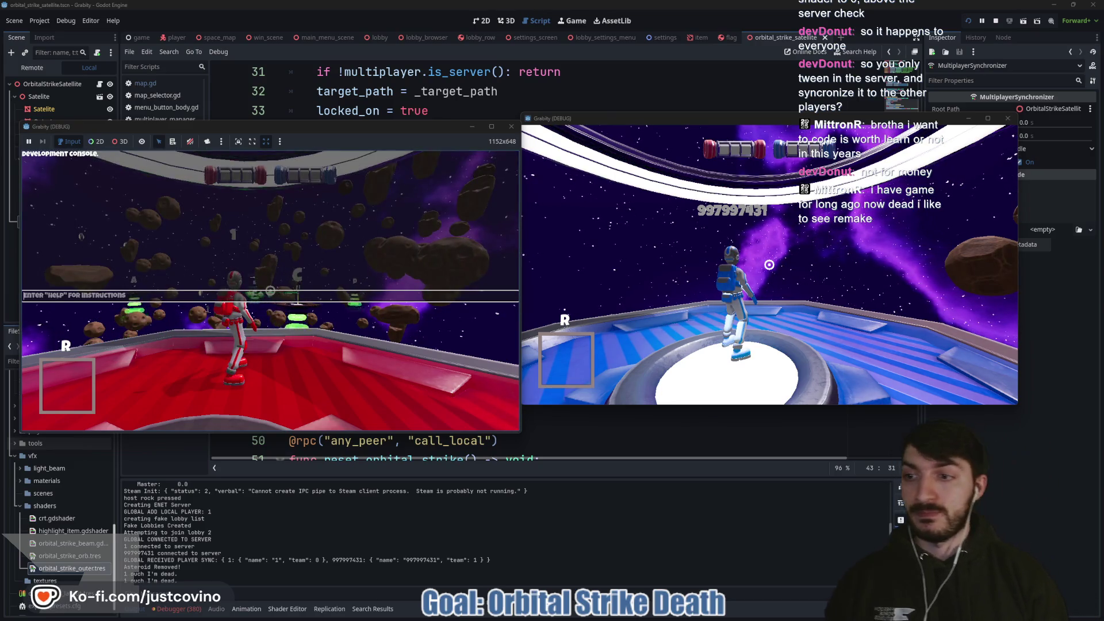
type("cheat_item")
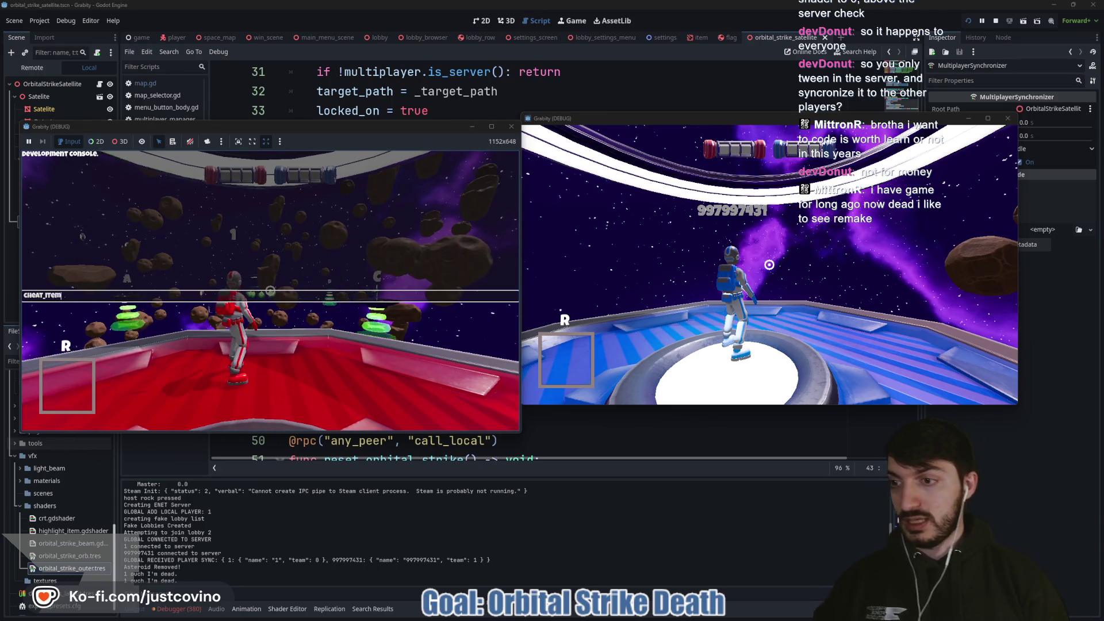
type(" o")
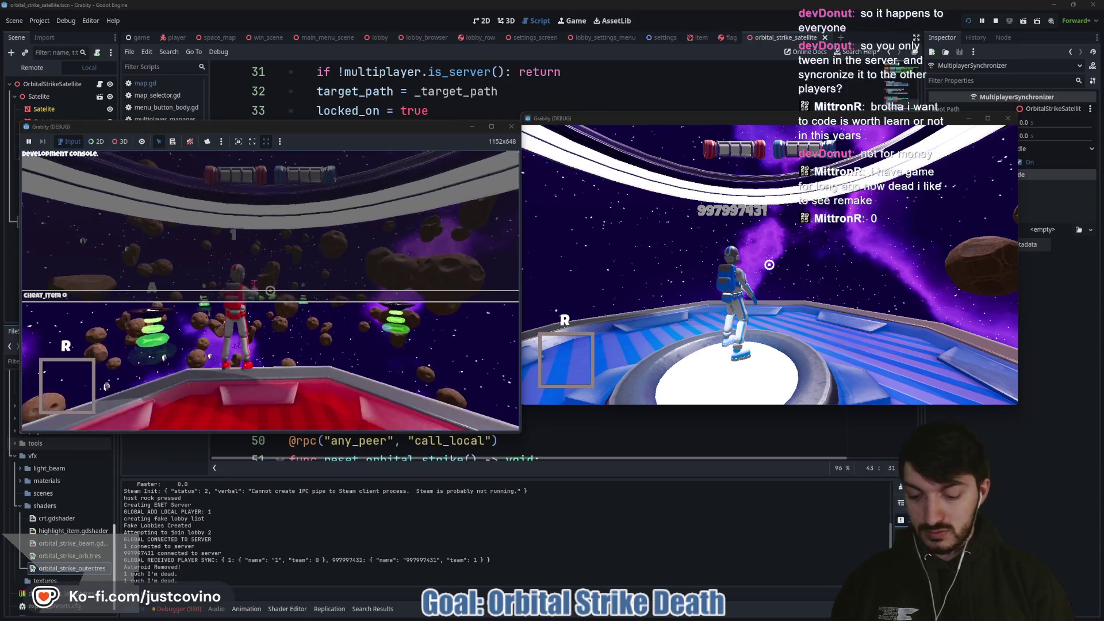
type("rbital_strike")
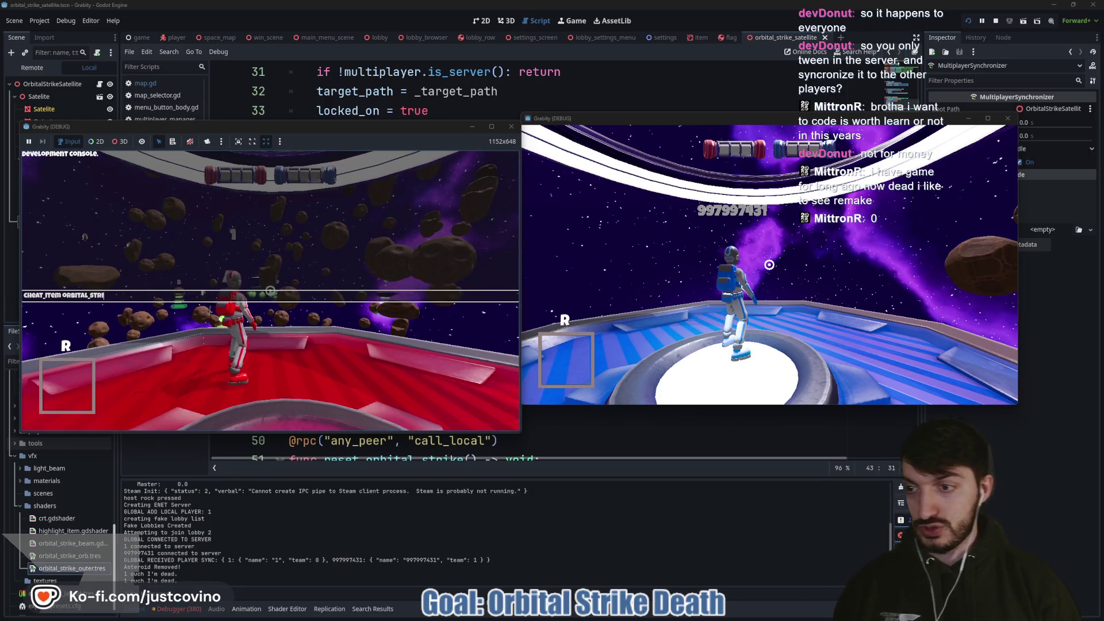
key("Return")
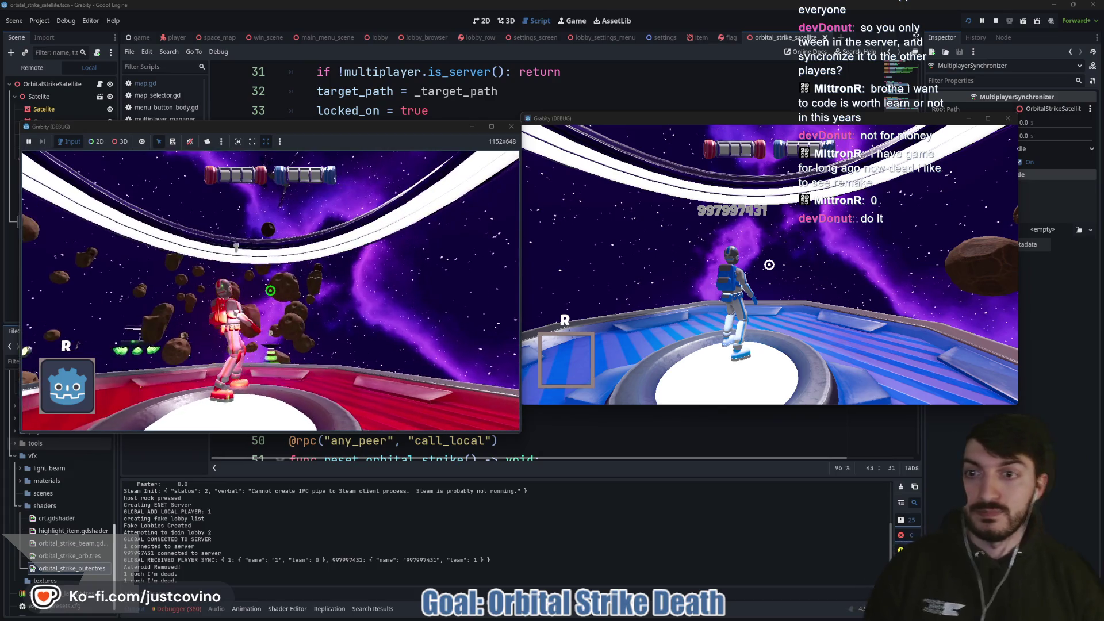
left_click(270, 291)
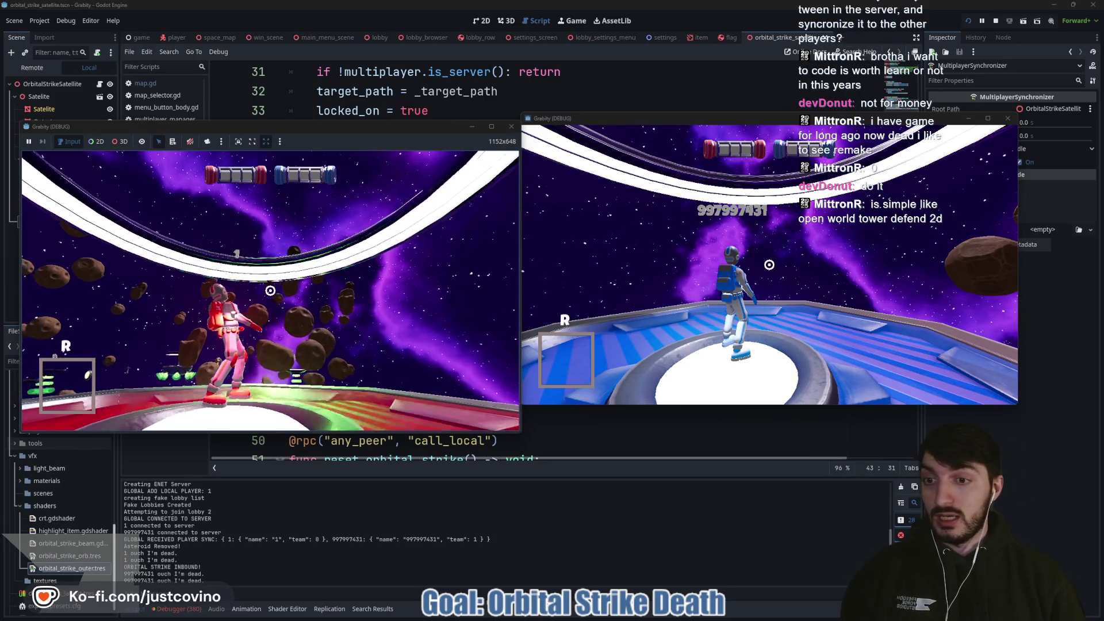
Step: Rerun the orbital strike cheat, fire a second strike, and stop the game session
key("grave")
key("Return")
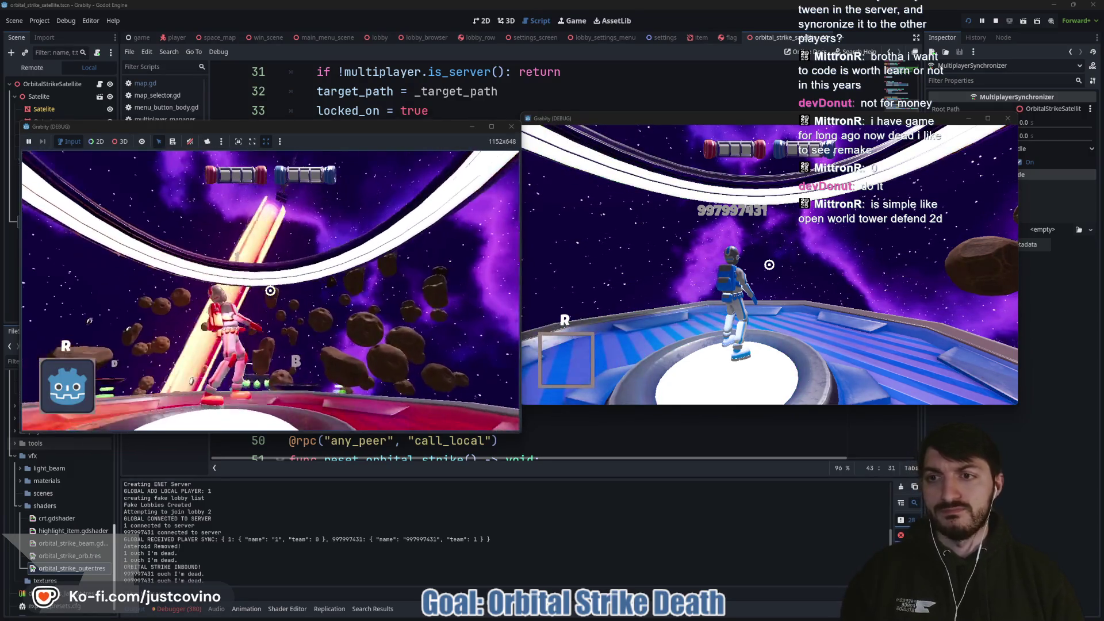
key("r")
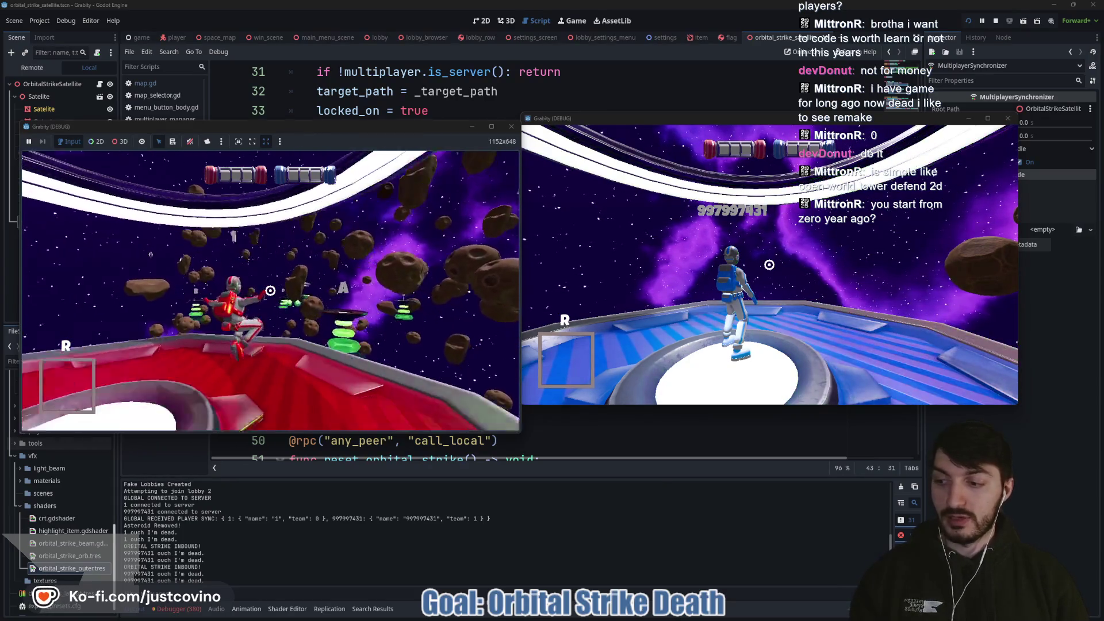
key("F8")
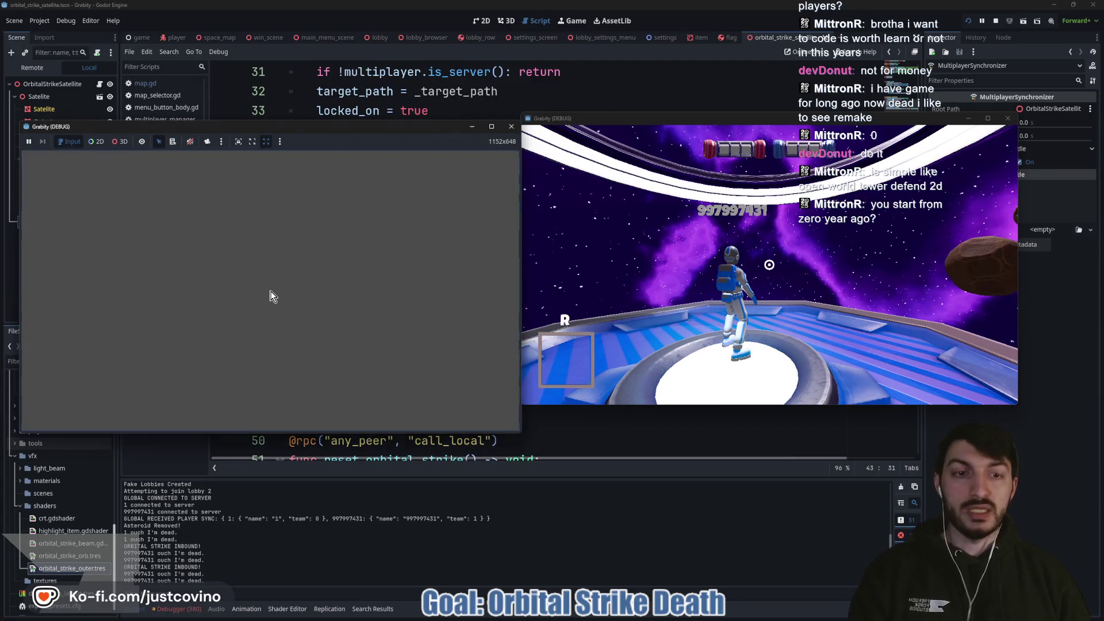
Step: Save the satellite script and return to the end of fire_orbital_strike
left_click(413, 239)
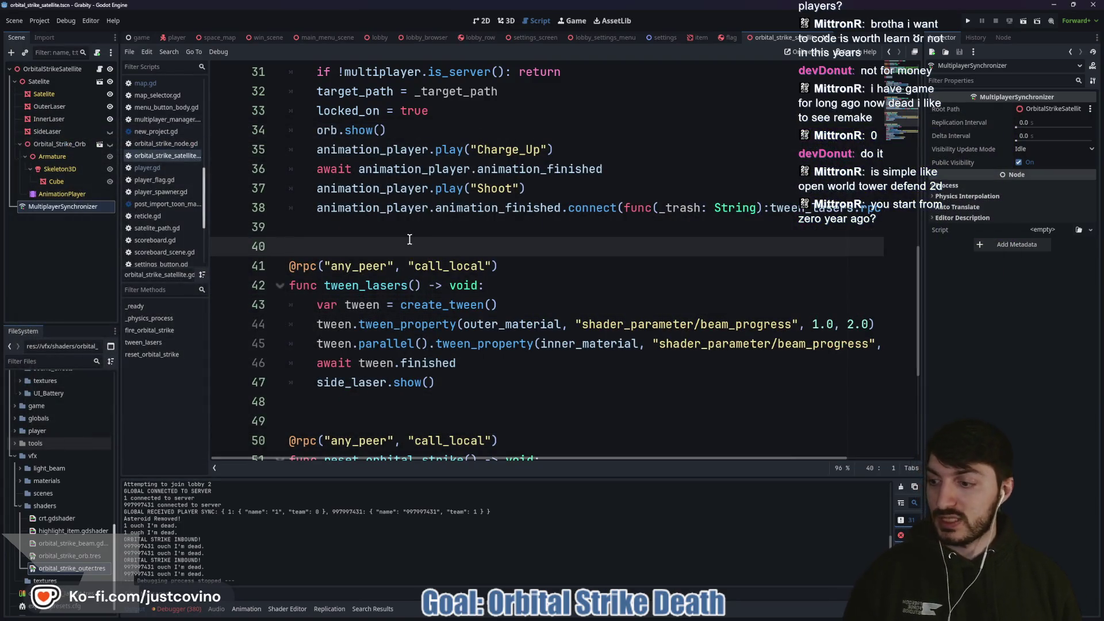
scroll(408, 237, "up", 4)
left_click(397, 242)
key("ctrl+s")
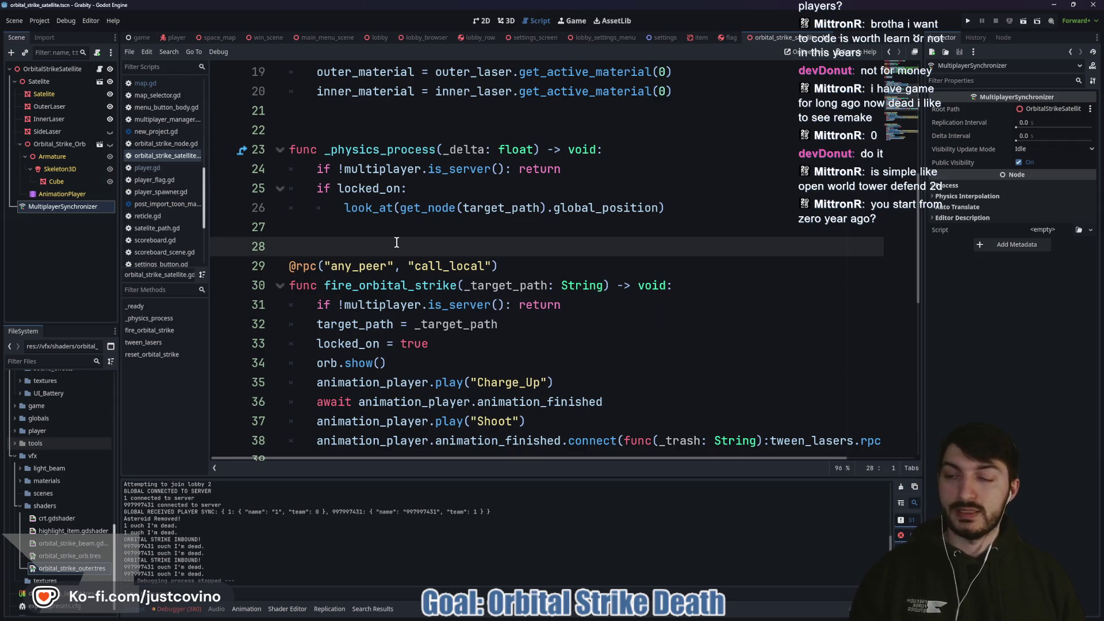
scroll(410, 222, "down", 2)
left_click(380, 344)
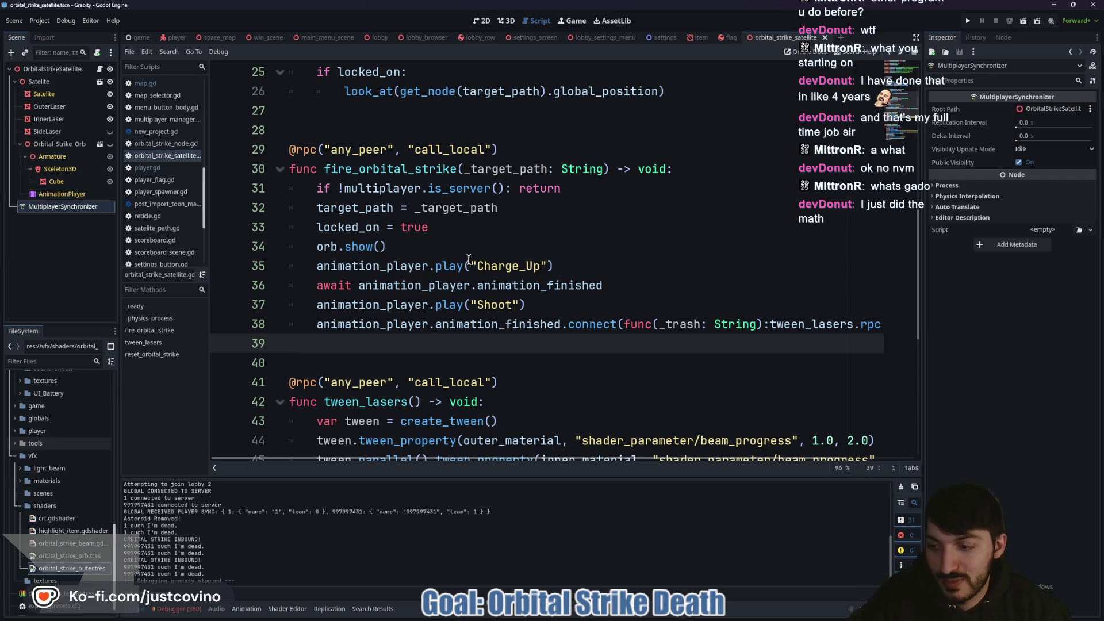
left_click(485, 268)
left_click(465, 245)
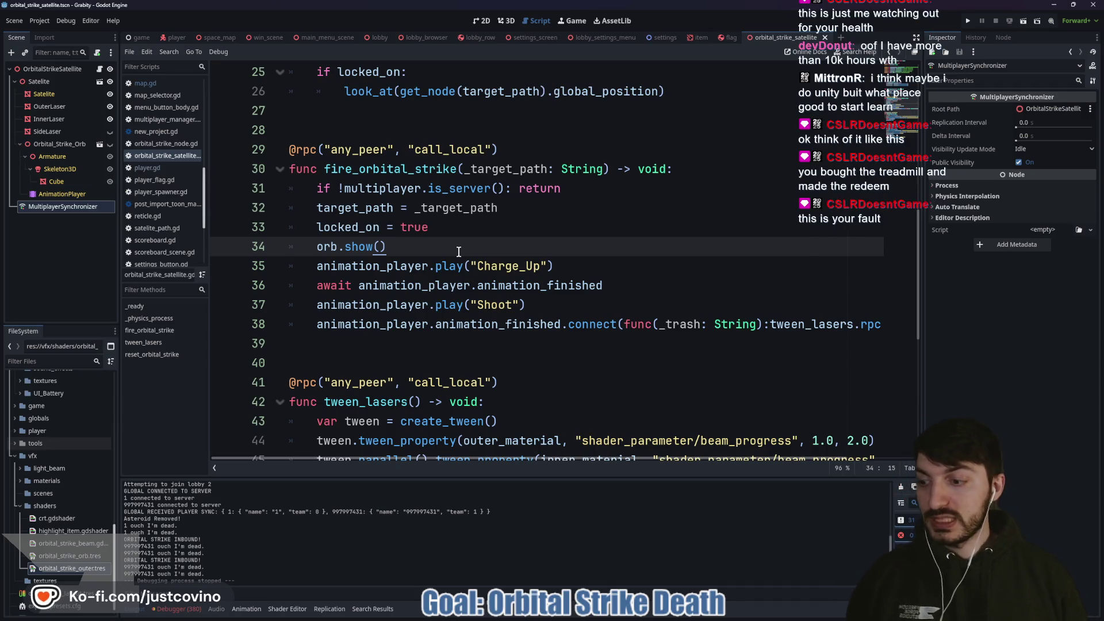
left_click(453, 232)
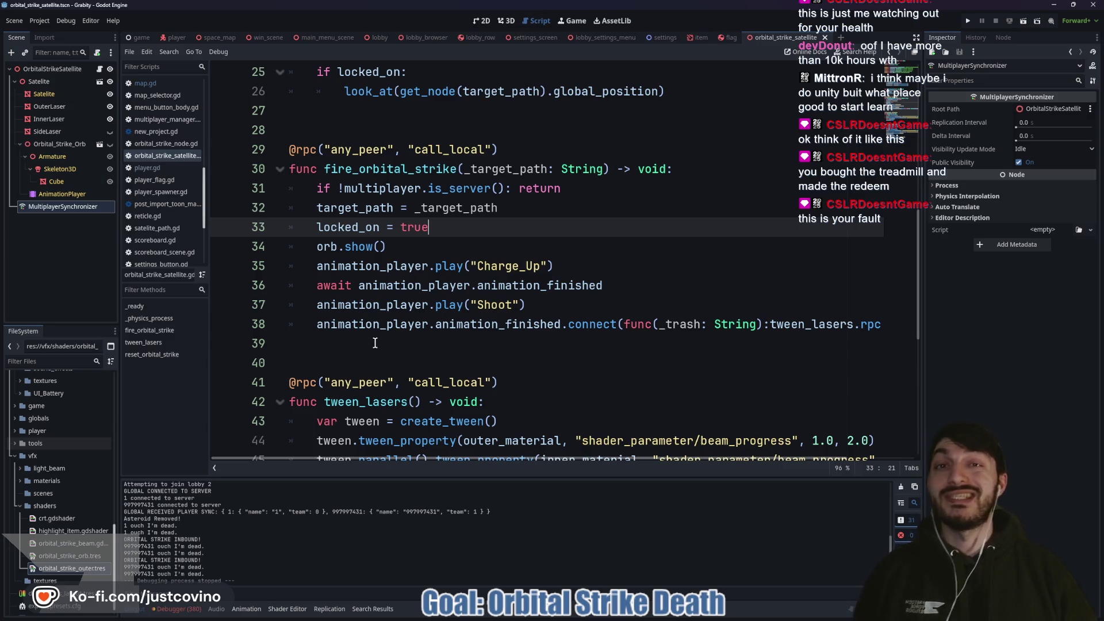
mouse_move(375, 343)
left_mouse_down()
mouse_move(340, 324)
mouse_move(303, 163)
left_mouse_up()
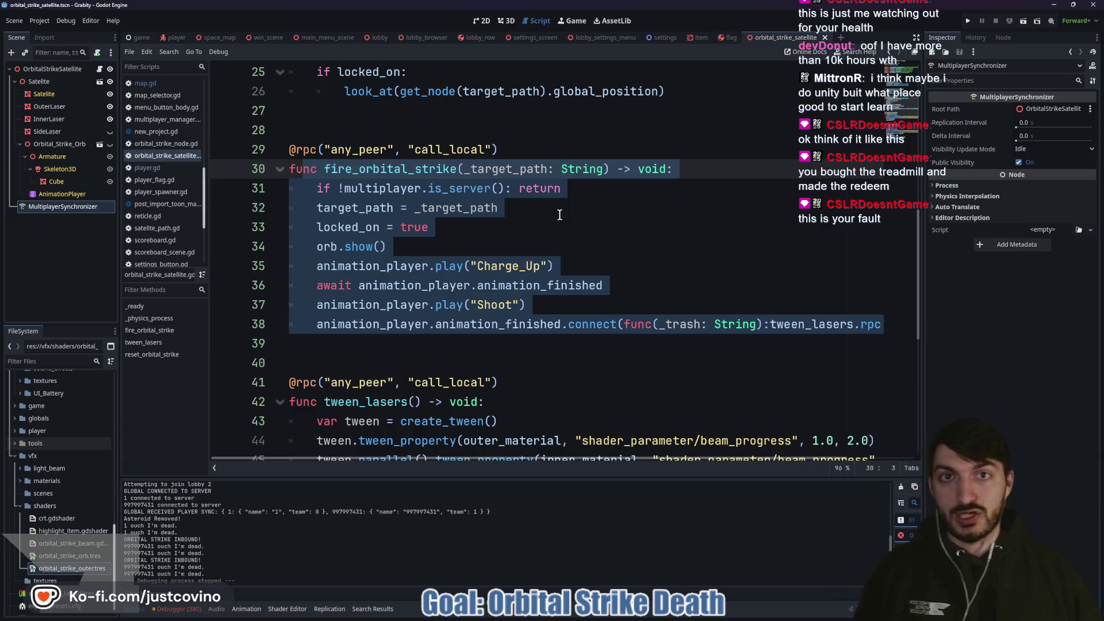
left_click(506, 226)
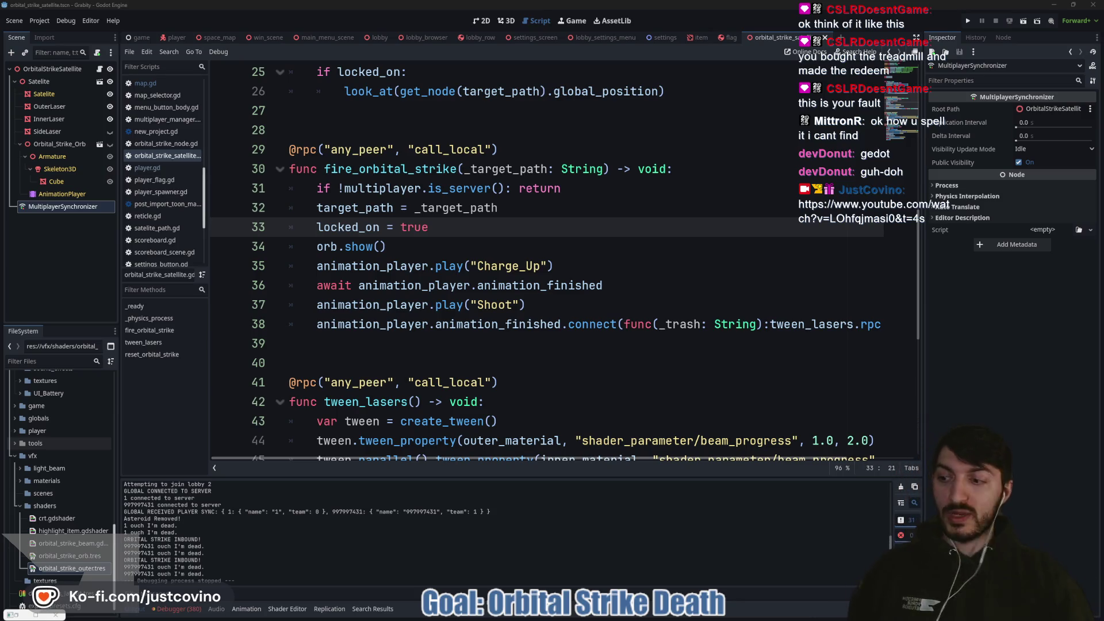
left_click(393, 362)
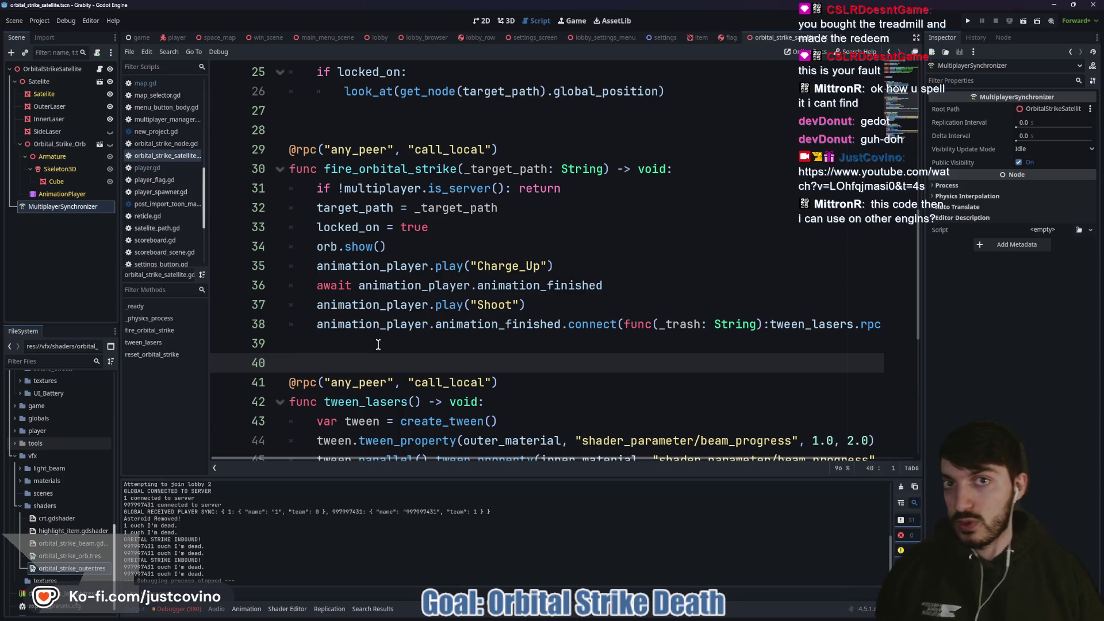
left_click(378, 344)
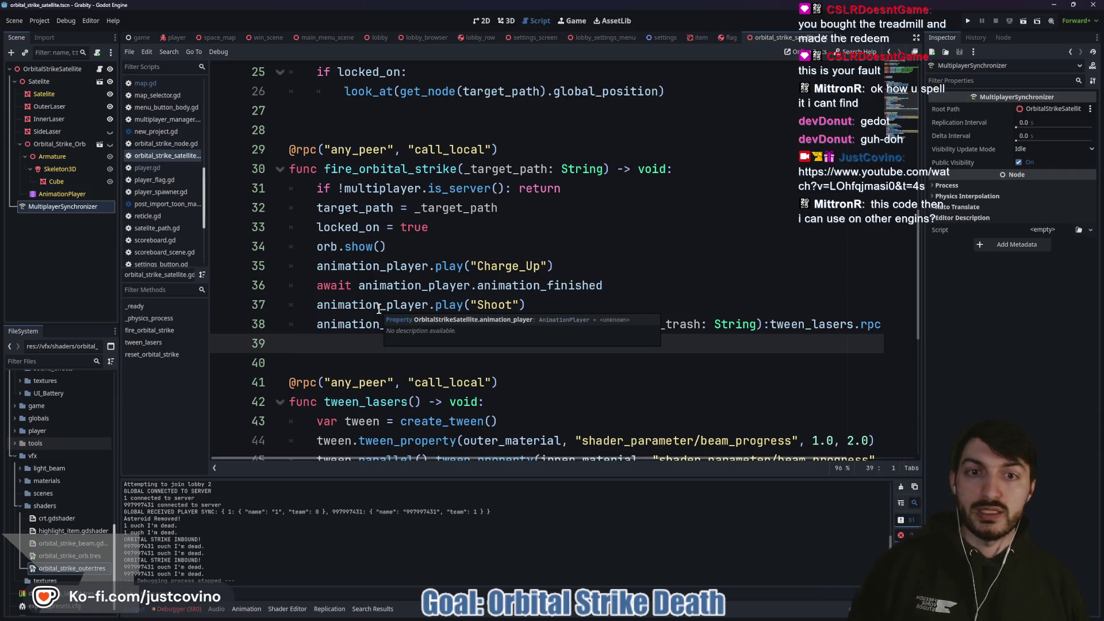
left_click(604, 169)
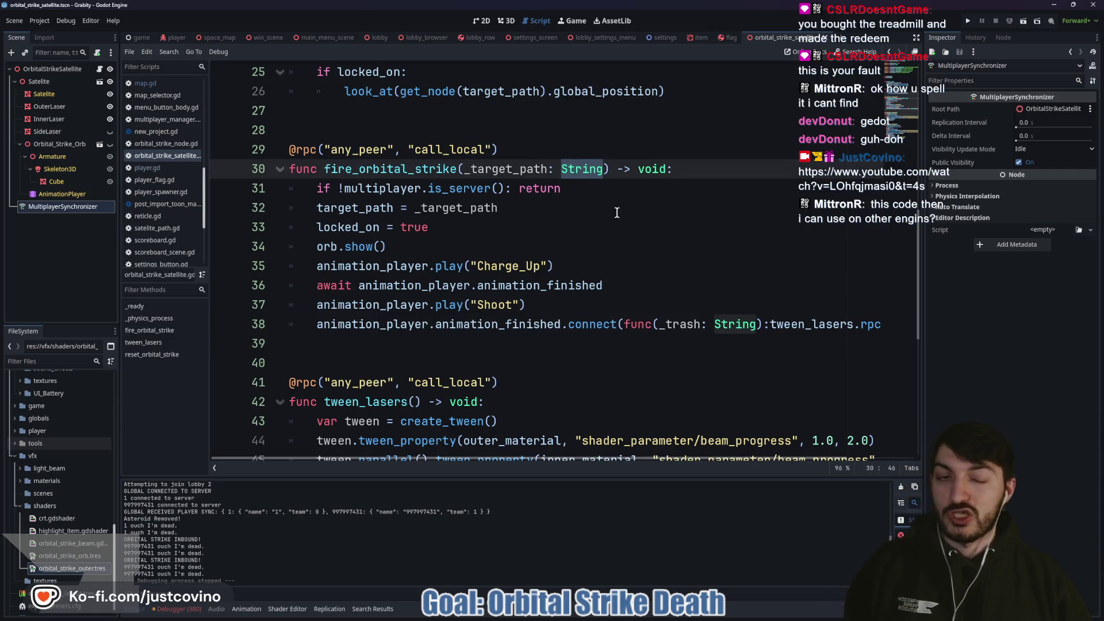